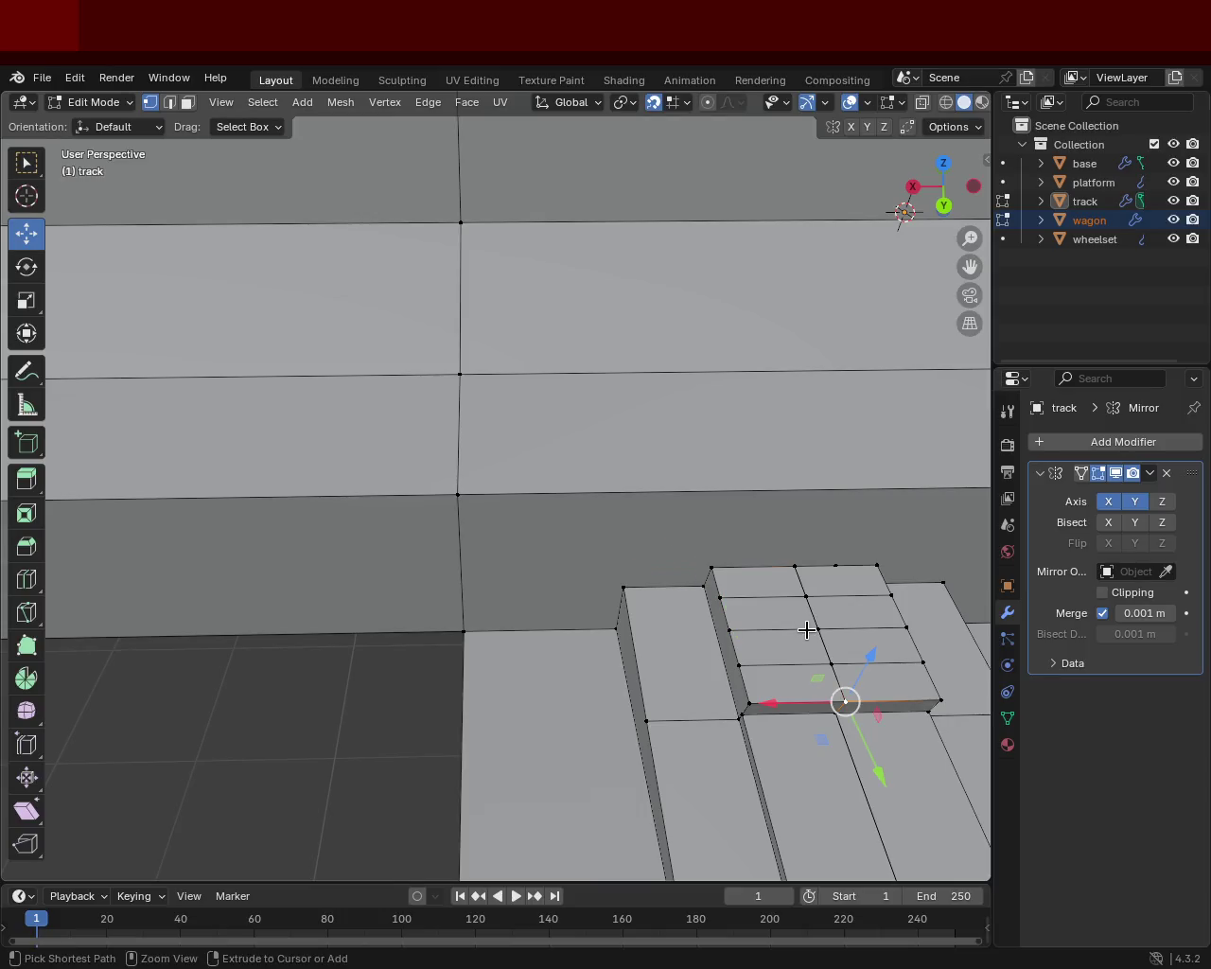
- Undo the extra edge loops on the small plate
middle_drag(789, 622, 814, 598)
click(814, 598)
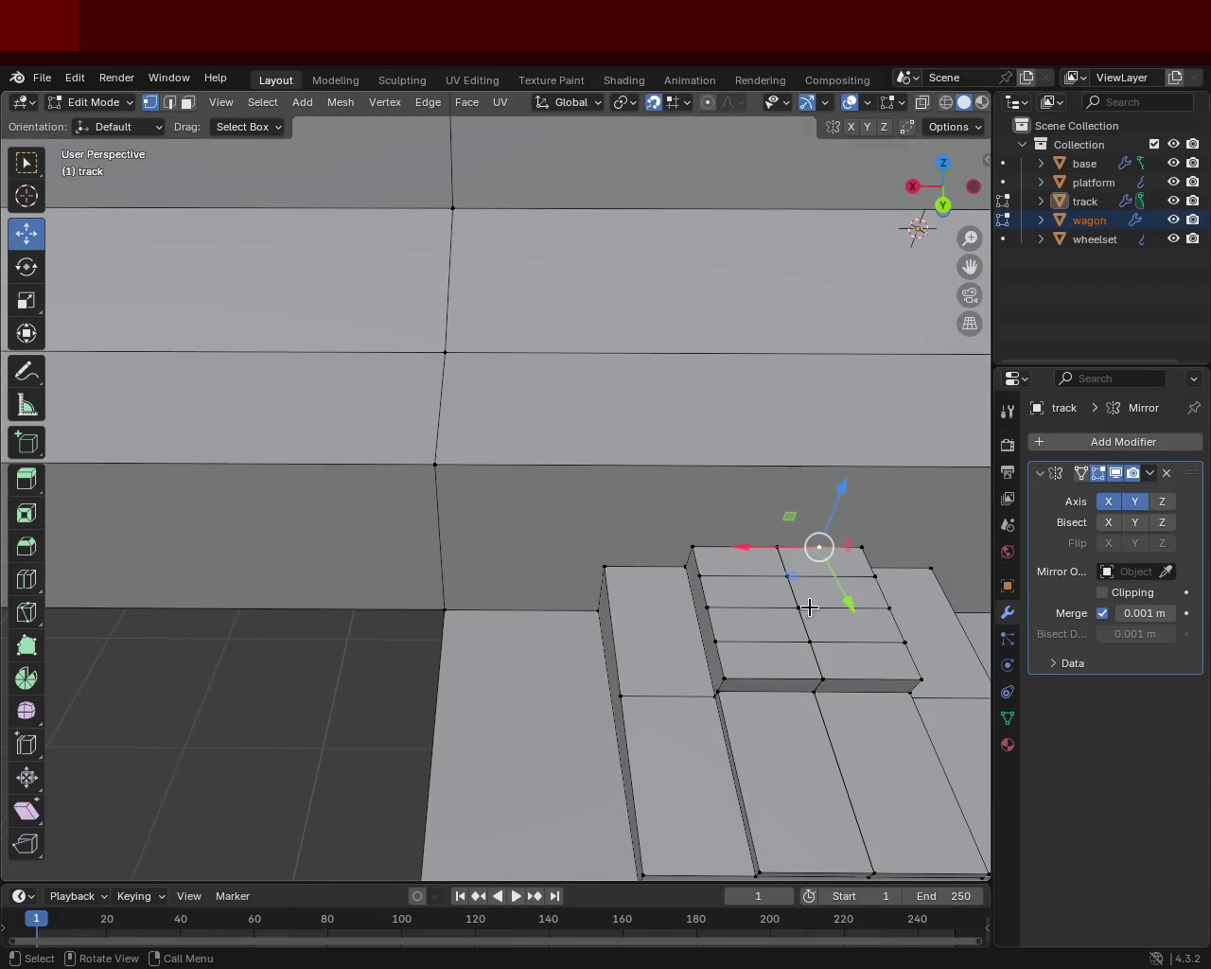
key(ctrl+z)
key(ctrl+z)
key(ctrl+z)
key(ctrl+z)
- Join vertex pairs with J to add the first diagonal edges across the plate top
click(798, 607)
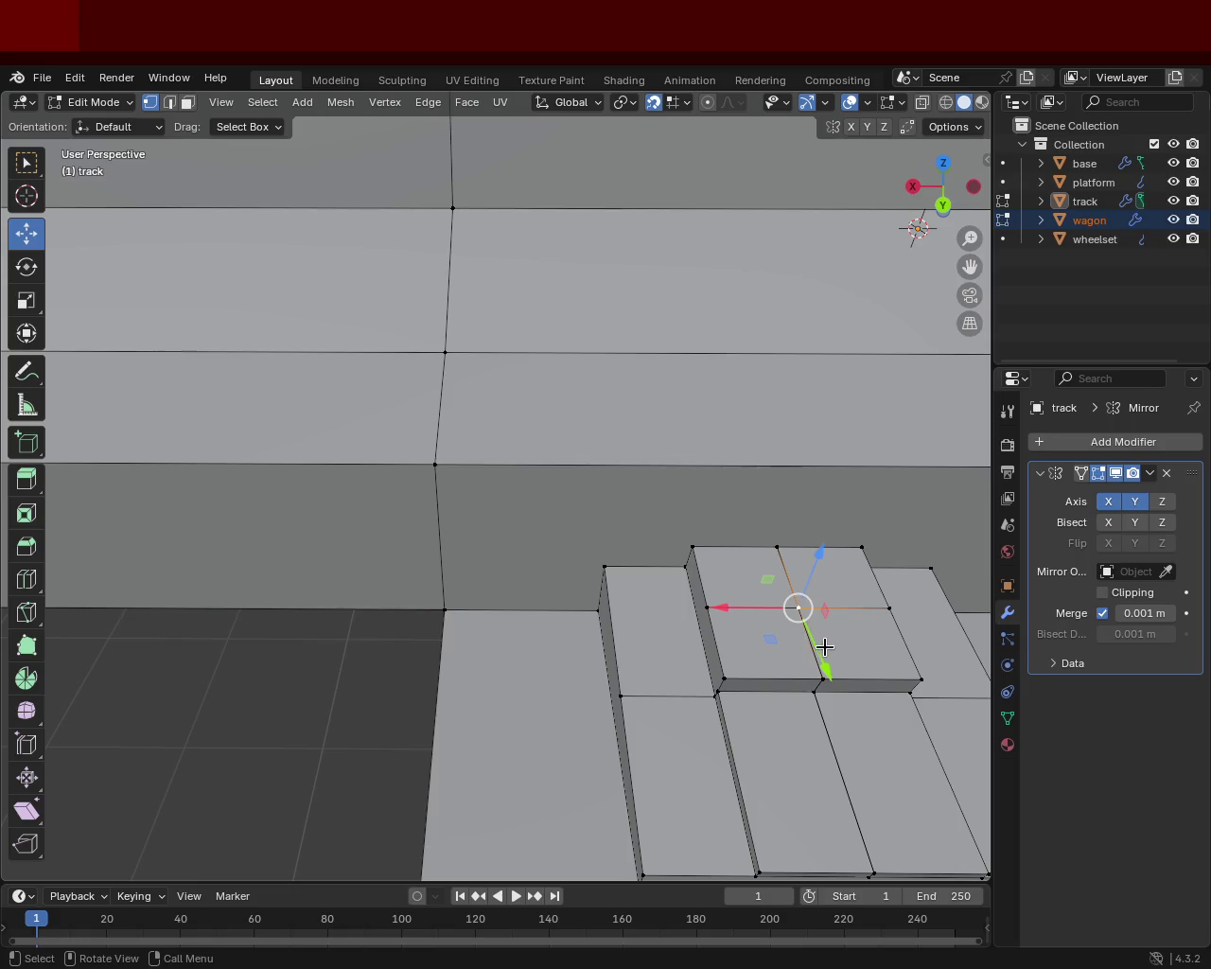
click(889, 607)
shift+click(826, 673)
key(j)
click(822, 678)
shift+click(707, 608)
key(j)
- Add another diagonal from the top middle vertex to the right-side vertex
click(706, 607)
click(777, 559)
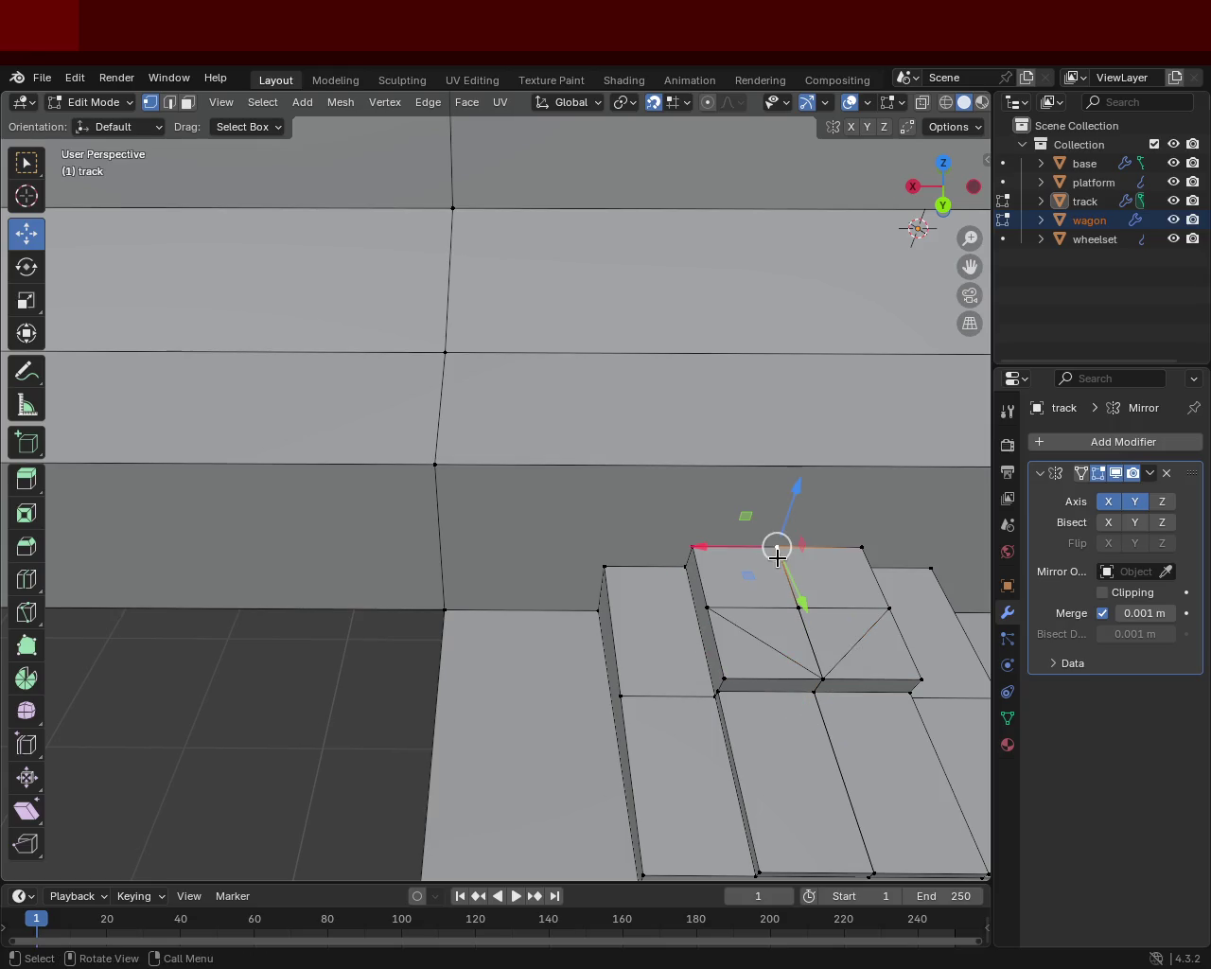
shift+click(704, 605)
click(703, 603)
click(803, 555)
shift+click(879, 602)
key(j)
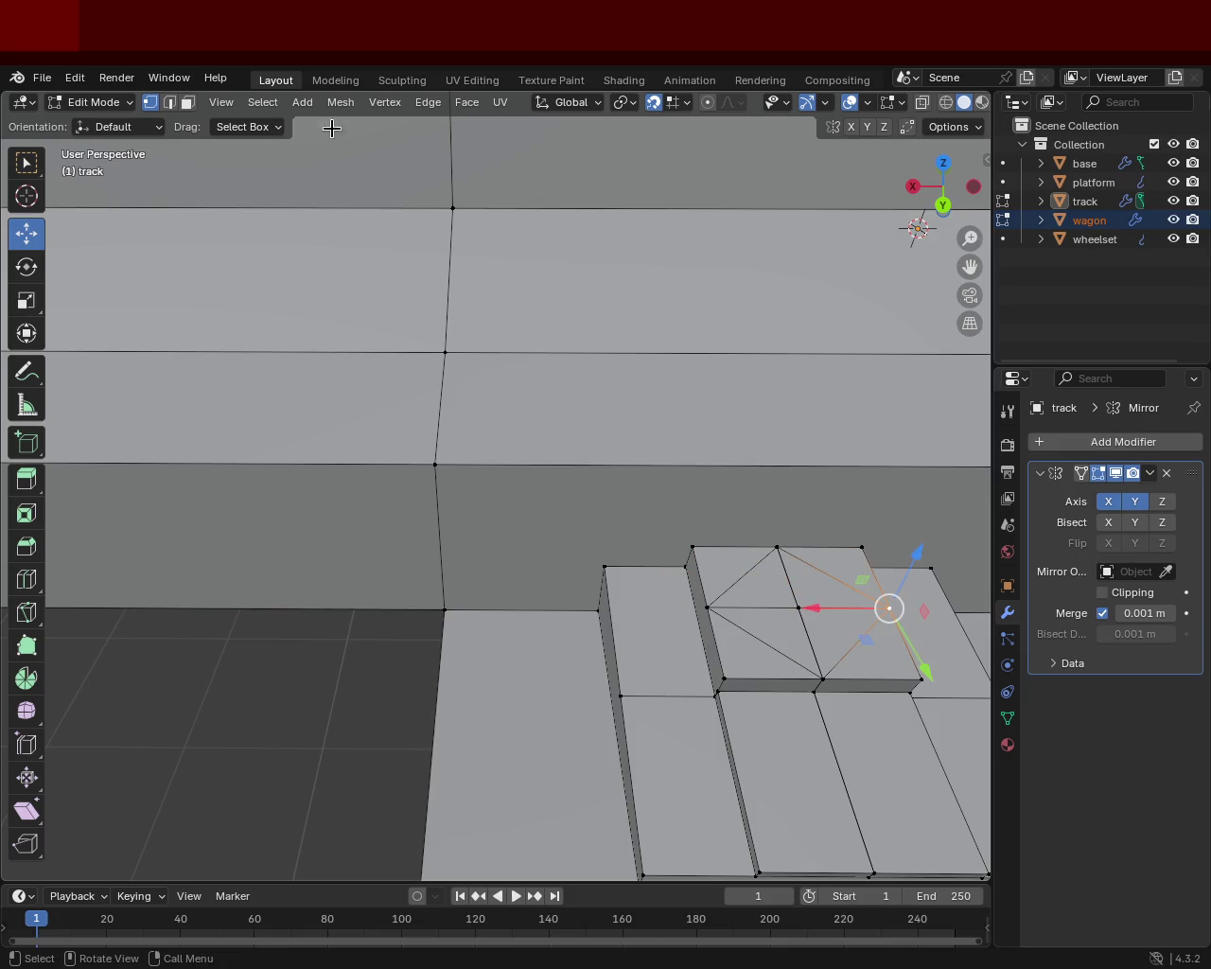
- Select the plate's top triangle faces in face mode
click(170, 102)
click(187, 102)
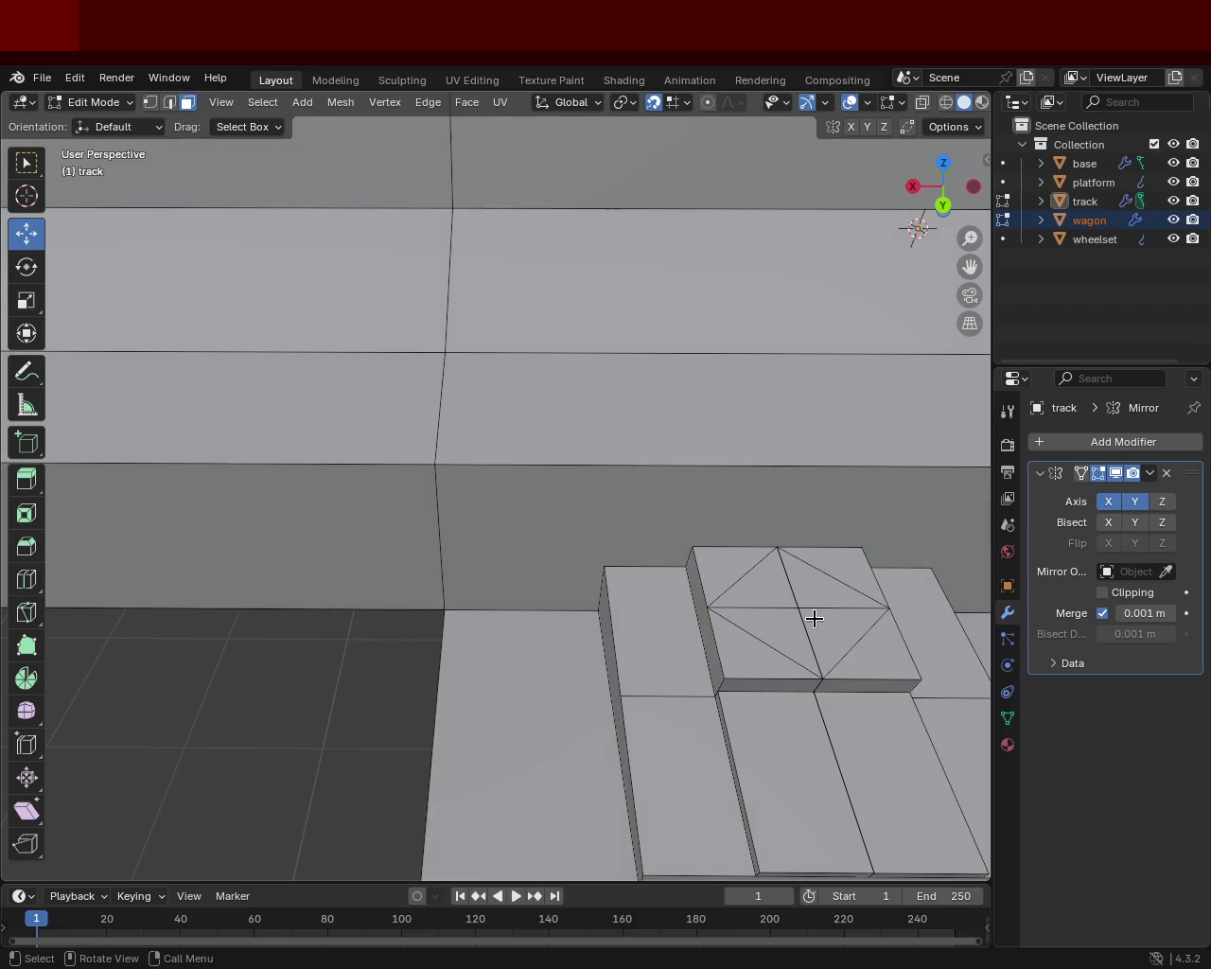
click(730, 580)
shift+click(814, 635)
shift+click(835, 574)
mouse_move(835, 573)
middle_down()
mouse_move(892, 557)
mouse_move(663, 508)
mouse_move(606, 393)
mouse_move(592, 481)
middle_up()
click(619, 465)
shift+click(627, 481)
shift+click(611, 486)
shift+click(579, 464)
- Extrude the selected top faces upward about 0.62 m into a block
key(e)
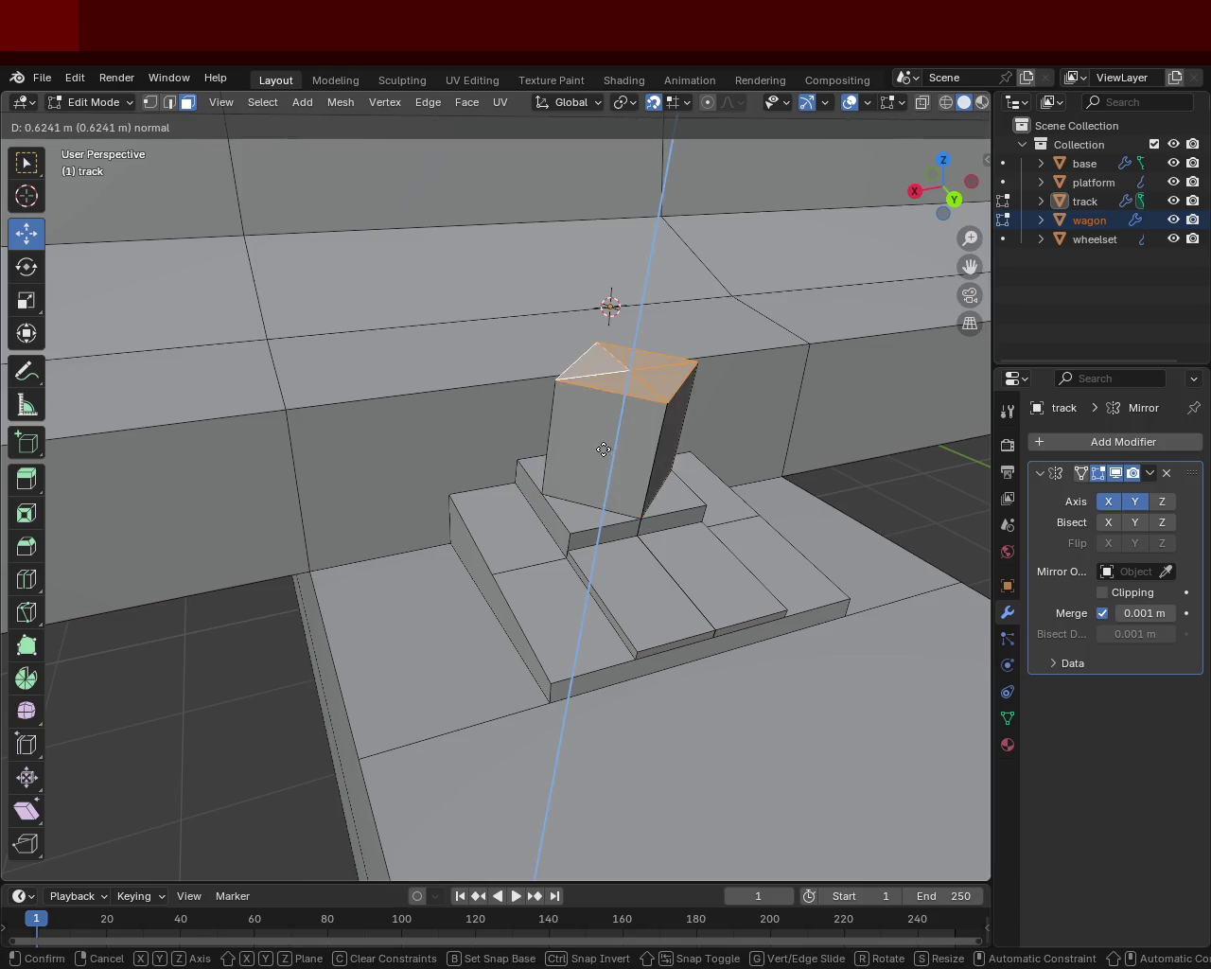
click(602, 463)
click(705, 584)
- Raise the narrow step's top face slightly straight up along Z
mouse_move(706, 583)
middle_down()
mouse_move(763, 638)
mouse_move(765, 491)
mouse_move(681, 481)
mouse_move(584, 432)
mouse_move(670, 411)
mouse_move(706, 471)
mouse_move(568, 444)
middle_up()
scroll(562, 329, up, 5)
scroll(562, 328, down, 4)
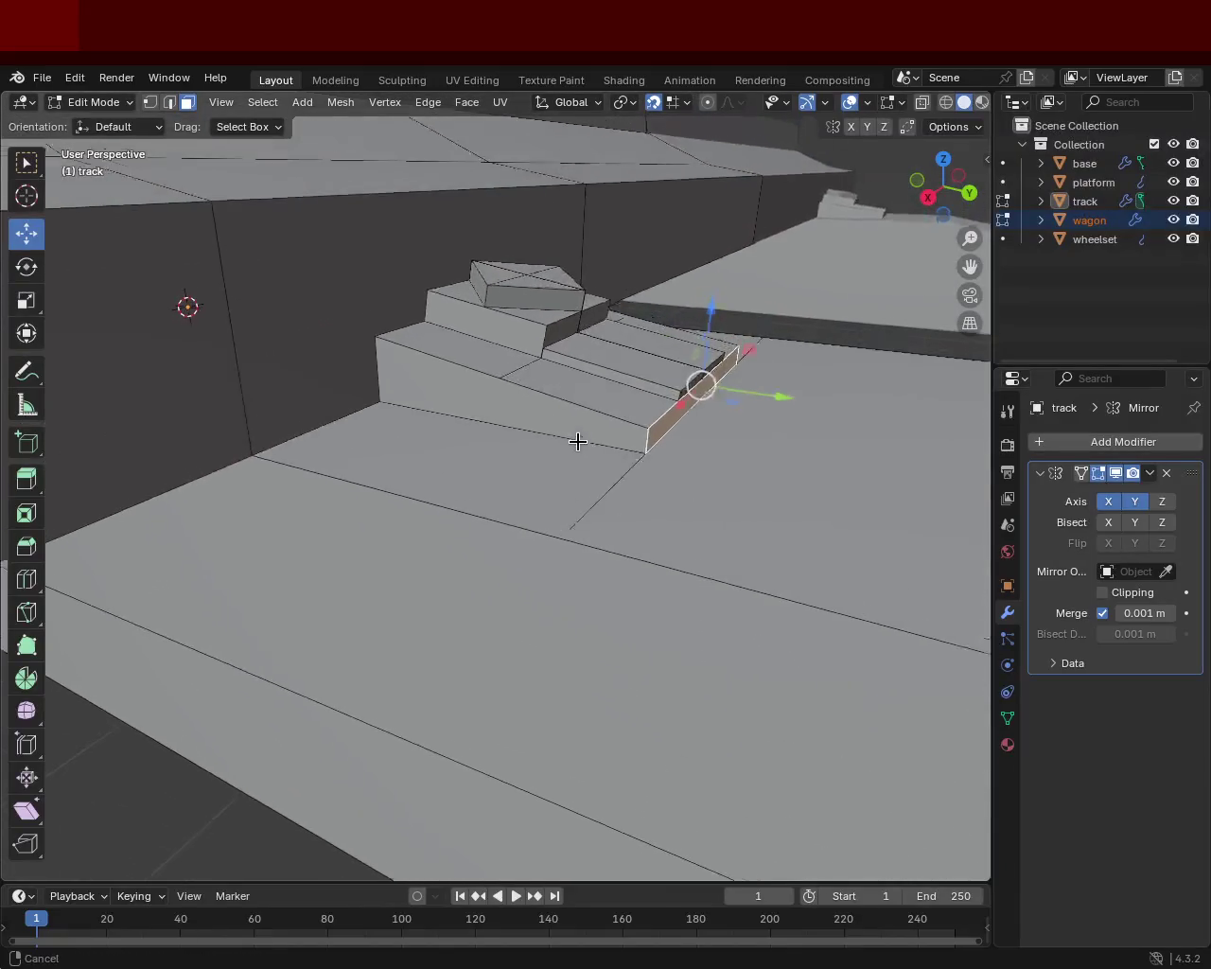
click(614, 359)
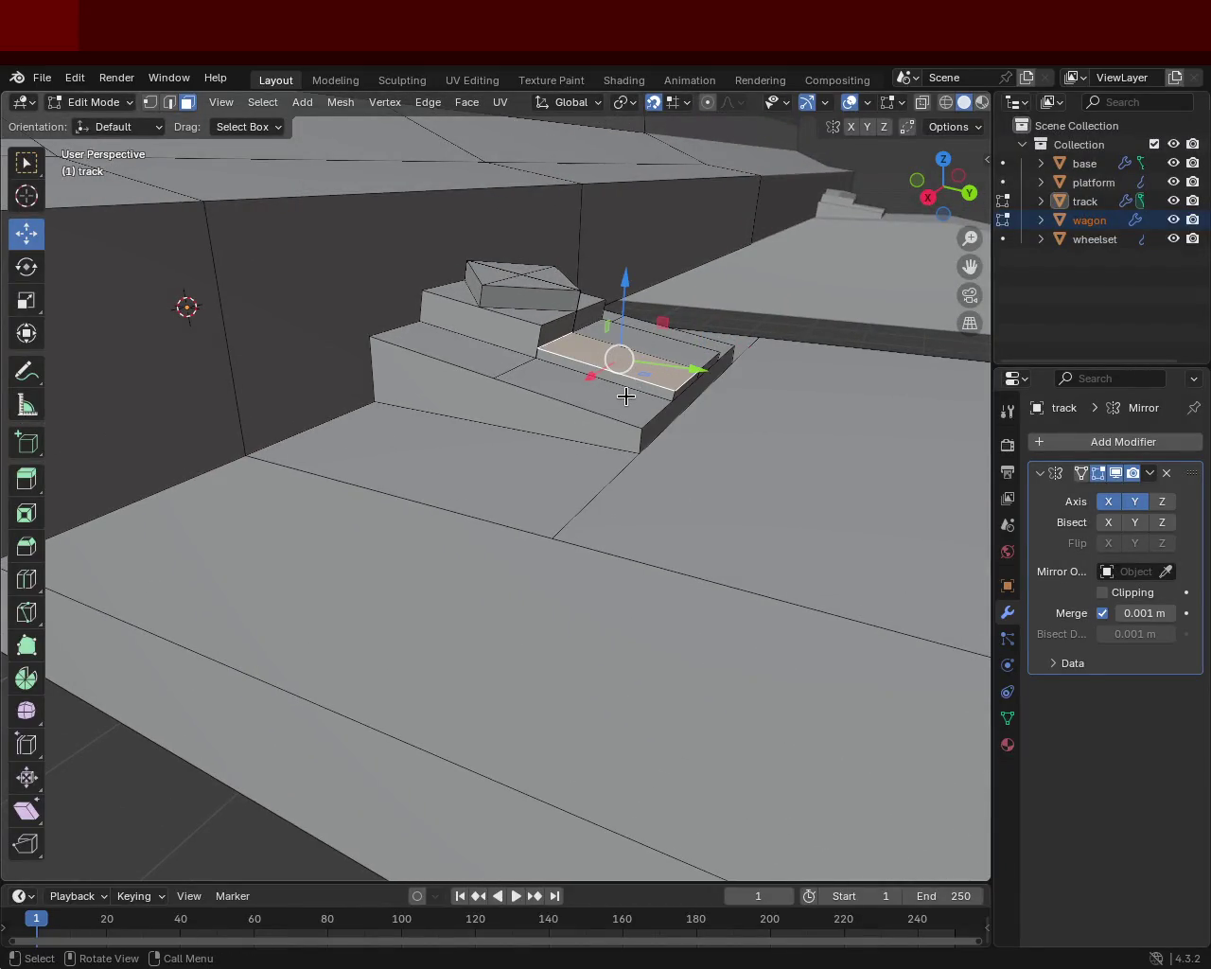
mouse_move(633, 313)
mouse_down()
mouse_move(628, 365)
mouse_move(594, 371)
mouse_move(600, 314)
mouse_move(606, 304)
mouse_move(600, 376)
mouse_move(606, 360)
mouse_up()
- Inspect the track from above, selecting the tie's large floor face
middle_drag(757, 486, 700, 476)
click(653, 426)
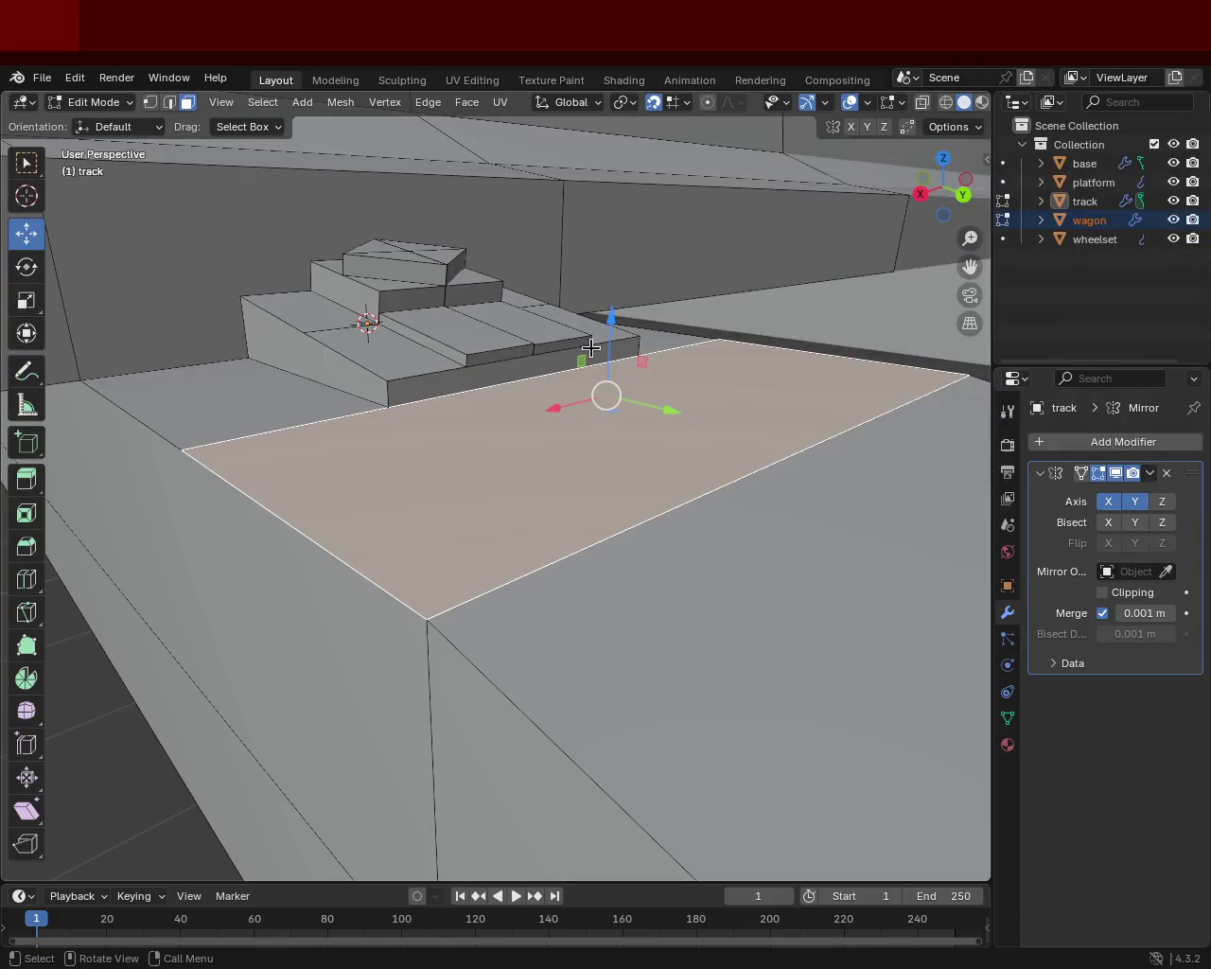
middle_drag(591, 362, 617, 357)
scroll(600, 444, down, 5)
mouse_move(600, 444)
middle_down()
mouse_move(689, 449)
mouse_move(687, 437)
mouse_move(527, 460)
mouse_move(548, 437)
mouse_move(467, 400)
mouse_move(533, 392)
mouse_move(548, 433)
mouse_move(579, 435)
mouse_move(565, 446)
mouse_move(684, 595)
mouse_move(465, 452)
mouse_move(706, 460)
mouse_move(722, 499)
middle_up()
scroll(554, 433, up, 4)
- Check a side-on view of the rail and save the file as train.blend
mouse_move(419, 527)
middle_down()
mouse_move(344, 514)
mouse_move(633, 552)
mouse_move(569, 476)
mouse_move(527, 465)
mouse_move(577, 457)
middle_up()
mouse_move(557, 591)
middle_down()
mouse_move(615, 581)
mouse_move(546, 581)
mouse_move(489, 616)
mouse_move(482, 660)
mouse_move(463, 614)
mouse_move(444, 615)
mouse_move(580, 584)
mouse_move(587, 532)
mouse_move(522, 547)
mouse_move(519, 560)
middle_up()
key(ctrl+s)
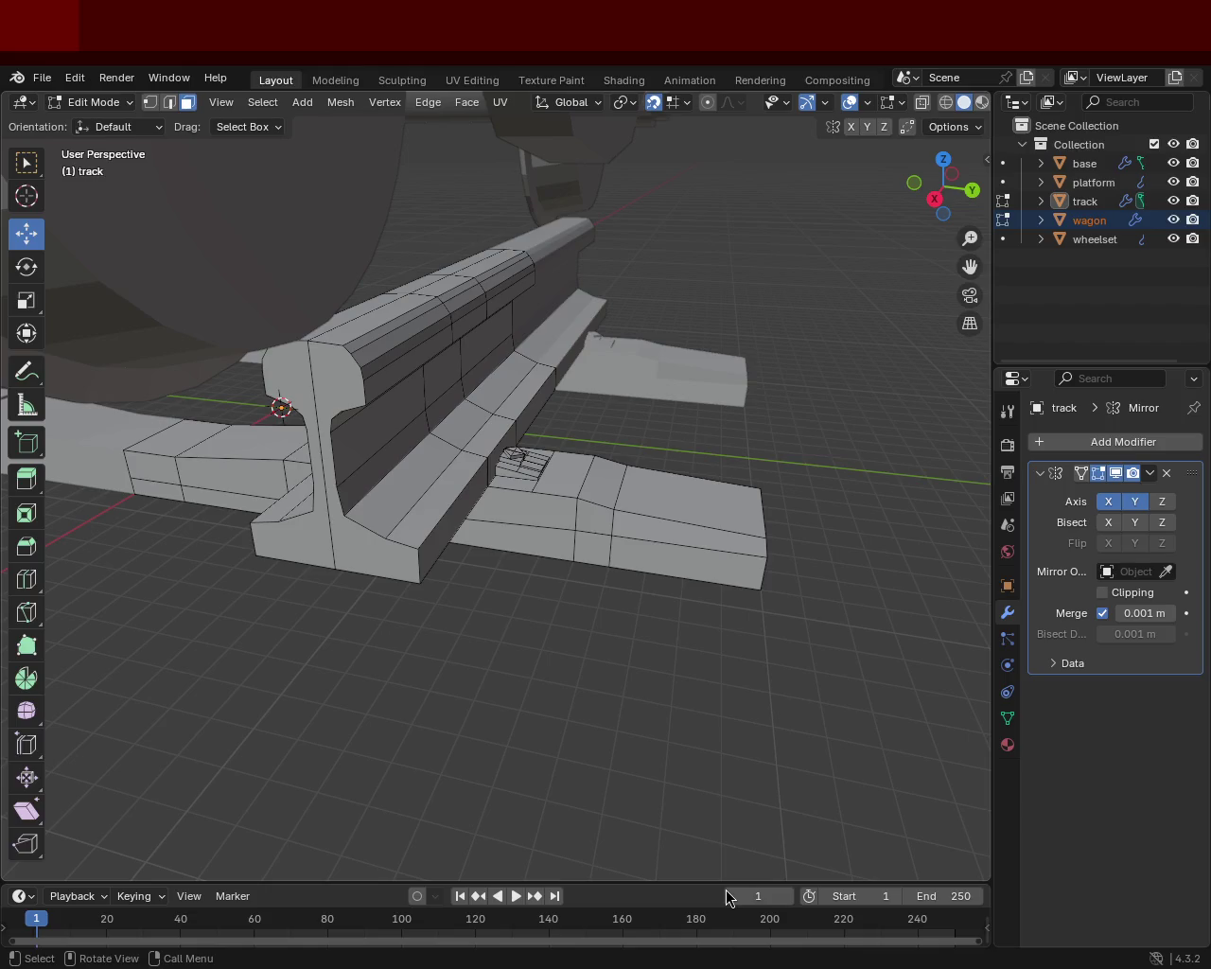
mouse_move(842, 366)
middle_down()
mouse_move(569, 464)
mouse_move(611, 519)
mouse_move(406, 435)
mouse_move(489, 327)
mouse_move(308, 527)
mouse_move(438, 473)
mouse_move(581, 370)
mouse_move(427, 400)
middle_up()
- Delete the two hidden top faces and the front side face of the block
key(ctrl+s)
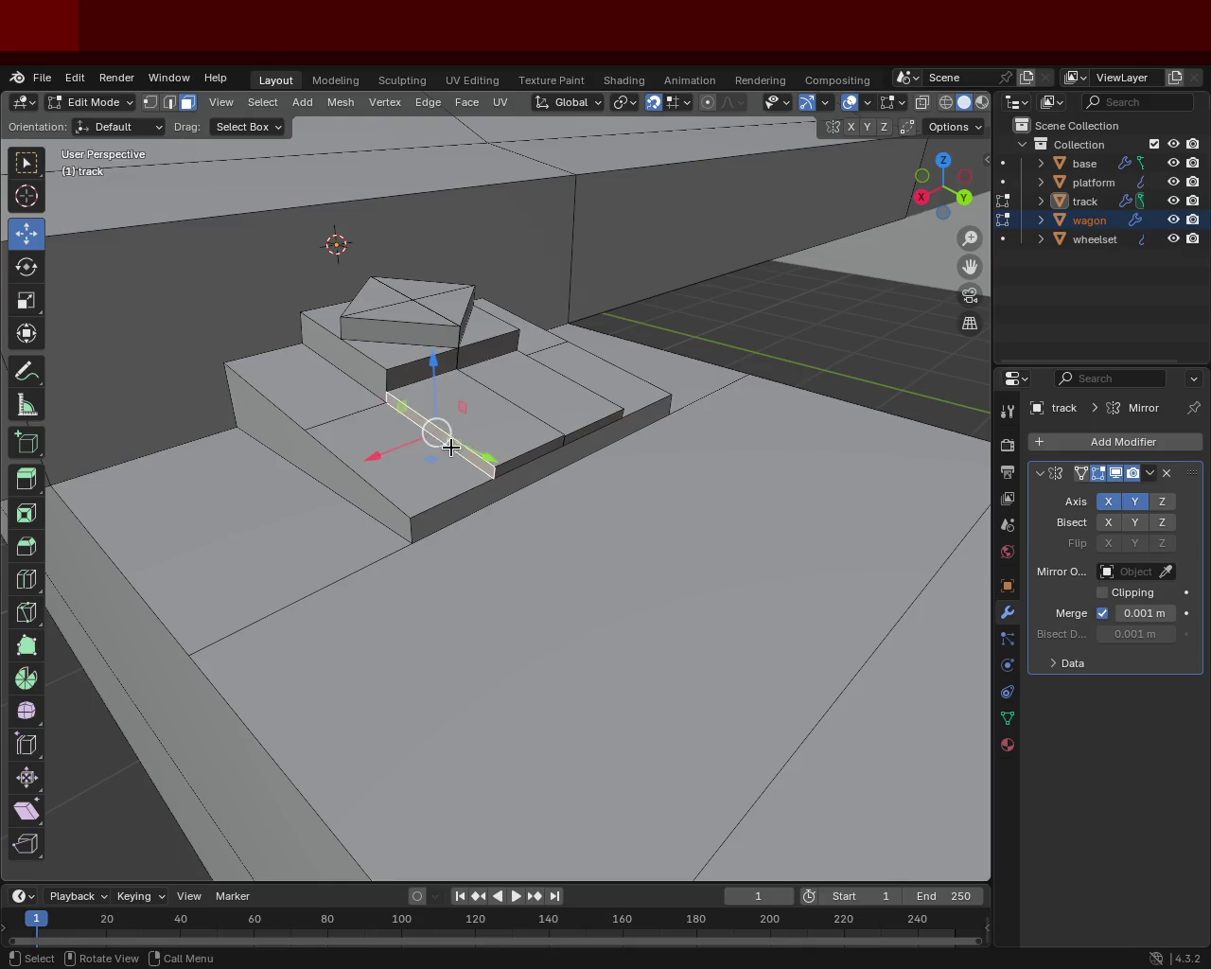
click(463, 437)
shift+click(564, 412)
shift+click(561, 440)
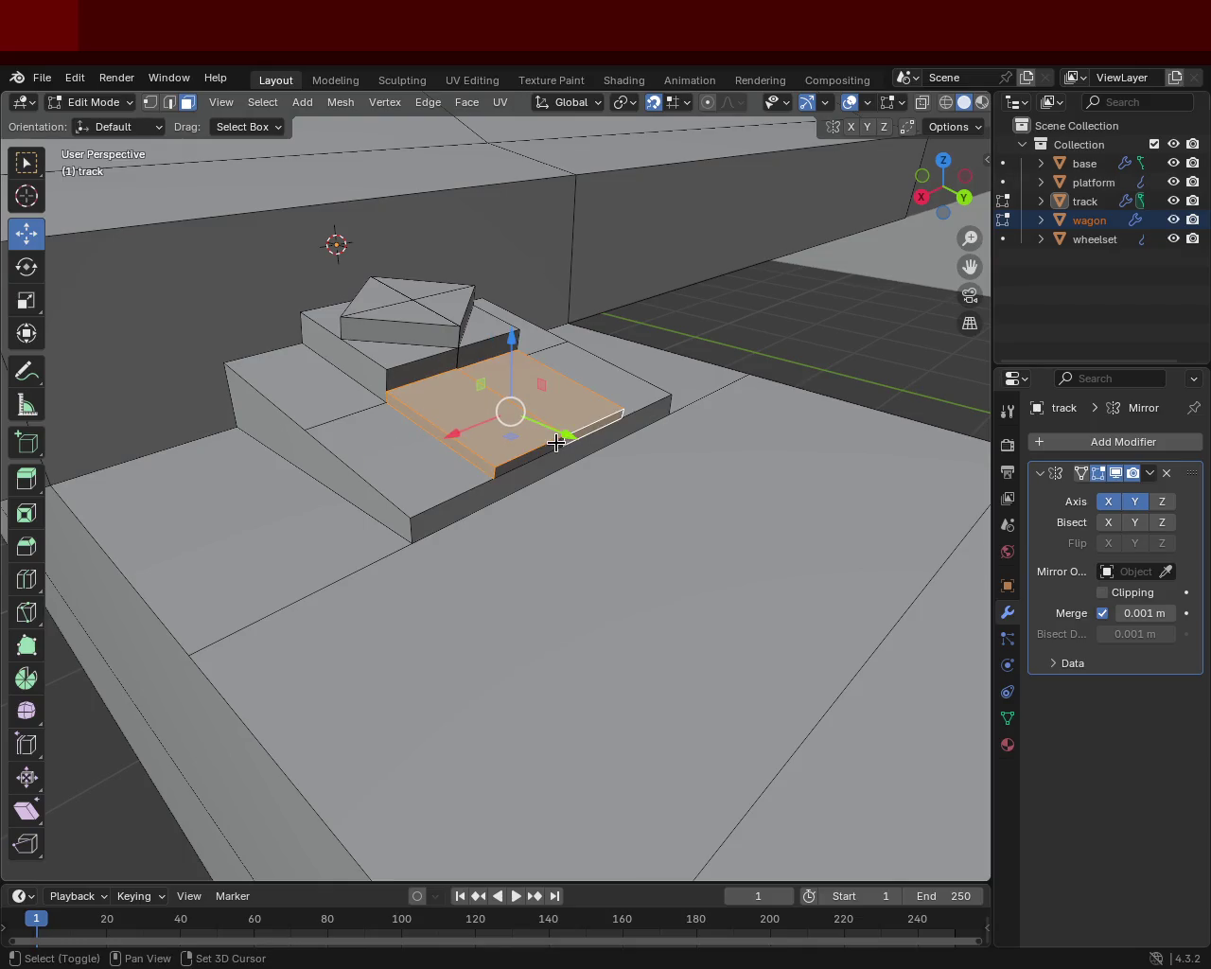
key(x)
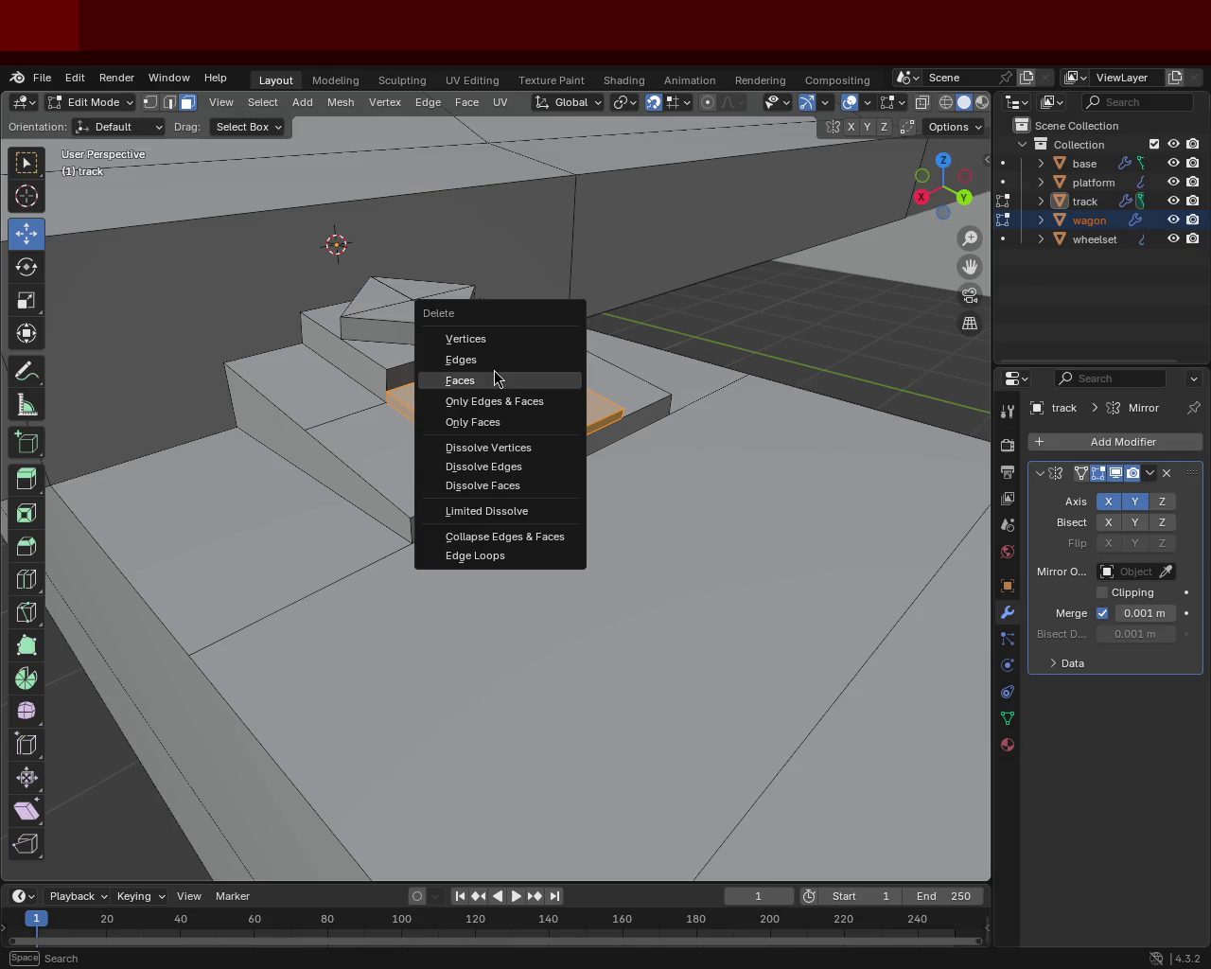
click(497, 379)
- Delete the narrow strip face on the block
mouse_move(550, 410)
middle_down()
mouse_move(406, 419)
mouse_move(537, 438)
mouse_move(606, 405)
mouse_move(502, 404)
mouse_move(584, 419)
middle_up()
click(583, 419)
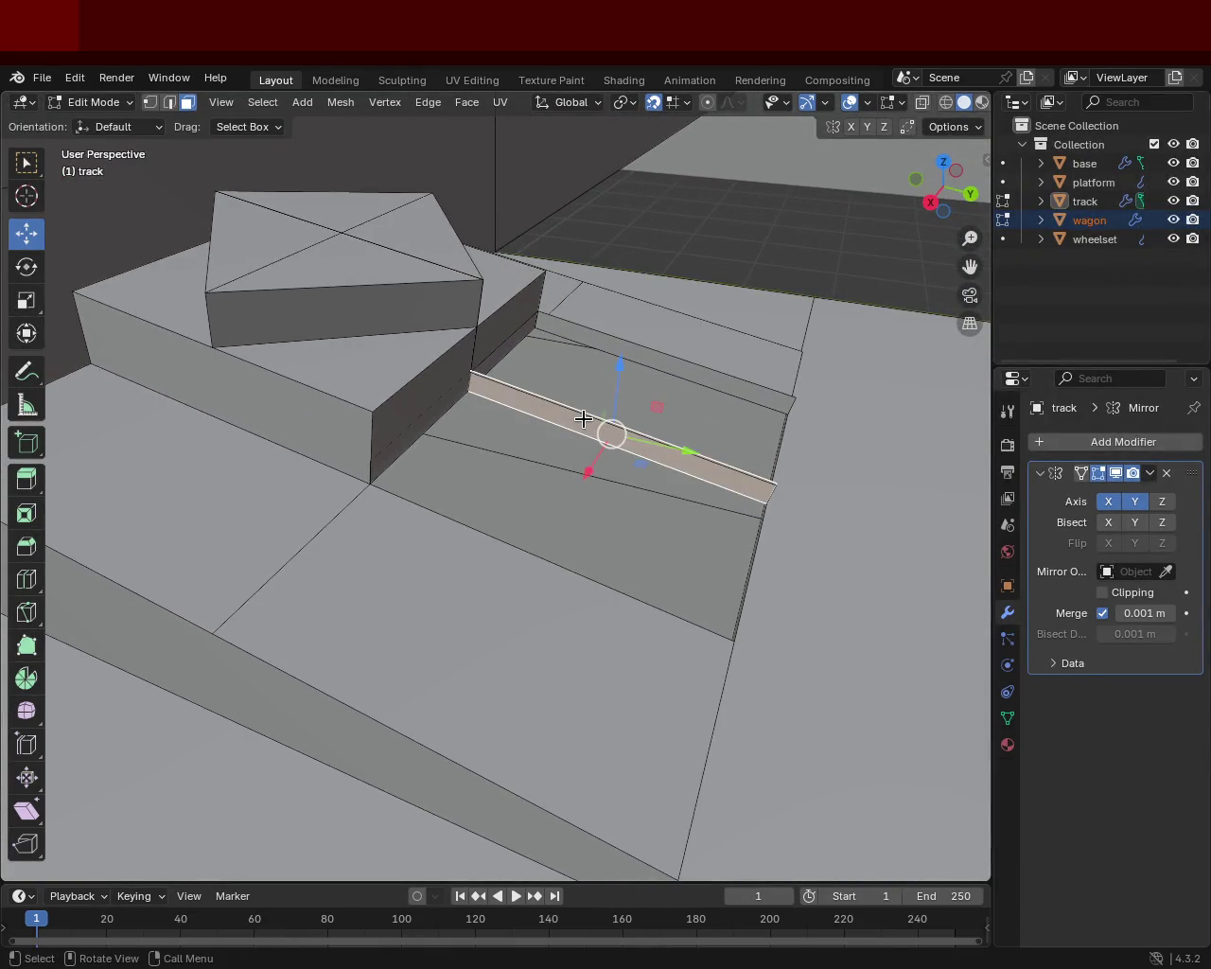
key(x)
click(584, 420)
key(ctrl+z)
key(x)
click(582, 425)
key(ctrl+z)
key(x)
click(613, 364)
- Select the track face's corner and middle vertices, then clear the selection
mouse_move(606, 376)
middle_down()
mouse_move(377, 416)
mouse_move(206, 181)
middle_up()
click(150, 102)
click(400, 443)
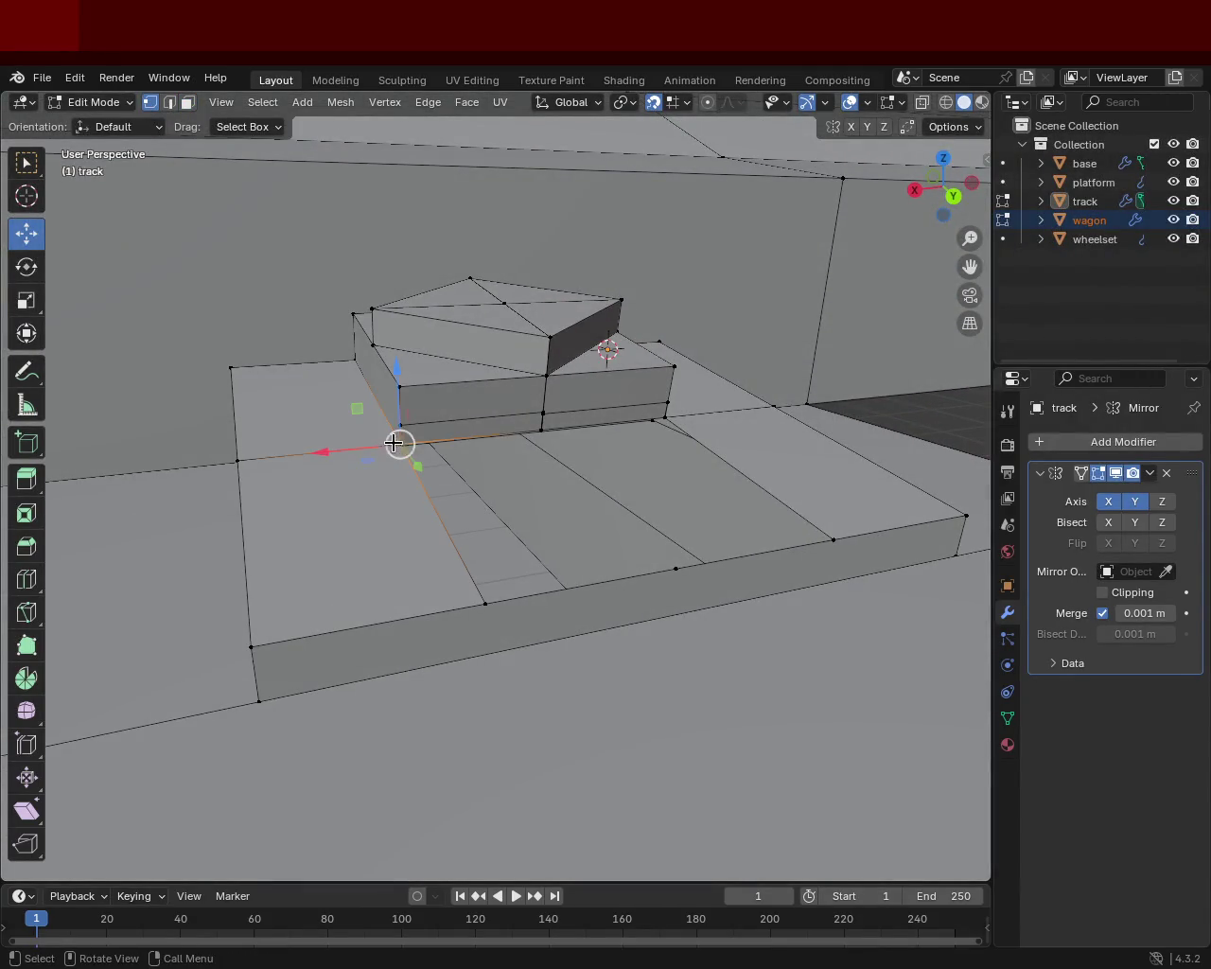
shift+click(533, 431)
shift+click(676, 425)
shift+click(827, 537)
shift+click(676, 569)
shift+click(486, 601)
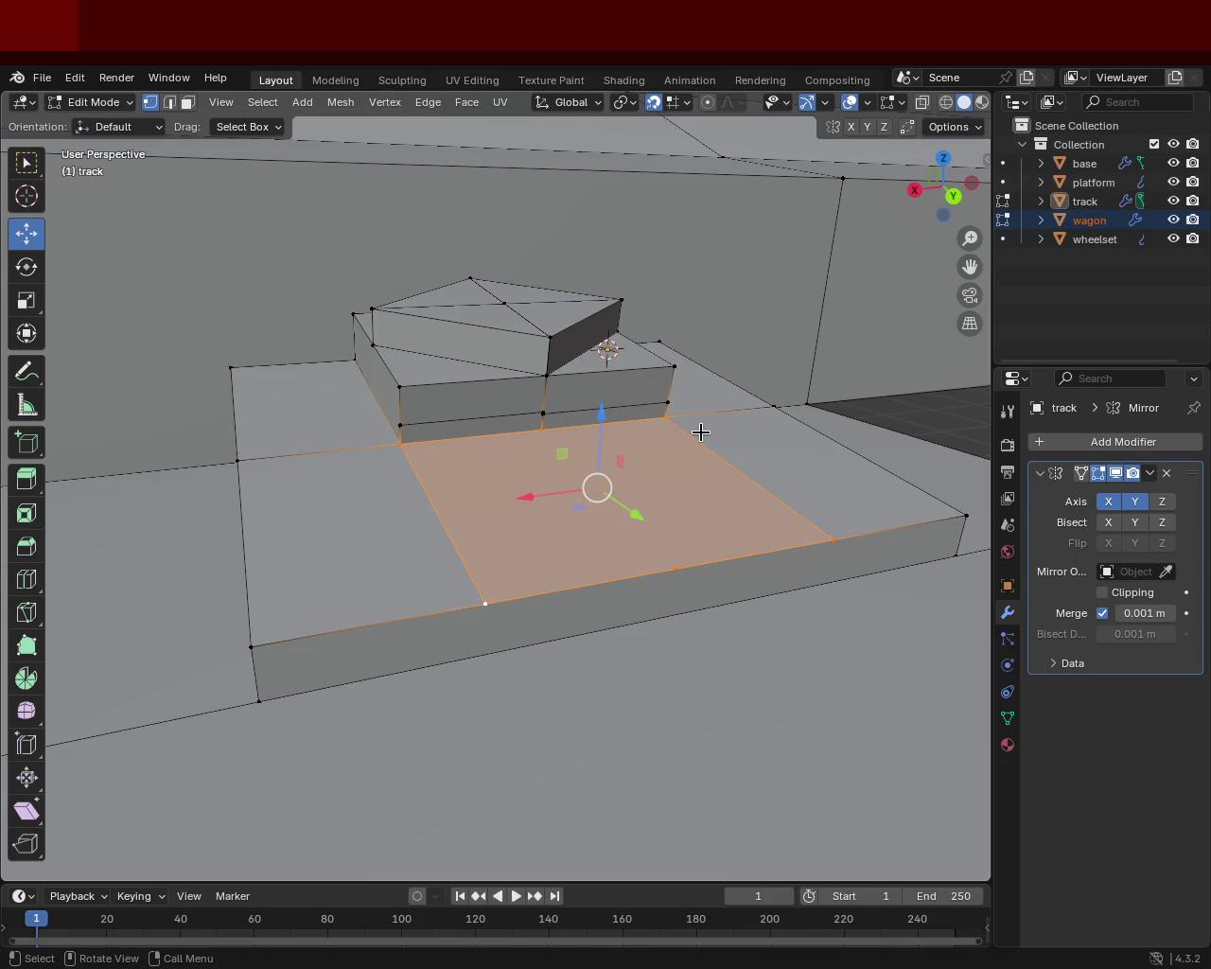
key(alt+a)
- Remove the stray edge from the tie plate using Dissolve Edges and Delete Edges
mouse_move(583, 374)
middle_down()
mouse_move(631, 396)
mouse_move(541, 460)
mouse_move(574, 359)
mouse_move(440, 425)
middle_up()
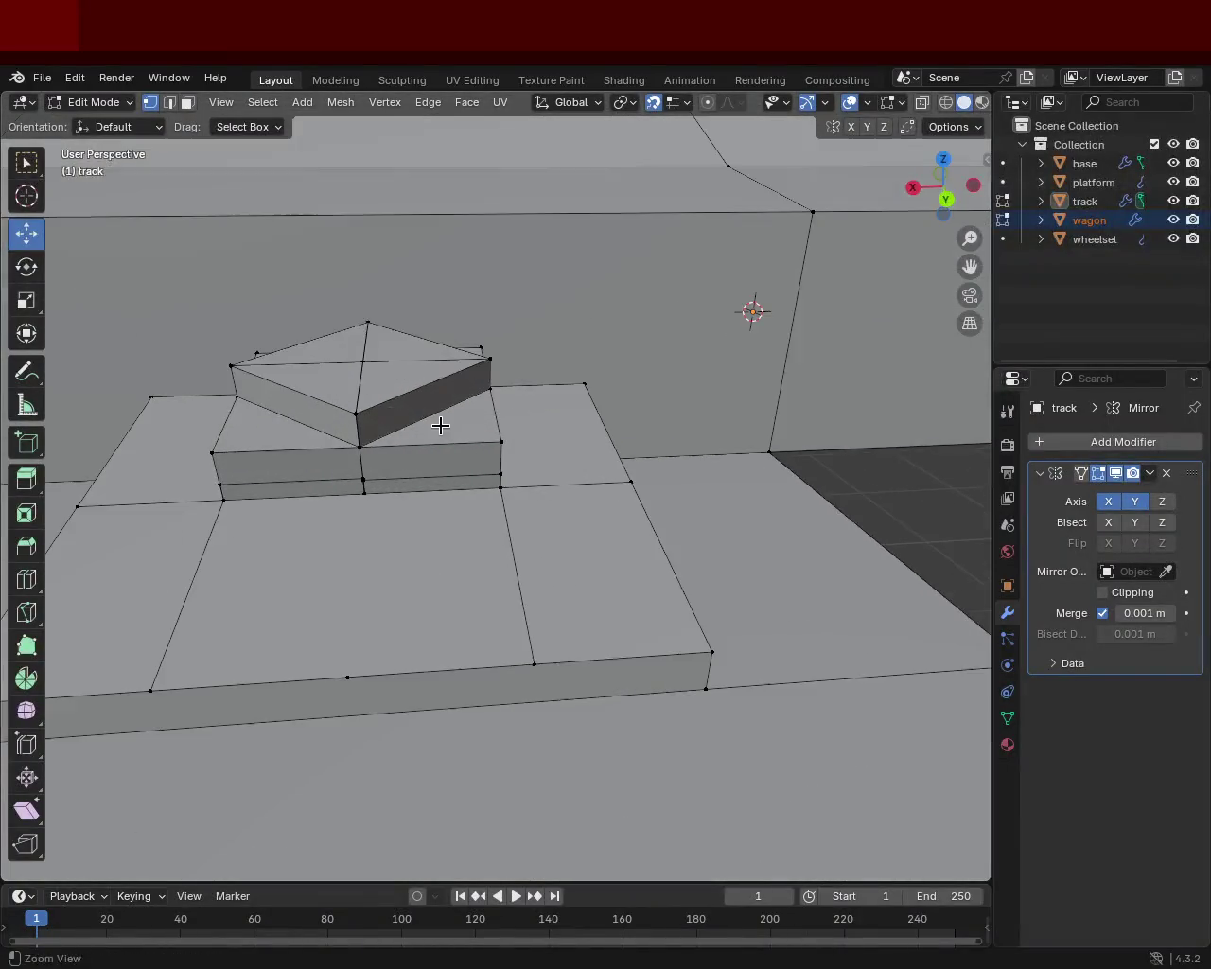
click(169, 102)
click(322, 485)
key(x)
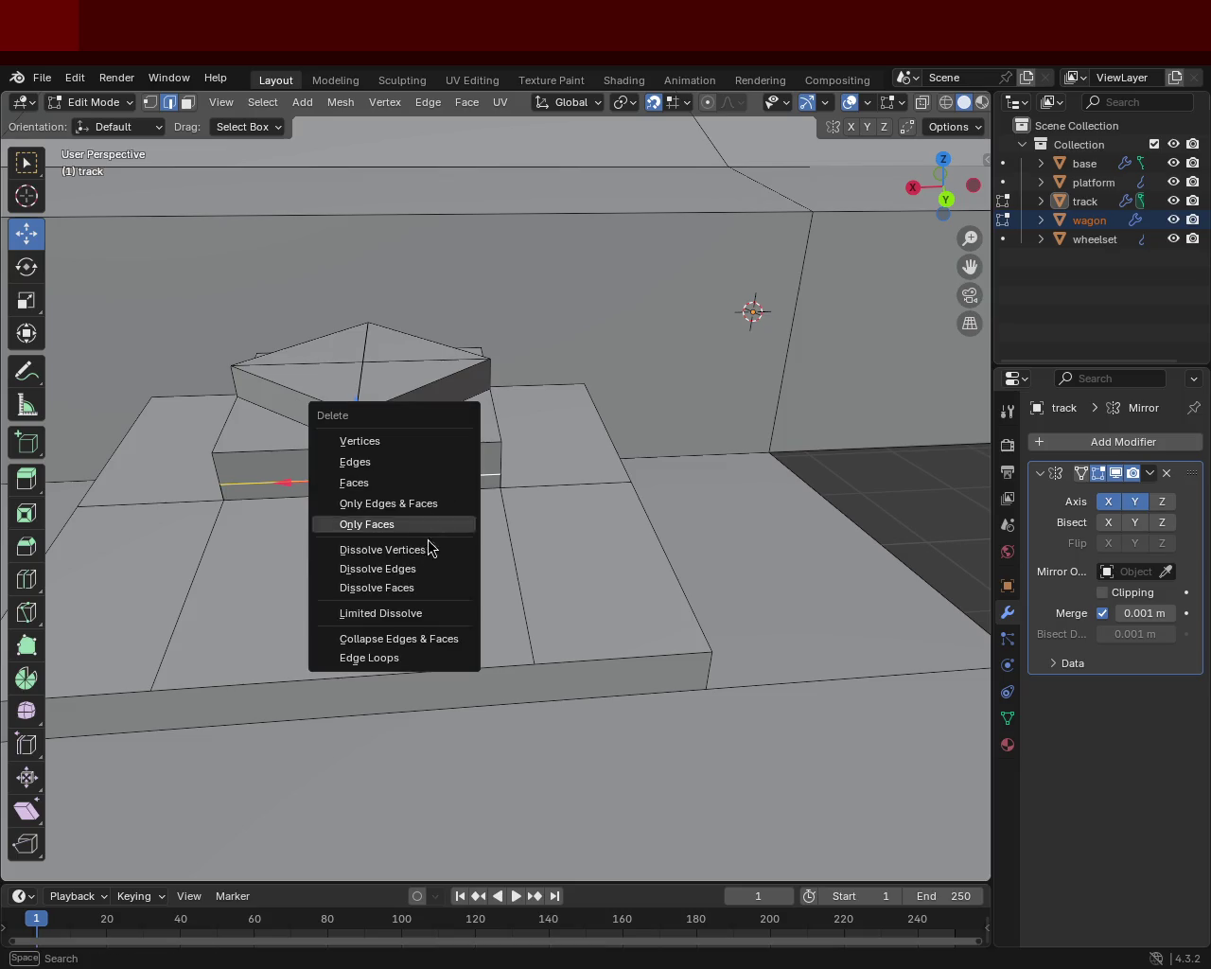
click(428, 571)
key(x)
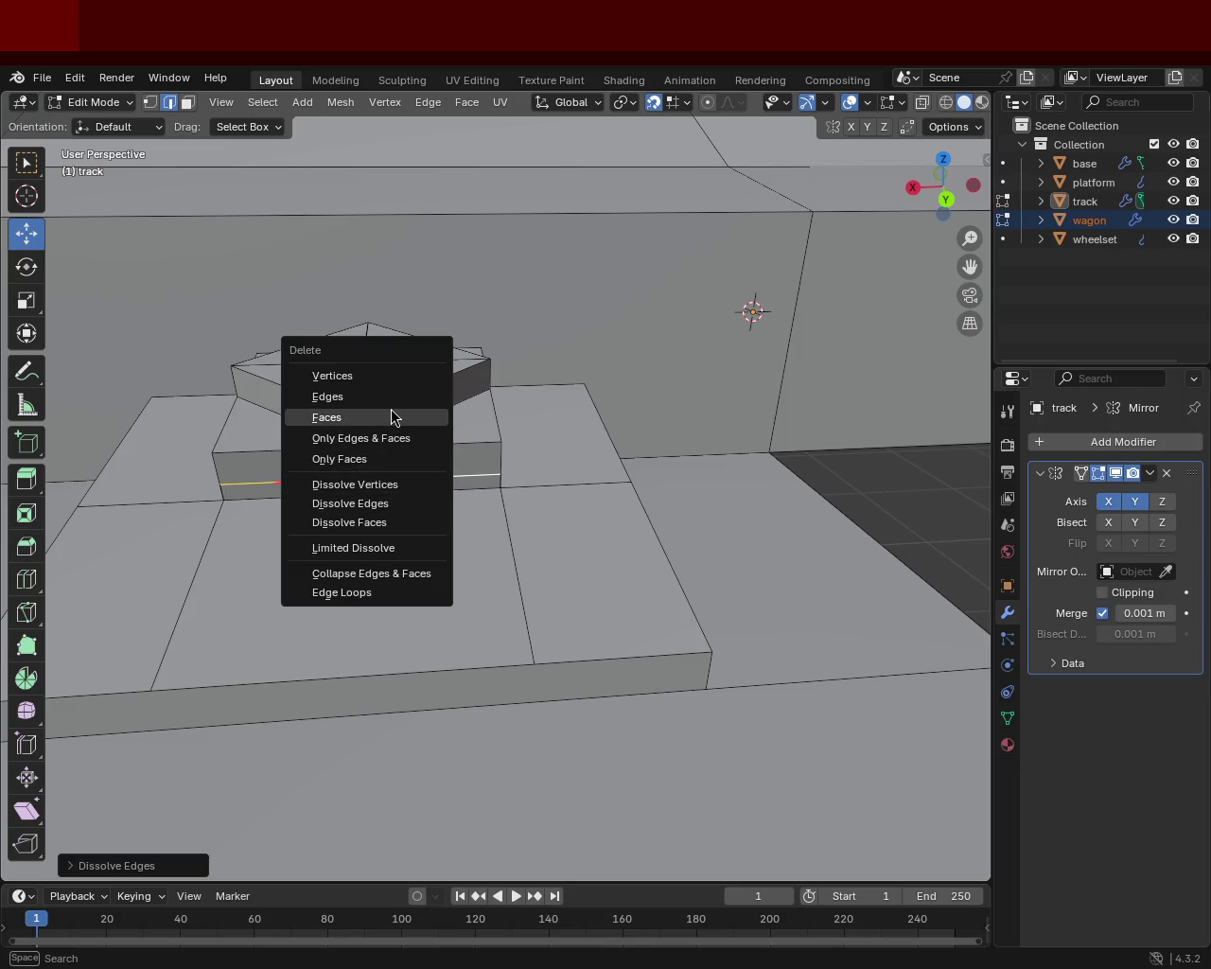
click(390, 400)
- Review the cleaned track mesh and save train.blend
mouse_move(438, 467)
middle_down()
mouse_move(368, 481)
mouse_move(238, 430)
mouse_move(509, 429)
mouse_move(502, 372)
mouse_move(444, 403)
mouse_move(695, 492)
middle_up()
mouse_move(570, 397)
middle_down()
mouse_move(552, 406)
mouse_move(608, 354)
mouse_move(619, 365)
middle_up()
key(ctrl+s)
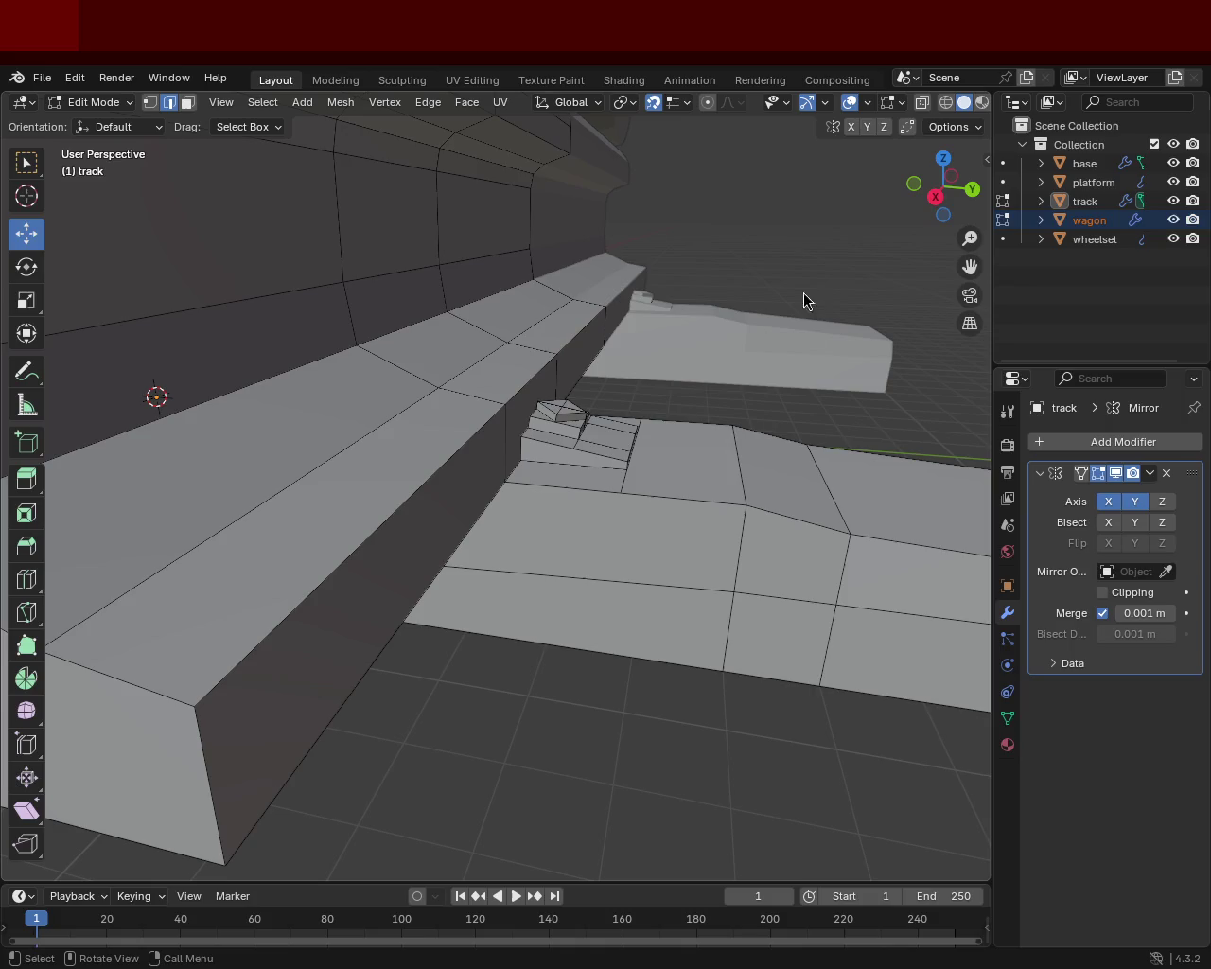
mouse_move(696, 482)
middle_down()
mouse_move(406, 520)
mouse_move(638, 476)
mouse_move(452, 430)
mouse_move(648, 381)
mouse_move(235, 176)
middle_up()
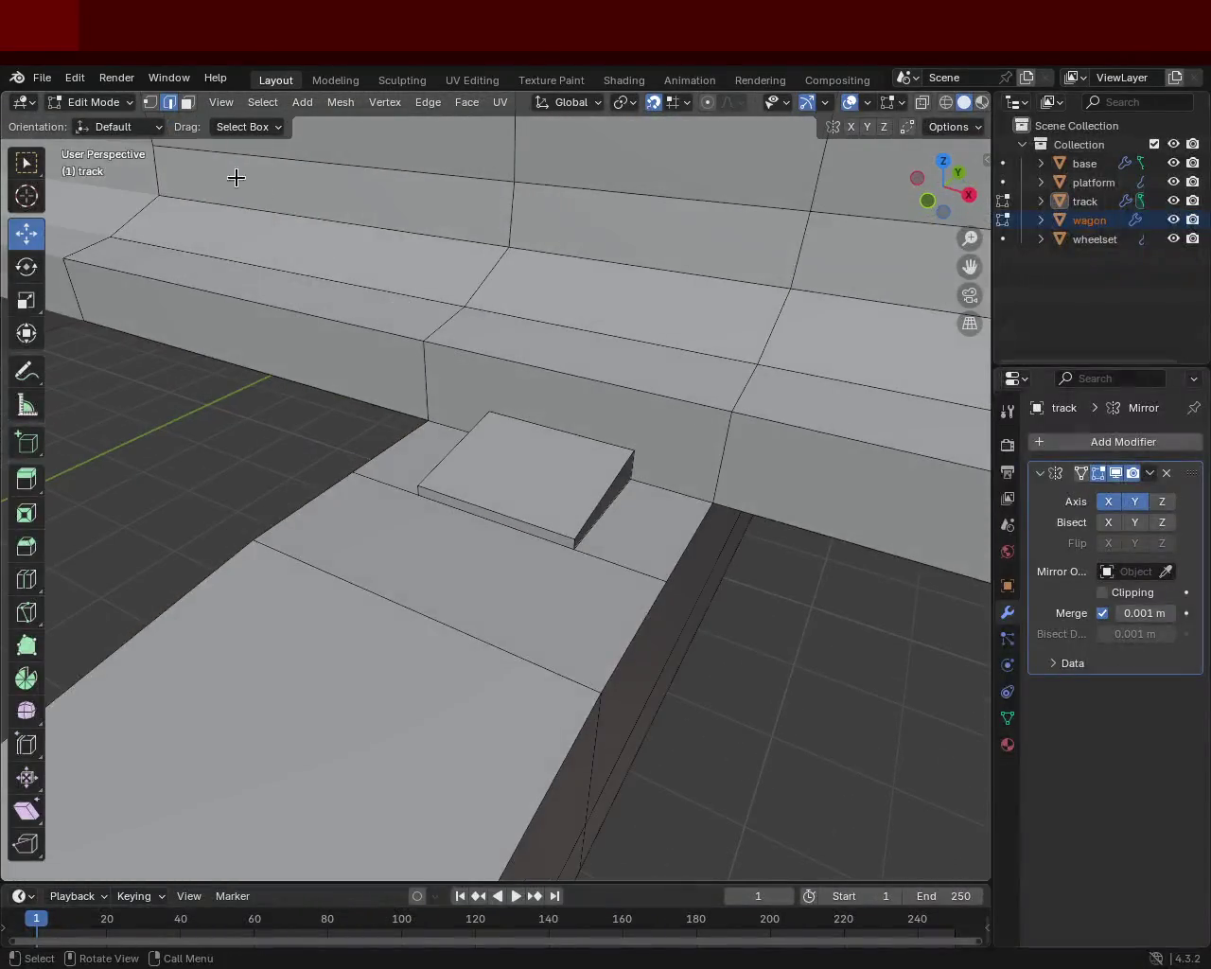
- In vertex mode, subdivide the step's right and left edges and join their midpoints with a new edge
click(154, 103)
click(516, 422)
shift+click(425, 473)
click(629, 452)
click(574, 542)
shift+click(631, 452)
key(ctrl+e)
click(514, 534)
click(492, 417)
shift+click(425, 486)
key(ctrl+e)
click(445, 465)
click(446, 465)
shift+click(577, 483)
key(j)
click(579, 483)
- Subdivide the step's top edge as well
click(488, 412)
shift+click(623, 449)
key(ctrl+e)
click(618, 445)
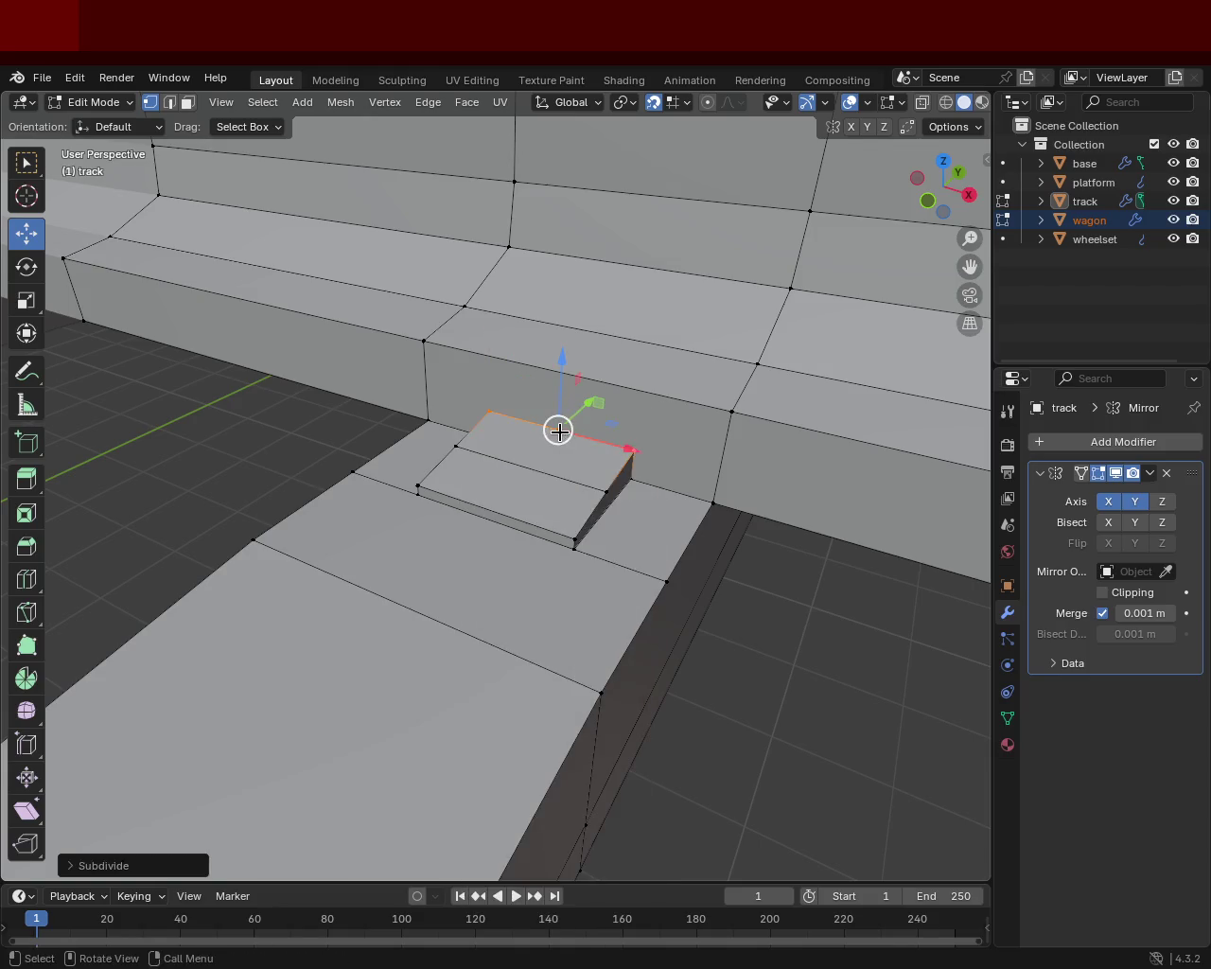
click(417, 486)
shift+click(575, 546)
key(ctrl+e)
key(Escape)
shift+click(558, 432)
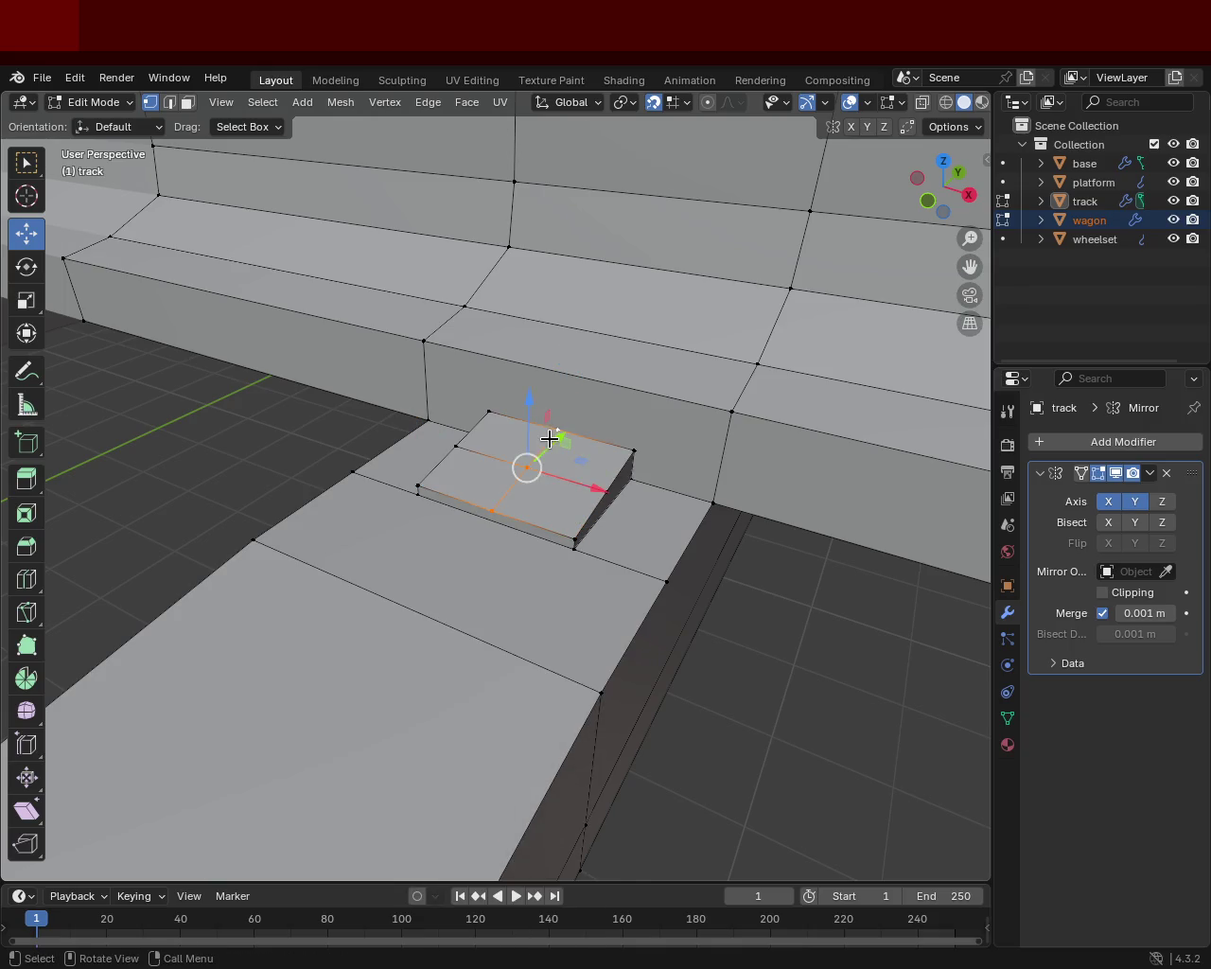
- From a lower view, subdivide the edge between the step's top and left vertices
mouse_move(540, 483)
middle_down()
mouse_move(543, 425)
mouse_move(268, 433)
mouse_move(278, 422)
mouse_move(349, 451)
mouse_move(495, 465)
middle_up()
click(494, 461)
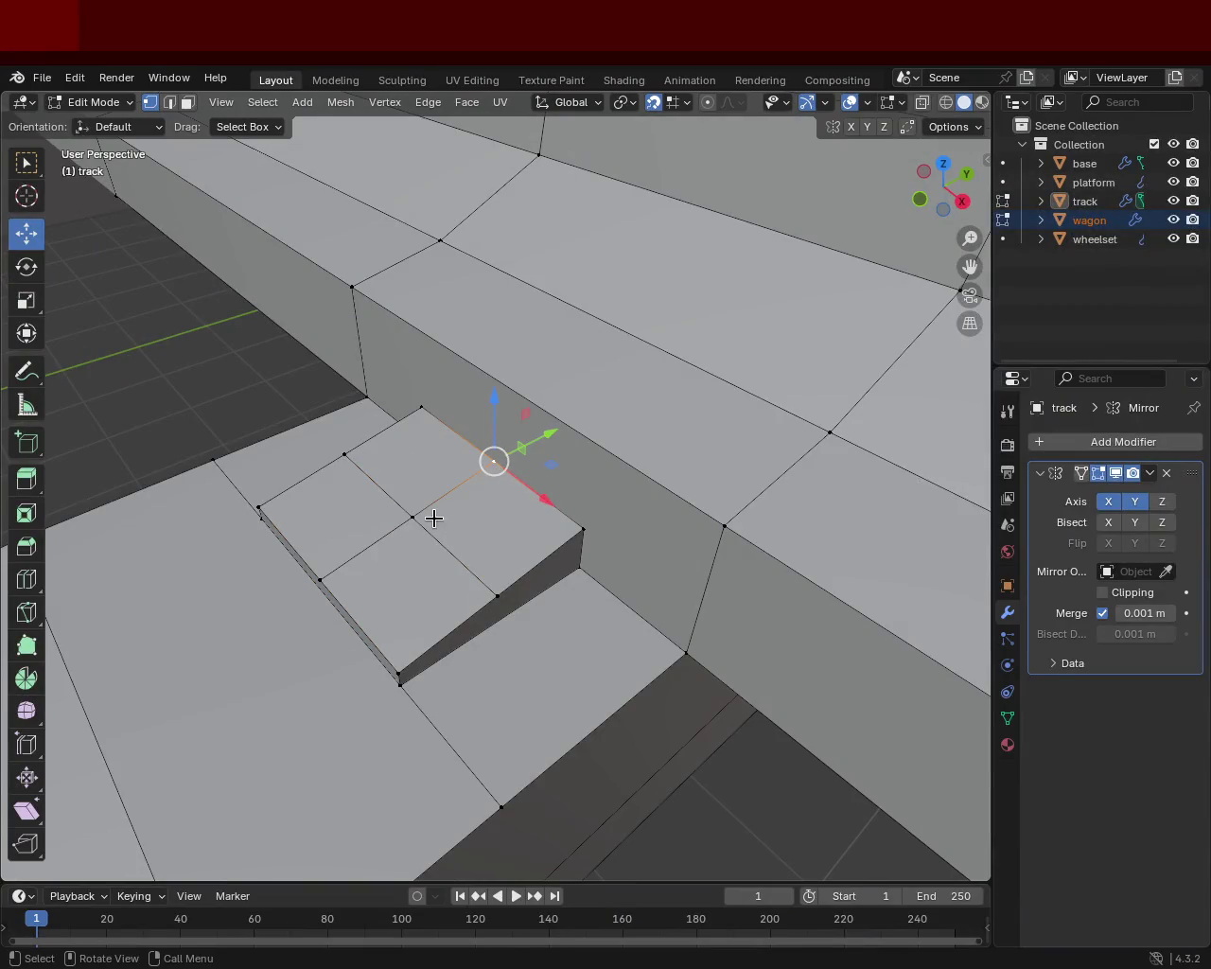
click(413, 517)
click(417, 408)
click(492, 462)
click(421, 407)
shift+click(345, 455)
key(ctrl+e)
click(338, 565)
click(577, 530)
shift+click(499, 593)
click(538, 559)
shift+click(384, 433)
click(384, 442)
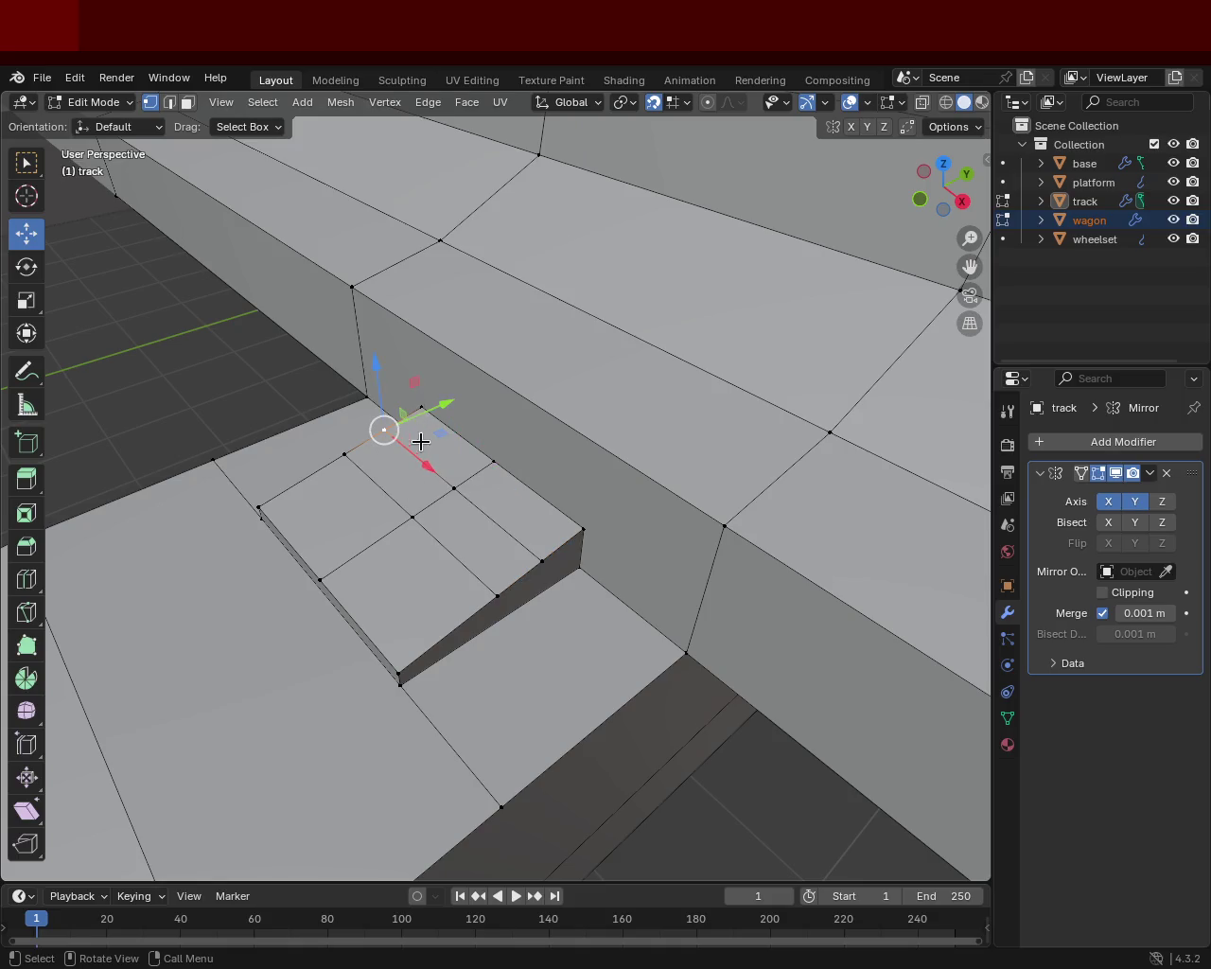
shift+click(454, 487)
right_click(460, 481)
click(488, 514)
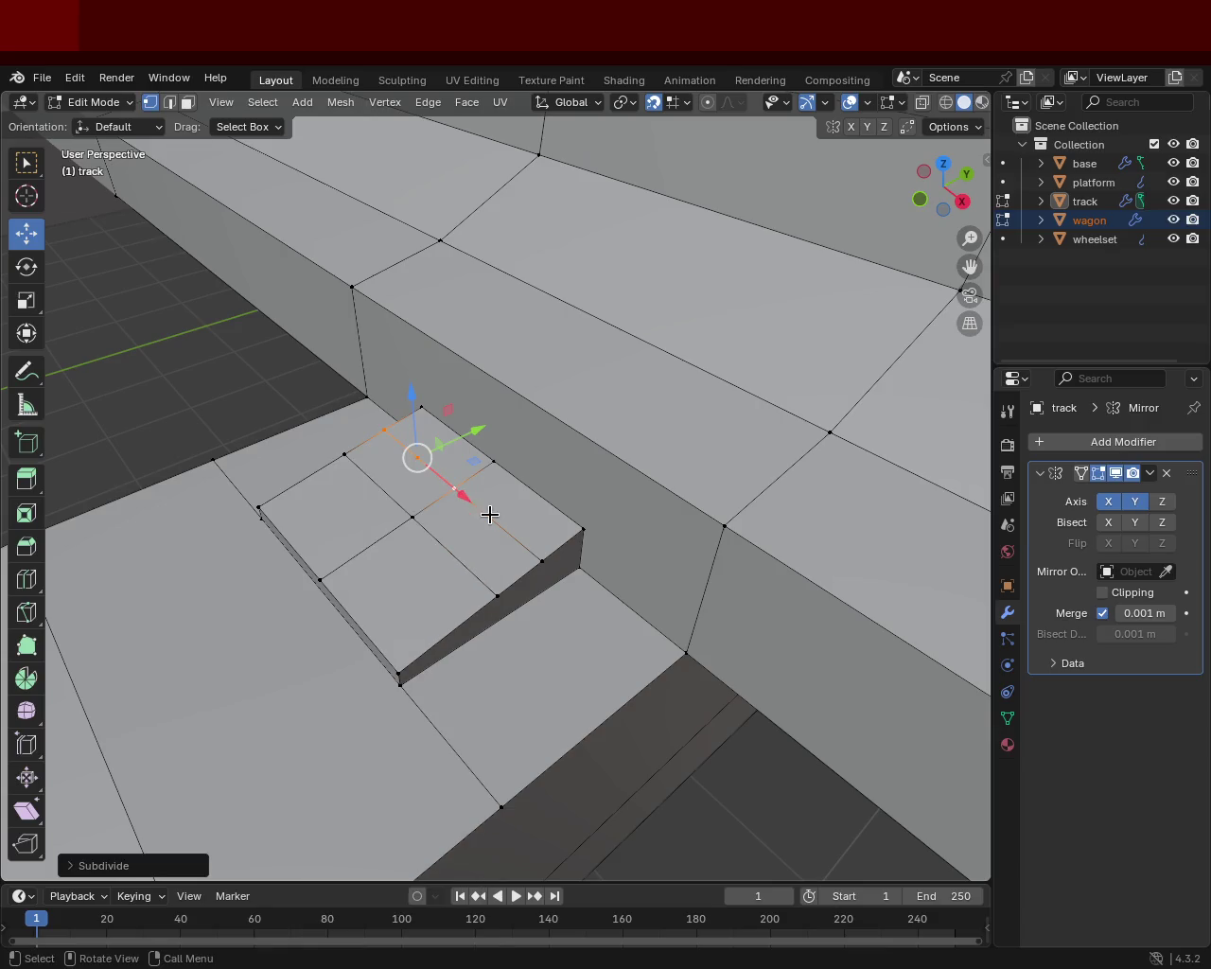
- Connect the centre vertex to the new midpoints with J to grid the block's top
click(454, 487)
shift+click(542, 561)
key(ctrl+e)
key(Escape)
alt+click(410, 511)
alt+shift+click(410, 457)
click(487, 511)
shift+click(439, 522)
click(413, 517)
shift+click(417, 459)
key(j)
shift+click(494, 461)
key(j)
click(494, 461)
shift+click(496, 521)
key(j)
- Extrude the clip's small quad face upward into a bolt block and save train.blend
click(189, 106)
click(440, 469)
middle_drag(473, 487, 511, 483)
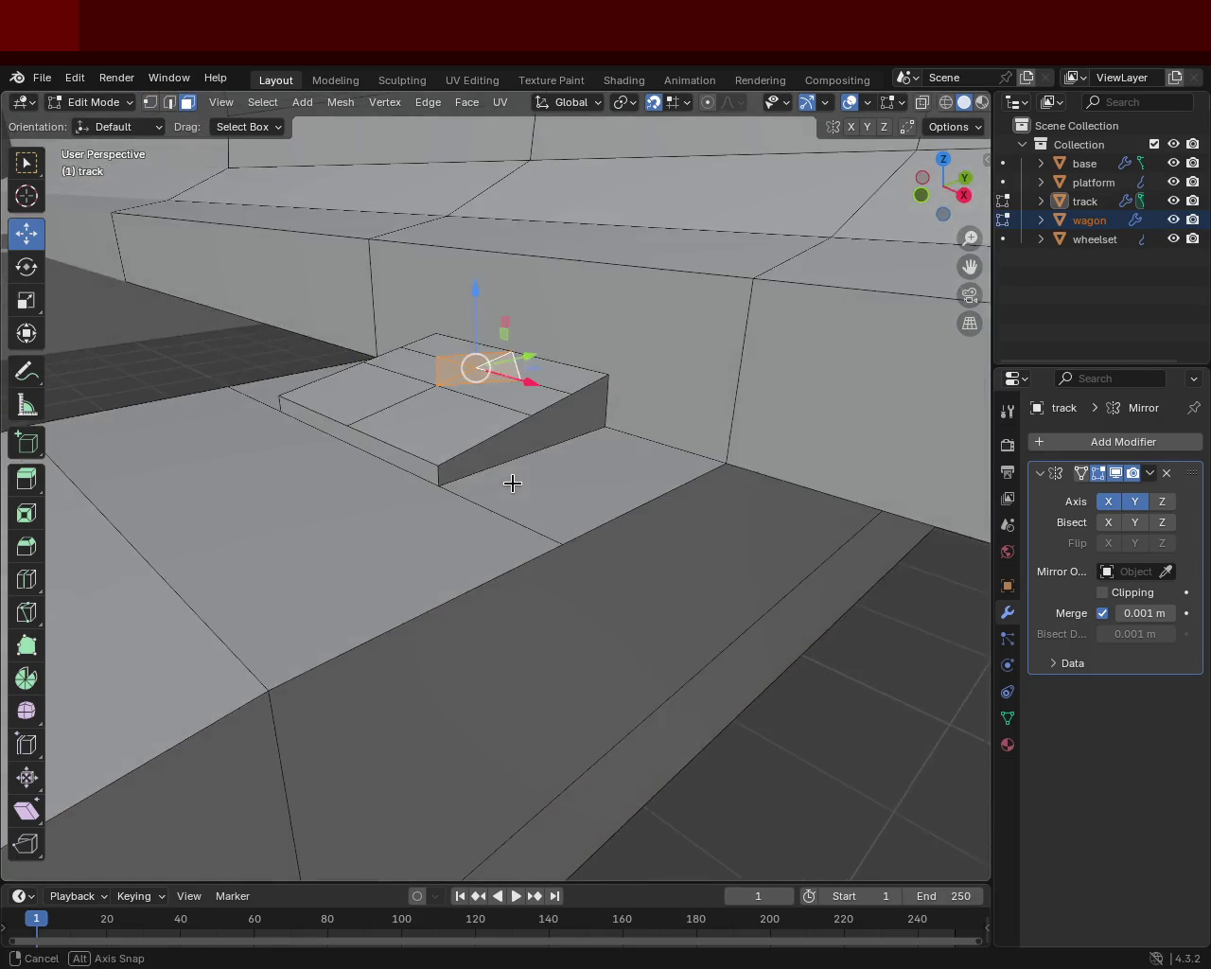
key(e)
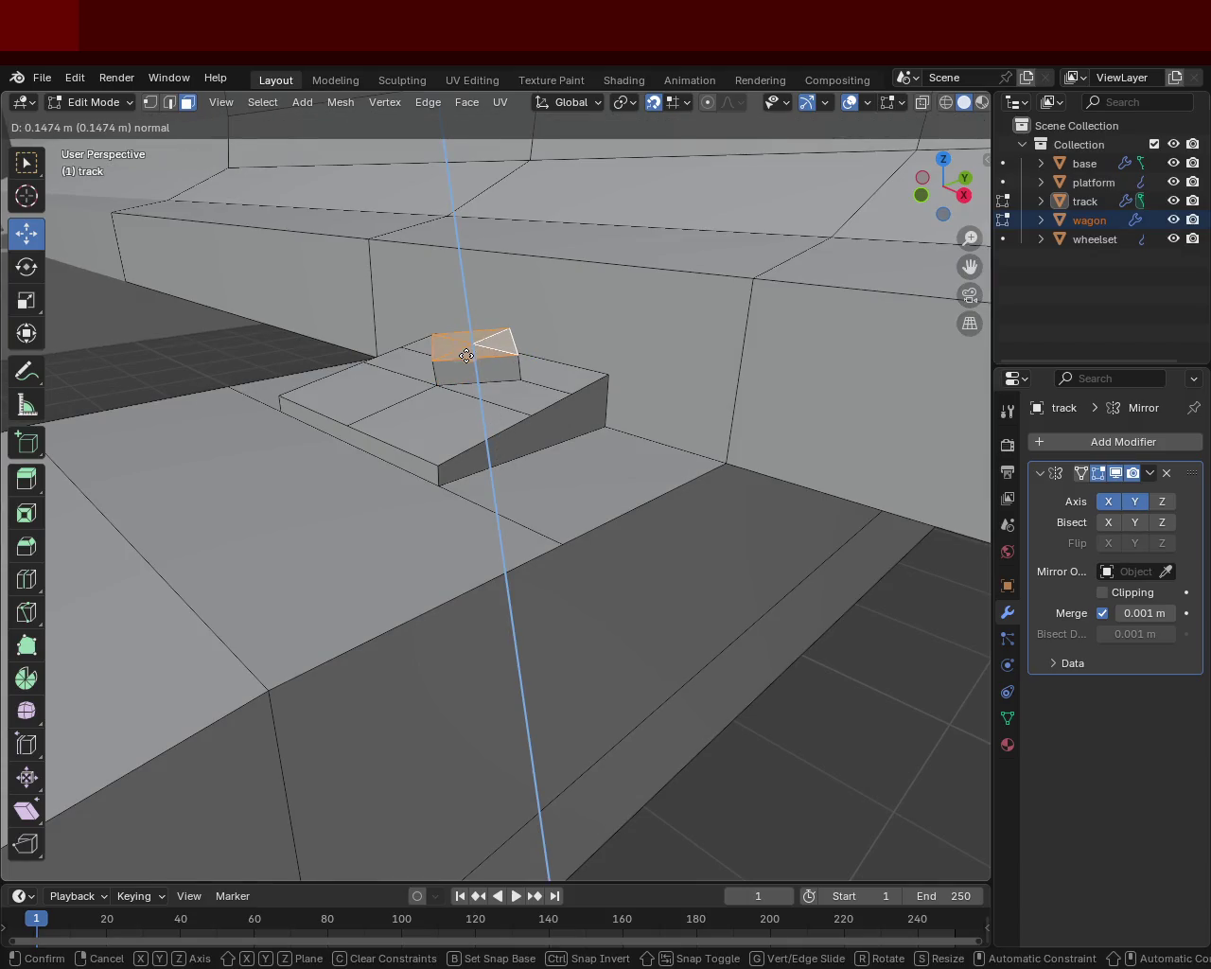
click(465, 346)
mouse_move(554, 446)
middle_down()
mouse_move(554, 530)
mouse_move(533, 562)
middle_up()
mouse_move(282, 457)
middle_down()
mouse_move(459, 447)
mouse_move(319, 475)
mouse_move(256, 420)
mouse_move(414, 441)
mouse_move(306, 398)
mouse_move(397, 373)
mouse_move(487, 521)
mouse_move(419, 489)
mouse_move(427, 502)
mouse_move(466, 502)
mouse_move(436, 500)
middle_up()
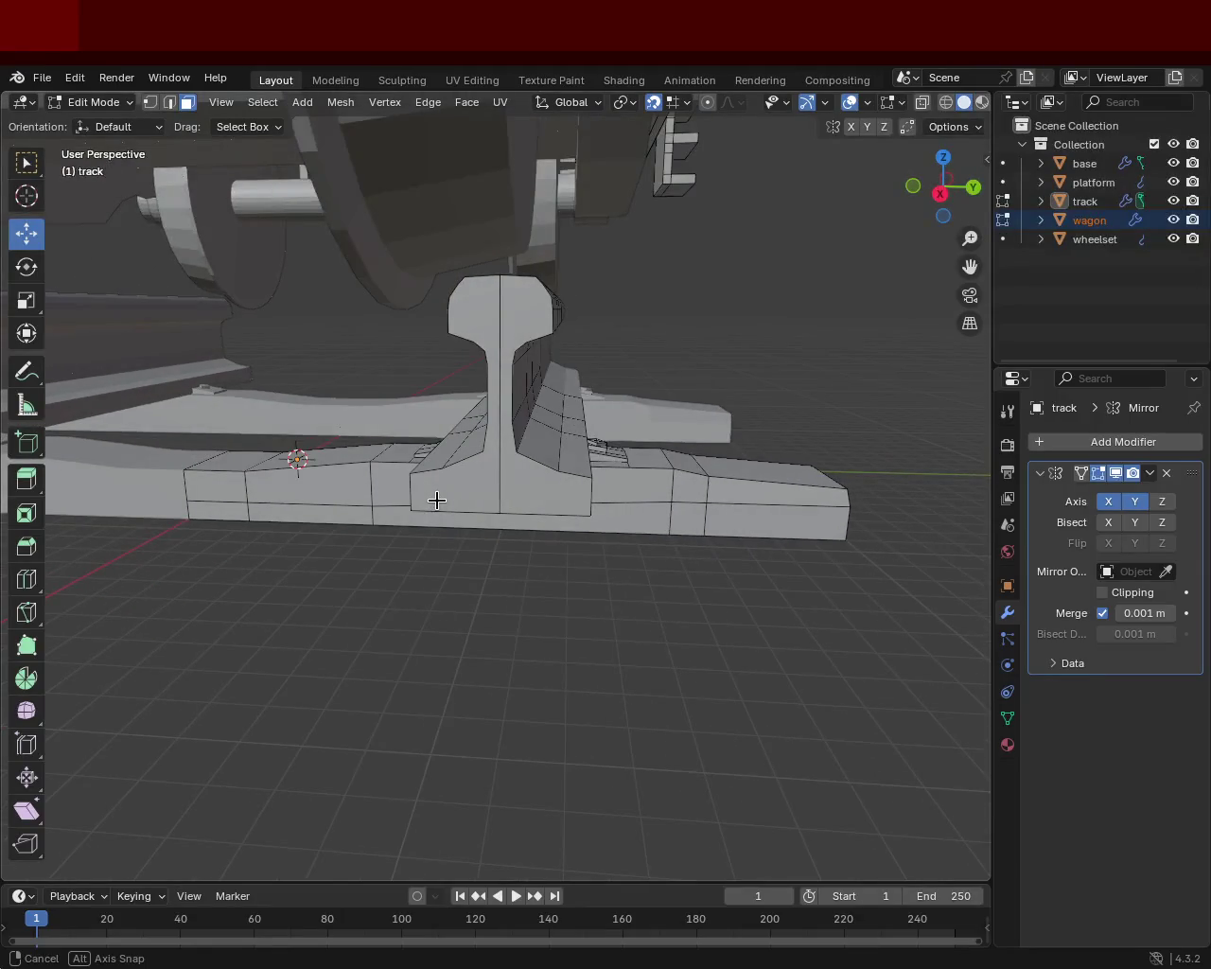
key(ctrl+s)
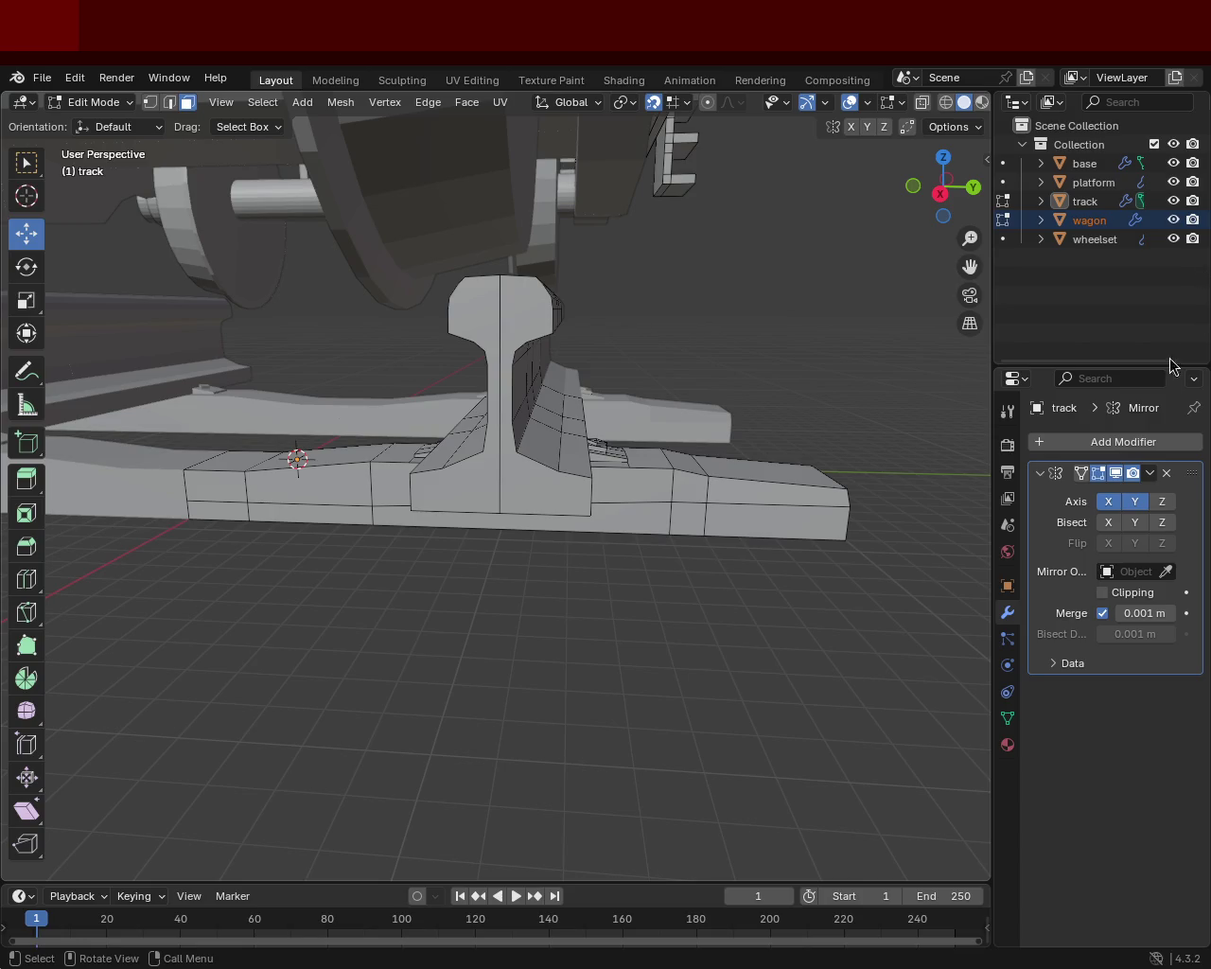
mouse_move(565, 466)
middle_down()
mouse_move(684, 491)
mouse_move(399, 491)
mouse_move(504, 497)
mouse_move(473, 489)
mouse_move(425, 505)
mouse_move(395, 545)
mouse_move(397, 533)
mouse_move(468, 608)
middle_up()
- Zoom in, select the bolt top's centre vertex, and undo an accidental extrusion of it
scroll(467, 609, up, 3)
scroll(495, 614, up, 2)
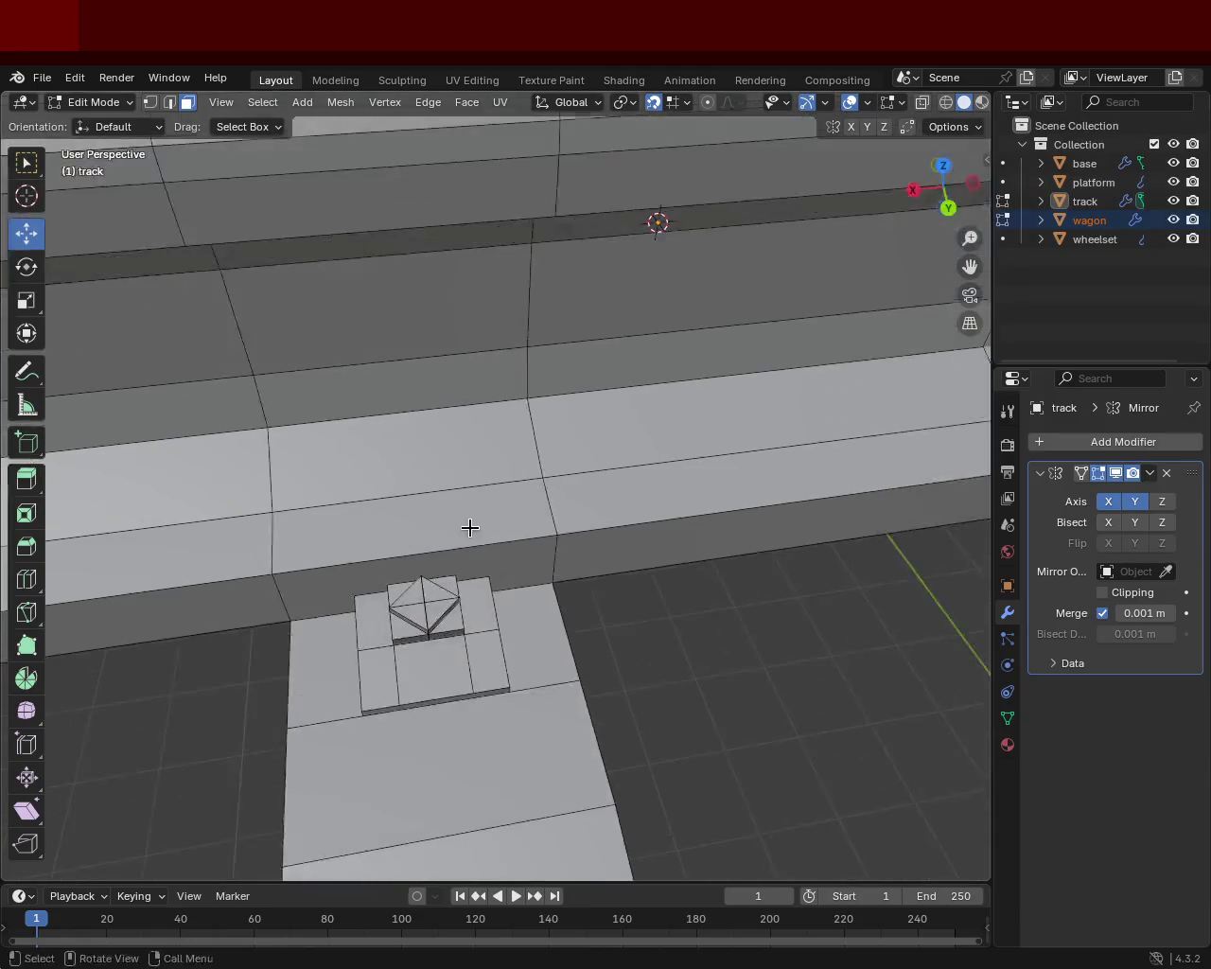
middle_drag(471, 531, 486, 495)
scroll(482, 515, up, 2)
click(150, 104)
click(443, 547)
key(e)
right_click(441, 545)
key(ctrl+z)
- Trial-raise the centre vertex into a peak, undo to keep it flat, and switch to wireframe
mouse_move(438, 514)
mouse_down()
mouse_move(440, 497)
mouse_move(444, 530)
mouse_up()
key(ctrl+z)
drag(438, 464, 498, 589)
key(ctrl+z)
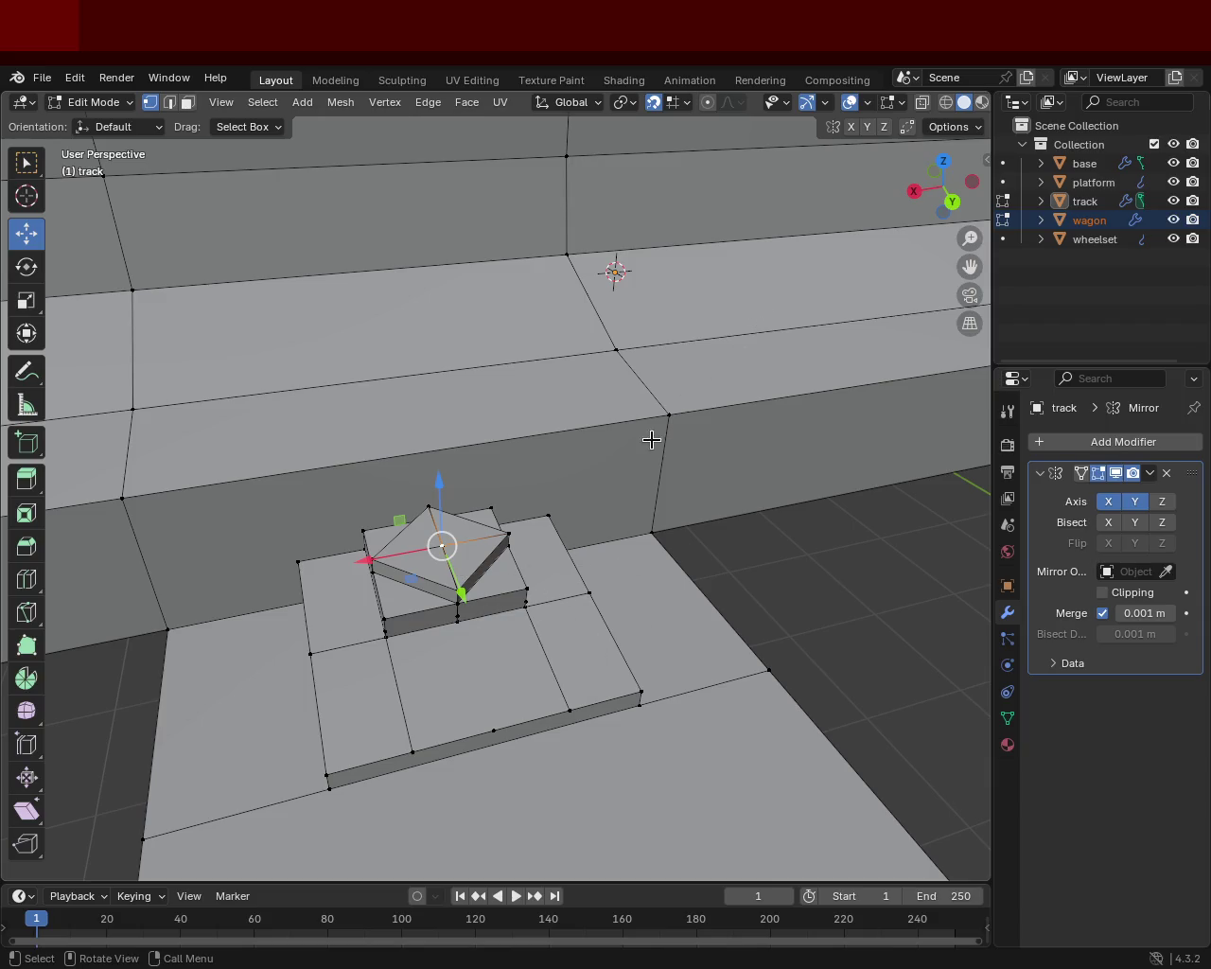
click(945, 102)
middle_drag(625, 322, 561, 477)
- Select all and merge by distance, removing 121 duplicate vertices
key(a)
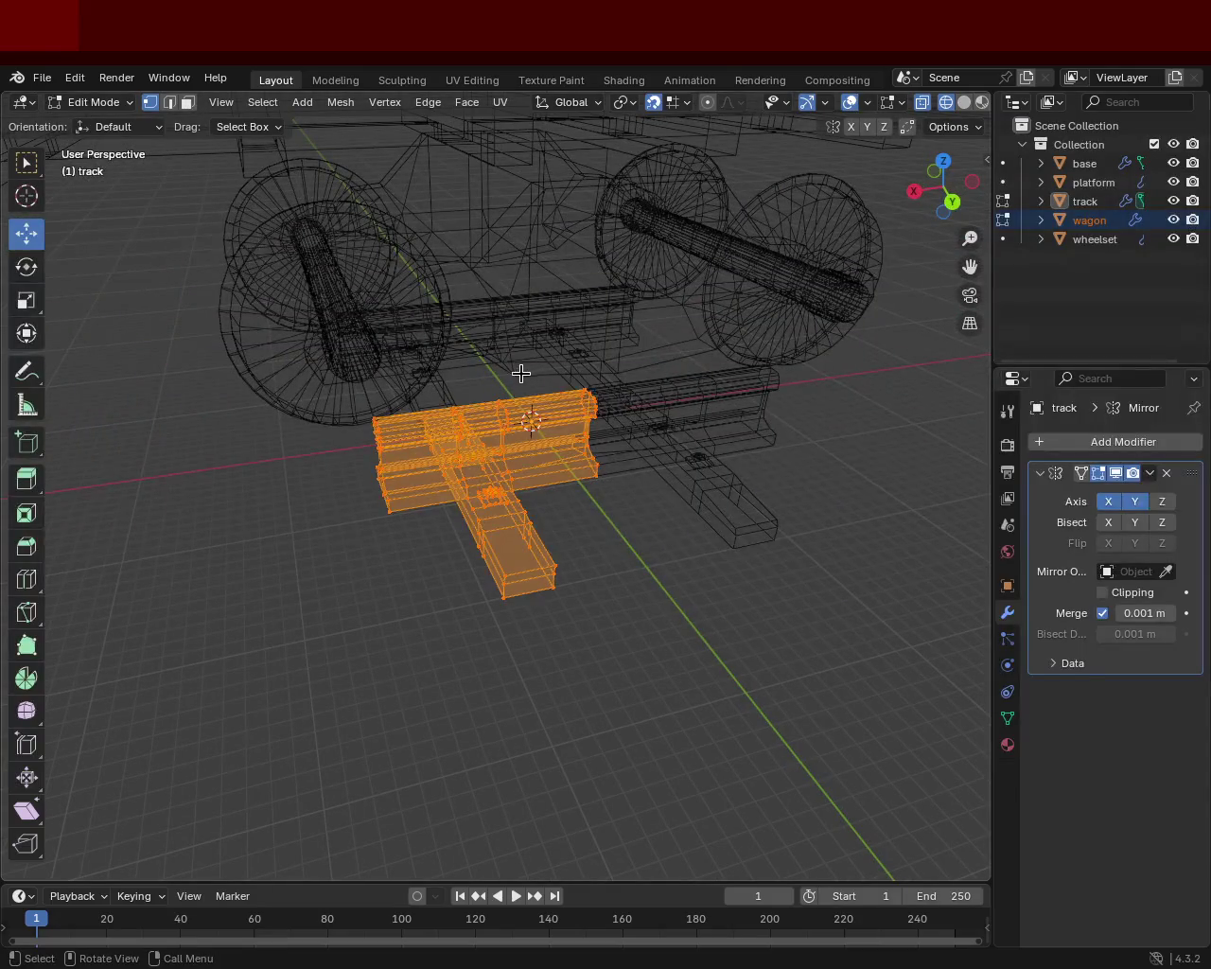
key(m)
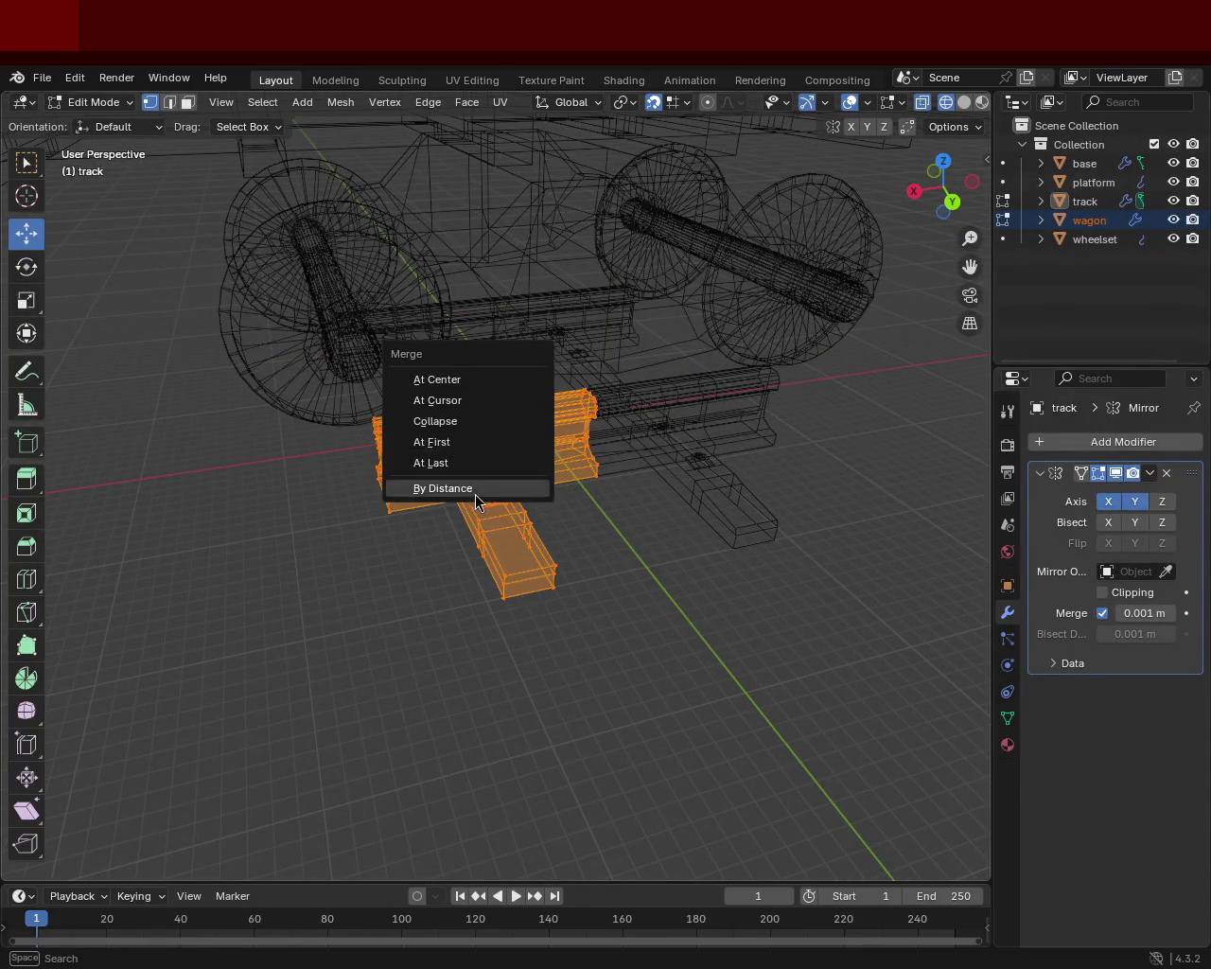
click(478, 491)
scroll(519, 547, up, 3)
scroll(599, 609, up, 4)
click(668, 640)
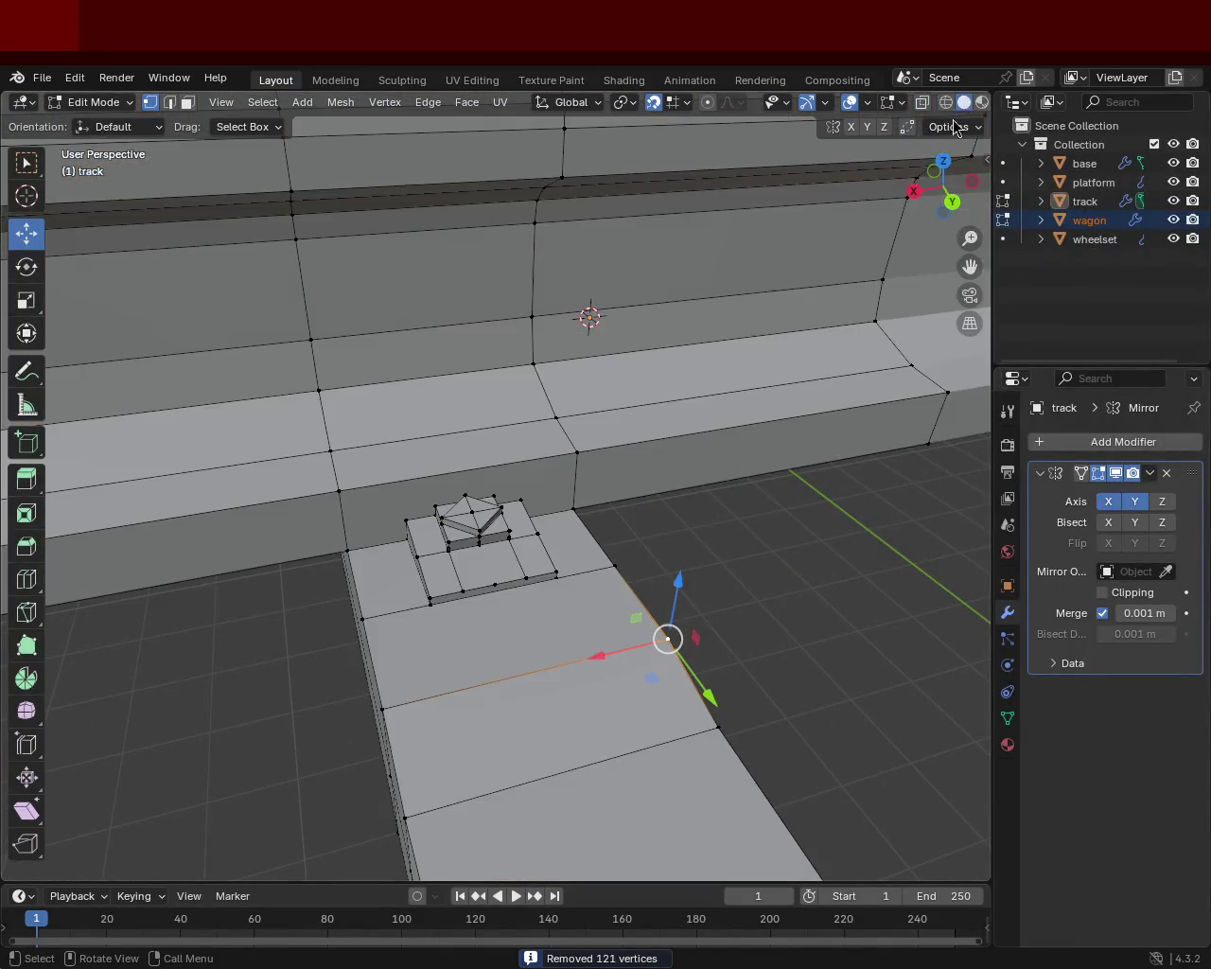
- Back in solid shading, raise the bolt top into a low peak
click(964, 102)
scroll(476, 535, up, 5)
scroll(422, 593, down, 3)
click(396, 519)
mouse_move(396, 519)
mouse_down()
mouse_move(409, 497)
mouse_move(410, 558)
mouse_up()
mouse_move(410, 558)
middle_down()
mouse_move(374, 546)
mouse_move(313, 457)
mouse_move(471, 521)
mouse_move(540, 527)
middle_up()
- Nudge the bolt's peak vertex slightly higher and save train.blend
scroll(690, 512, up, 5)
mouse_move(690, 512)
middle_down()
mouse_move(732, 467)
mouse_move(687, 590)
mouse_move(460, 516)
mouse_move(487, 495)
middle_up()
click(487, 494)
mouse_move(486, 488)
mouse_down()
mouse_move(488, 440)
mouse_move(488, 485)
mouse_up()
key(ctrl+s)
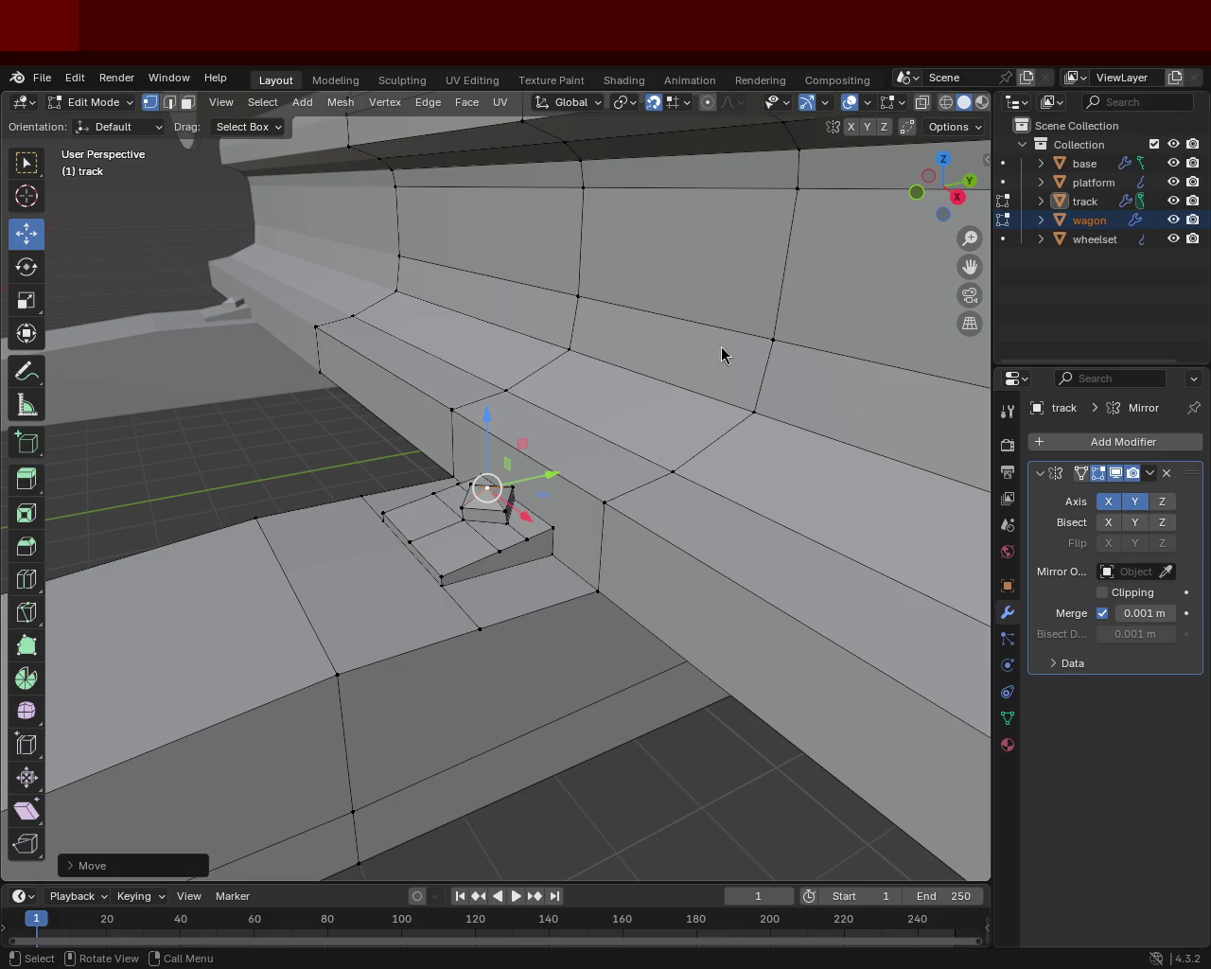
middle_drag(744, 330, 399, 481)
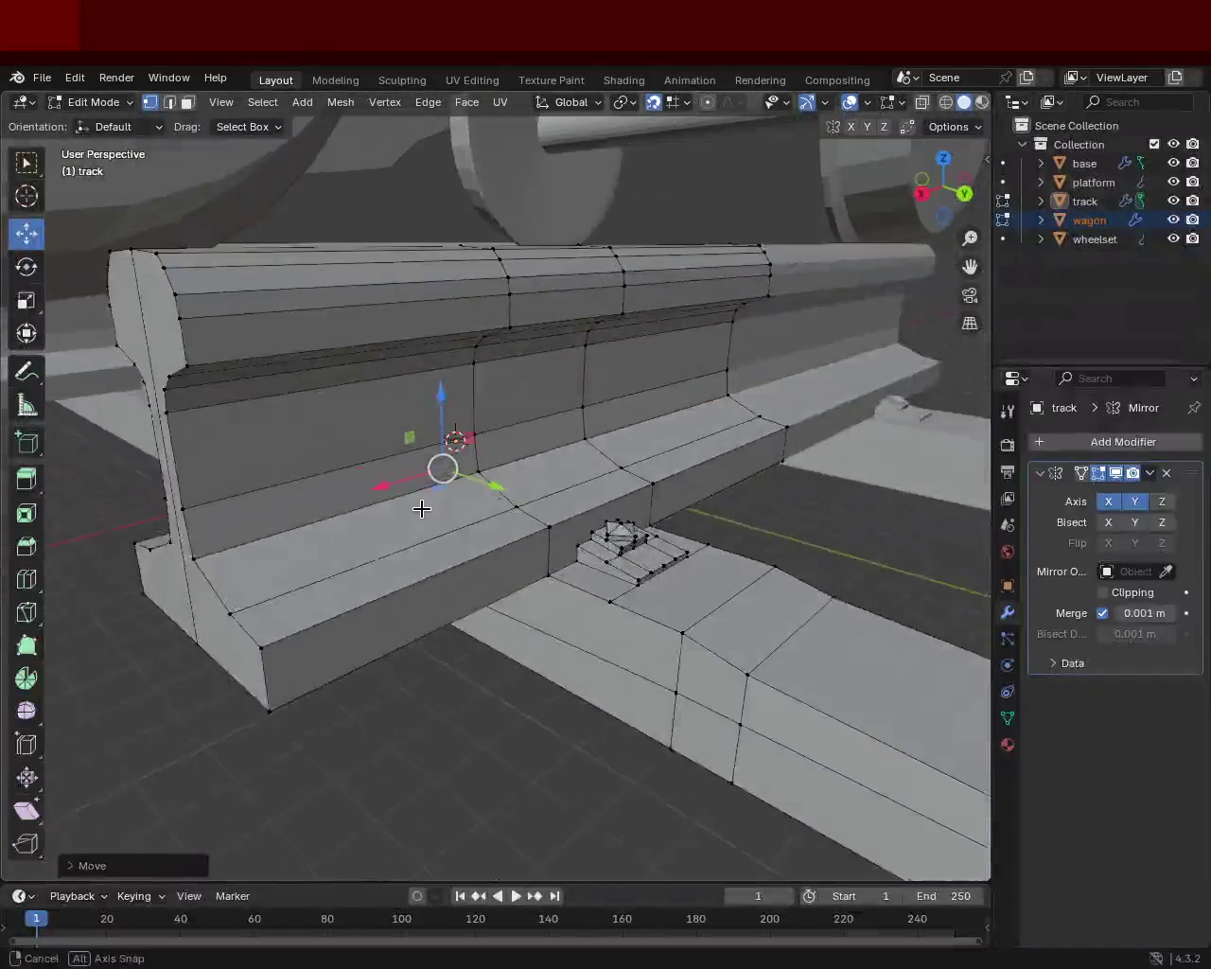
middle_drag(399, 481, 603, 533)
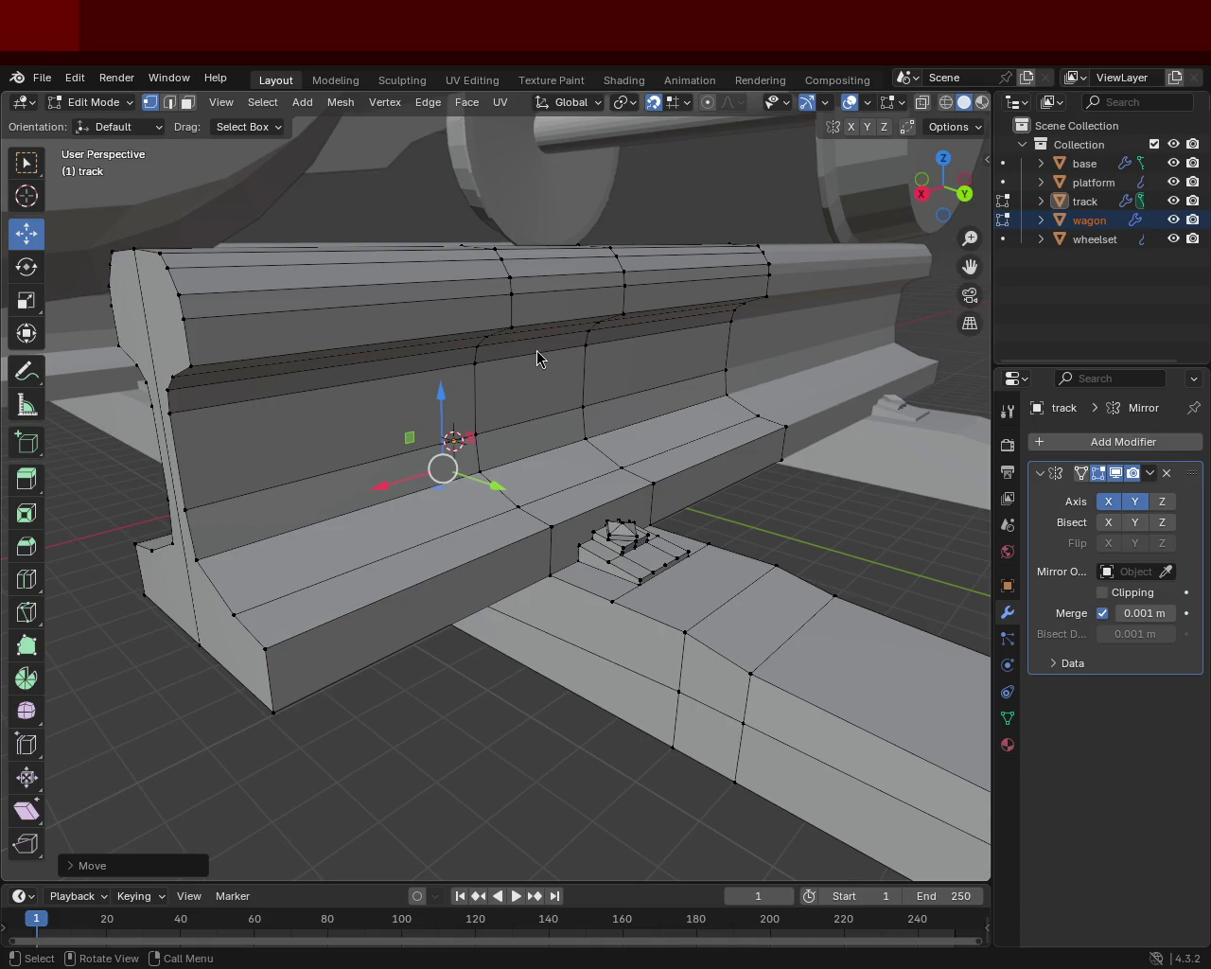
middle_drag(784, 376, 624, 611)
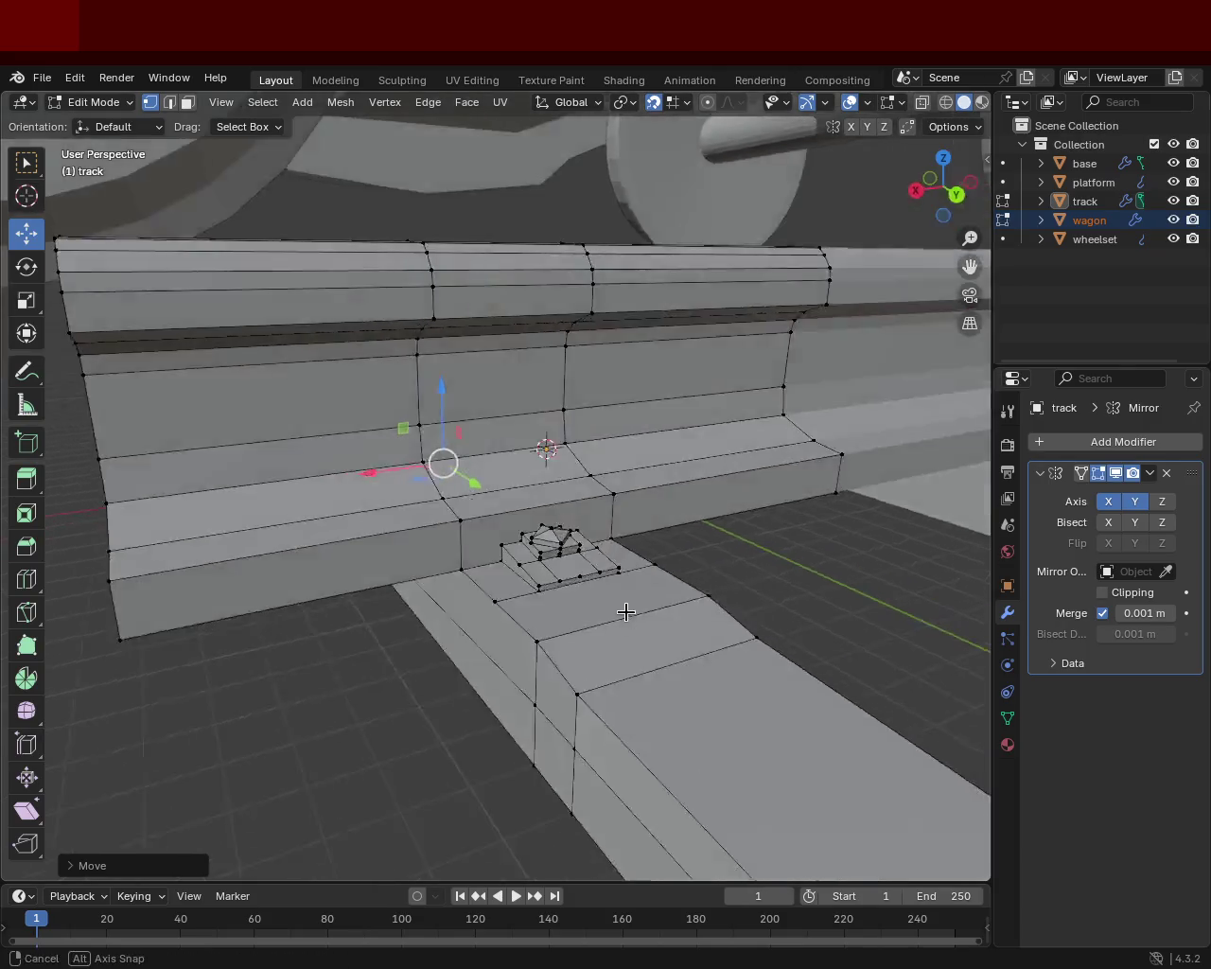
- Select all and merge by distance twice, confirming 0 vertices removed
key(a)
key(m)
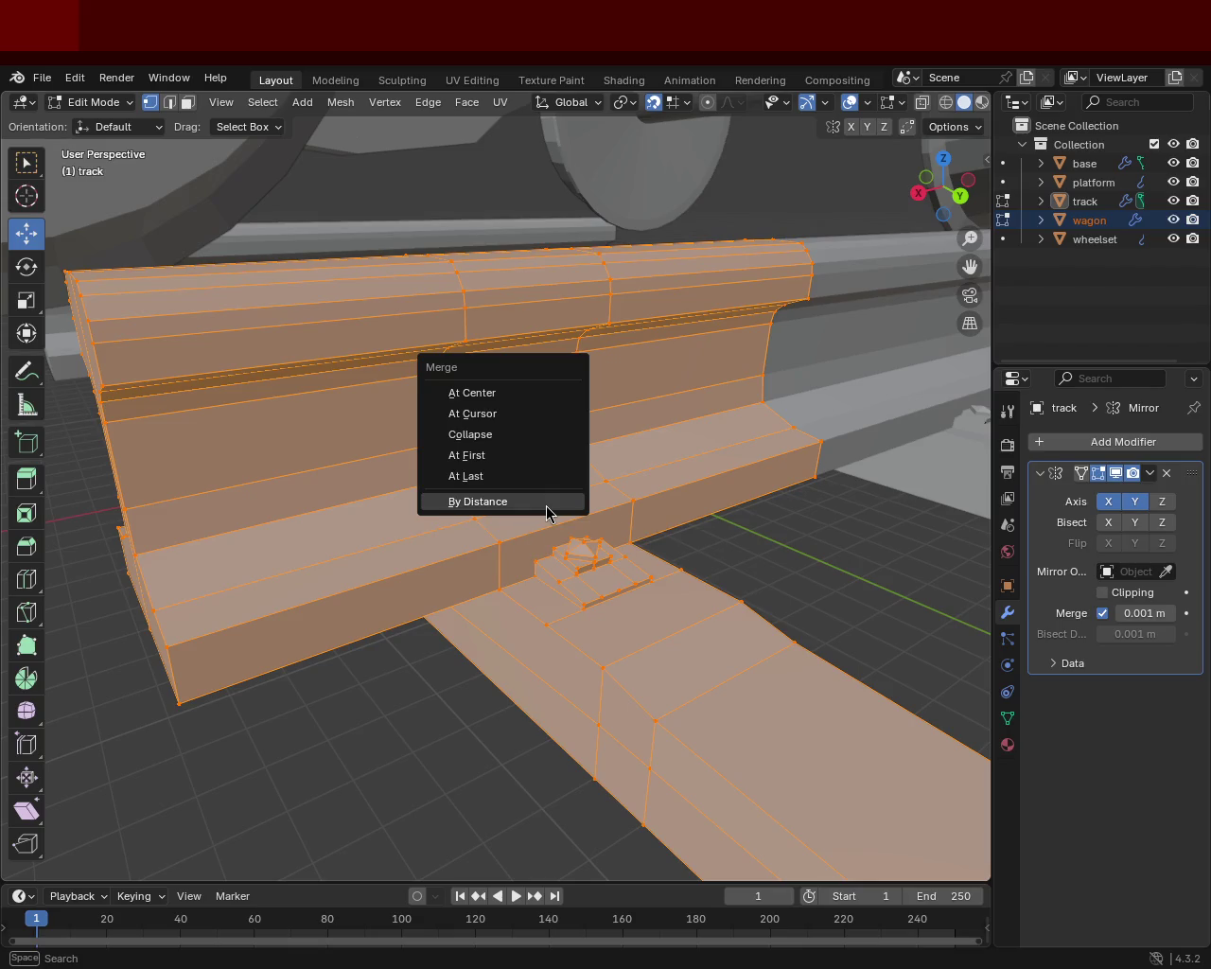
click(526, 514)
click(741, 602)
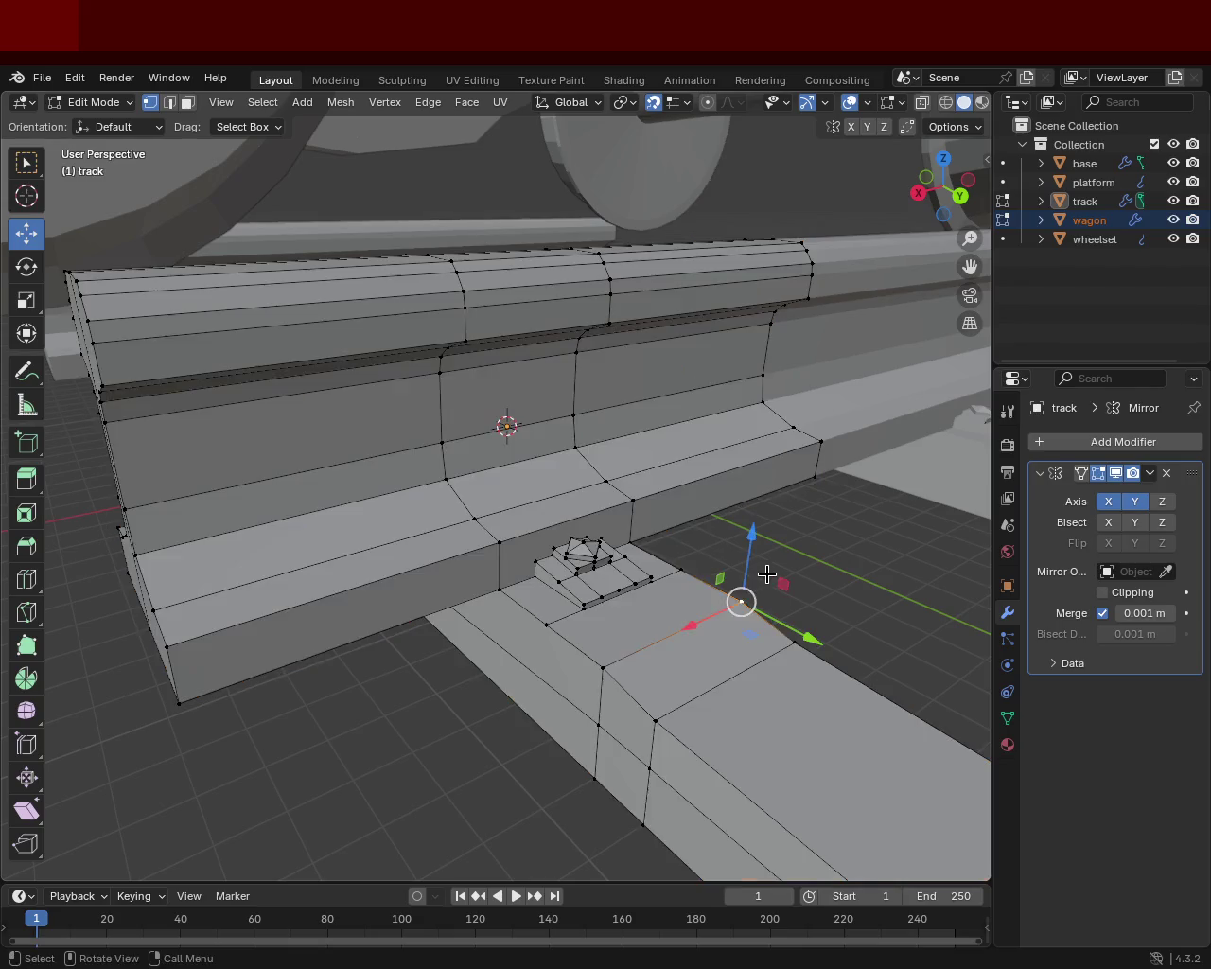
click(599, 666)
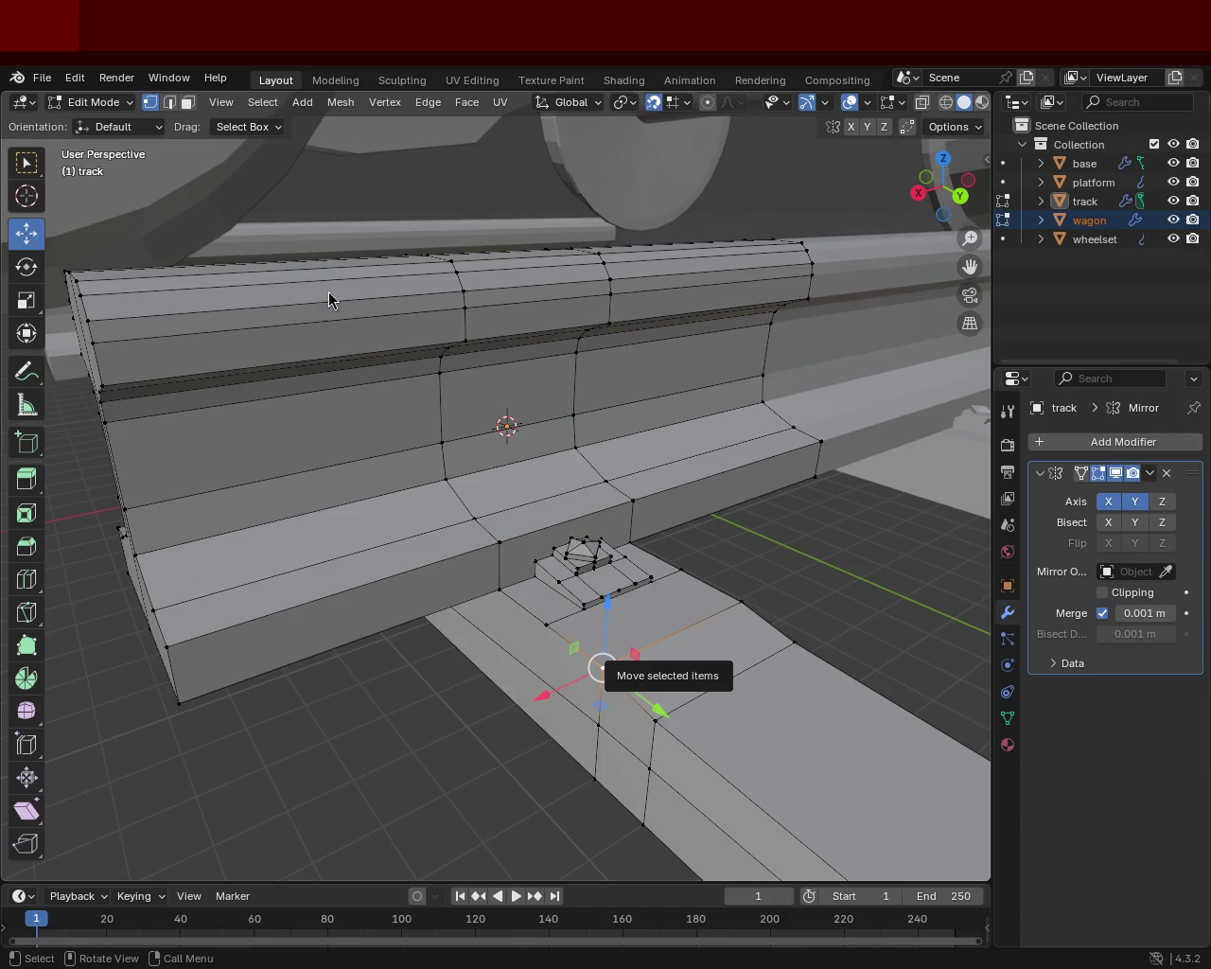
key(a)
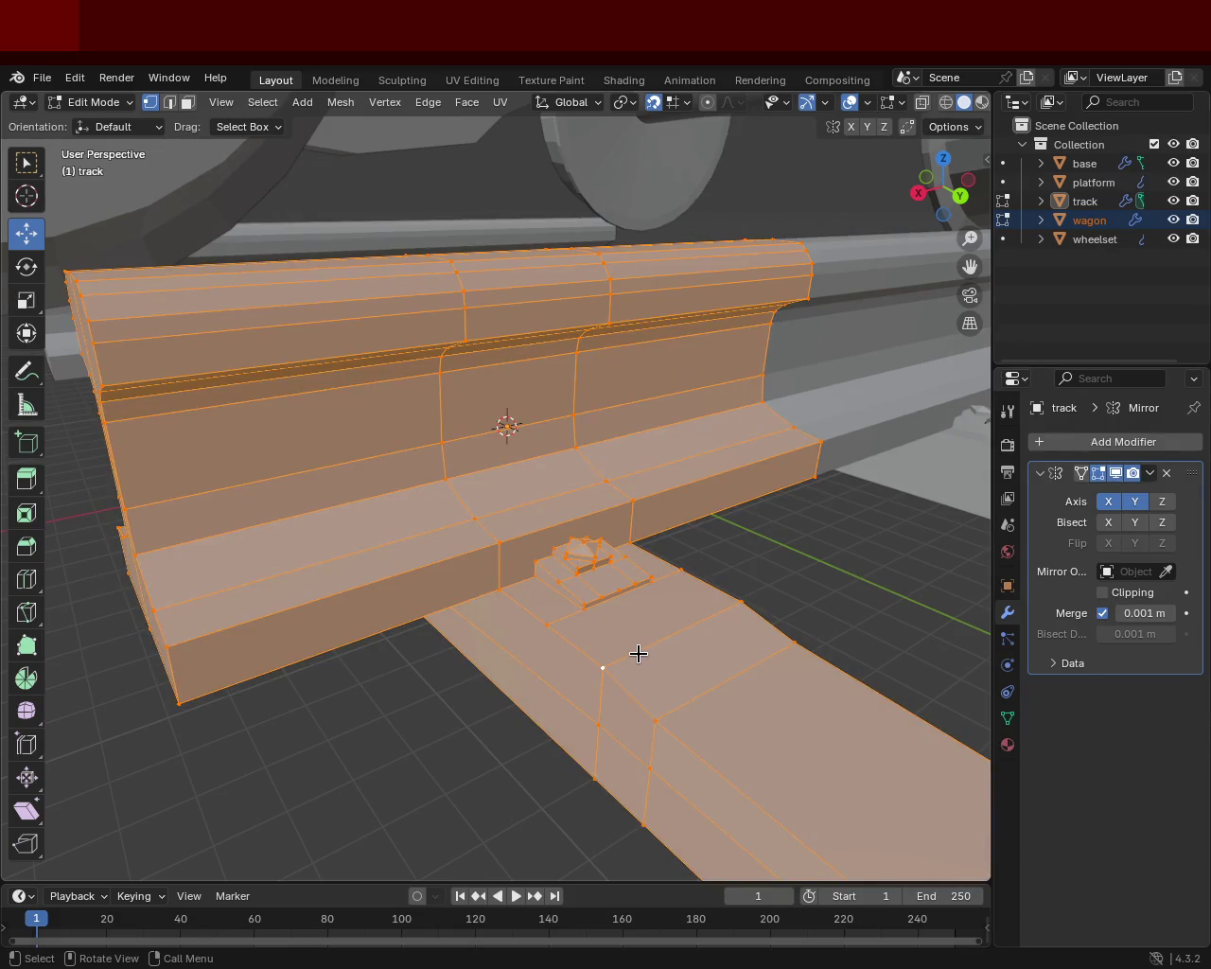
key(m)
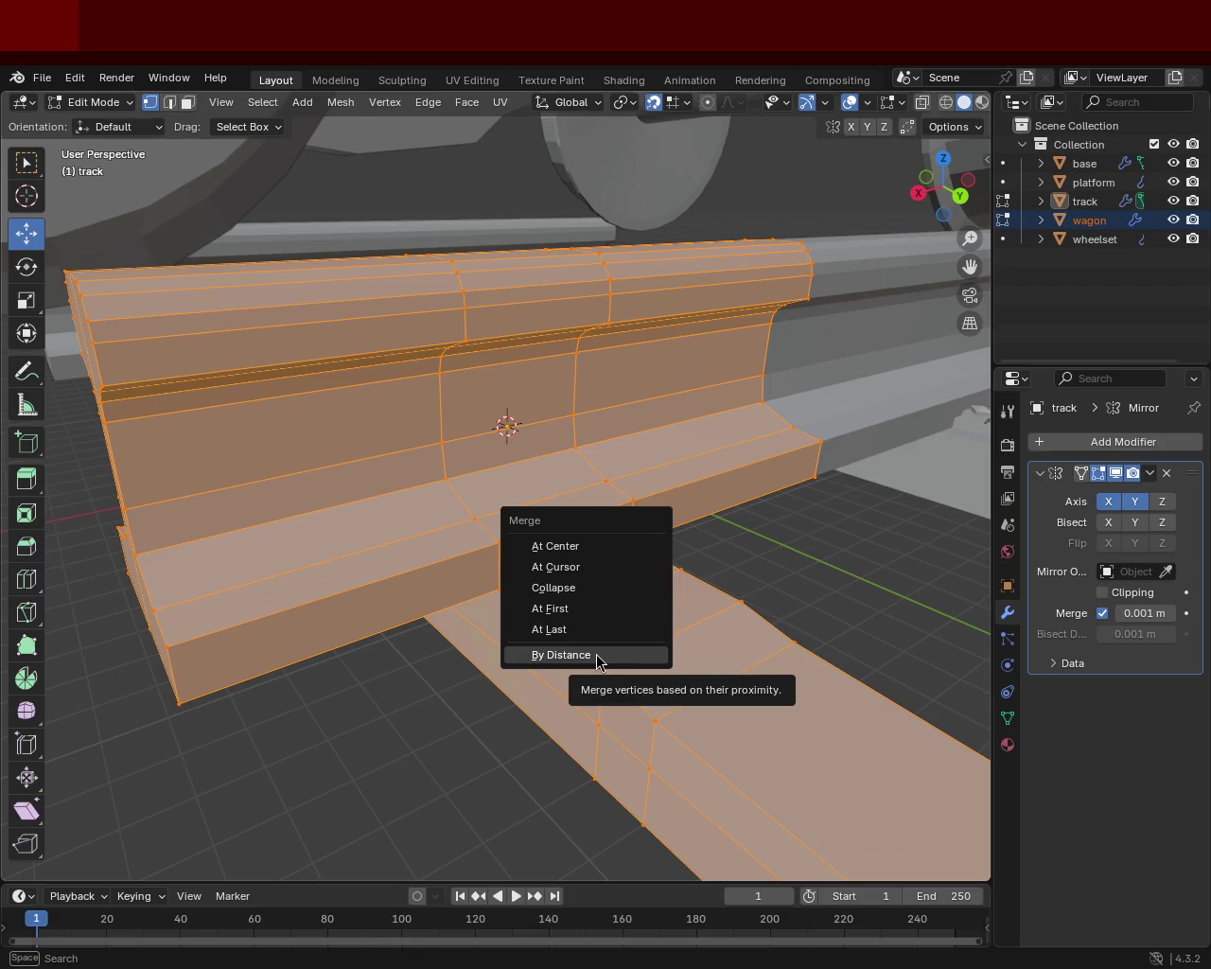
click(598, 661)
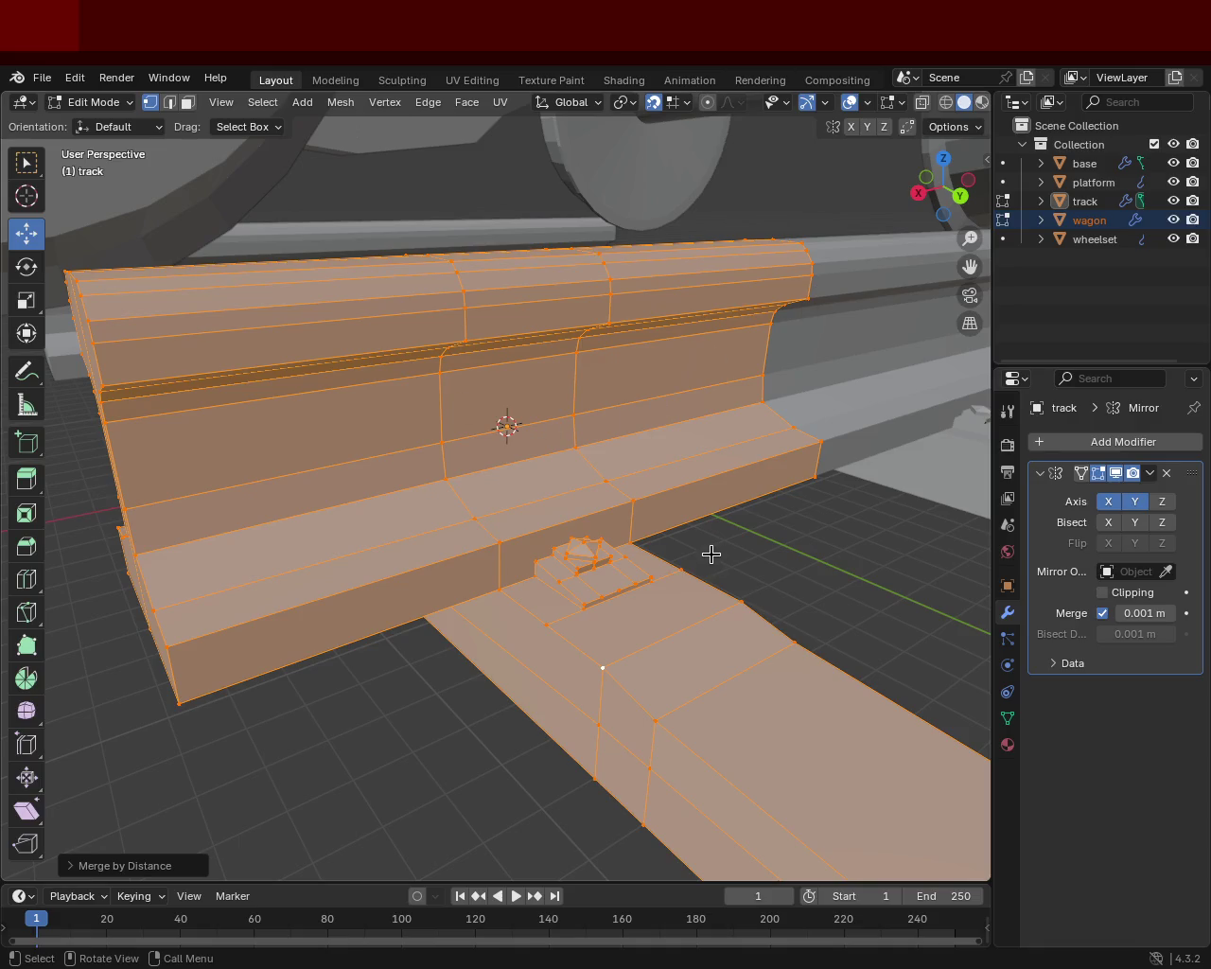
- Select an edge on the rail base and start moving it along Z
click(886, 511)
click(822, 435)
key(g)
key(z)
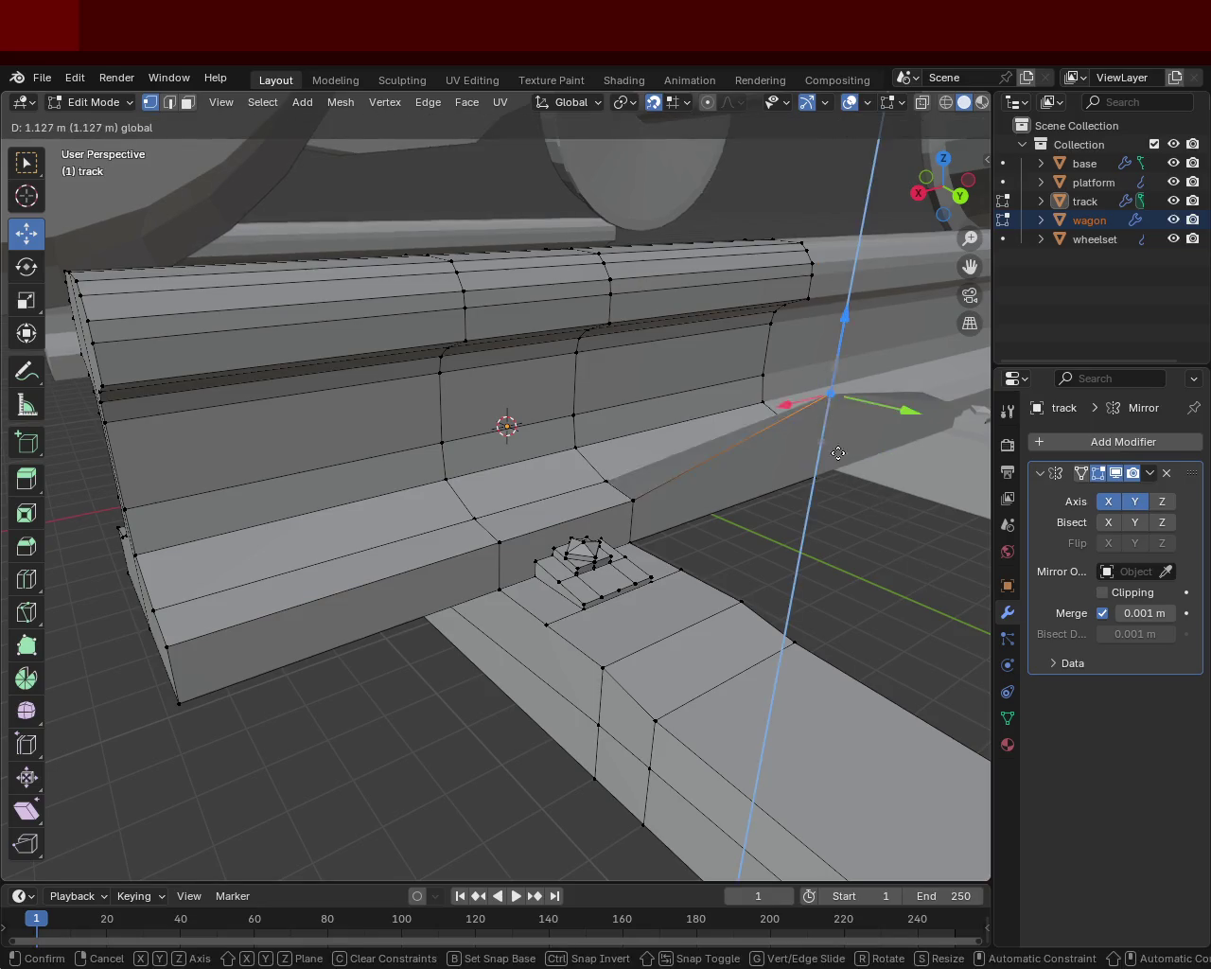
click(839, 456)
mouse_move(747, 573)
middle_down()
mouse_move(459, 546)
mouse_move(617, 583)
mouse_move(600, 555)
mouse_move(594, 451)
middle_up()
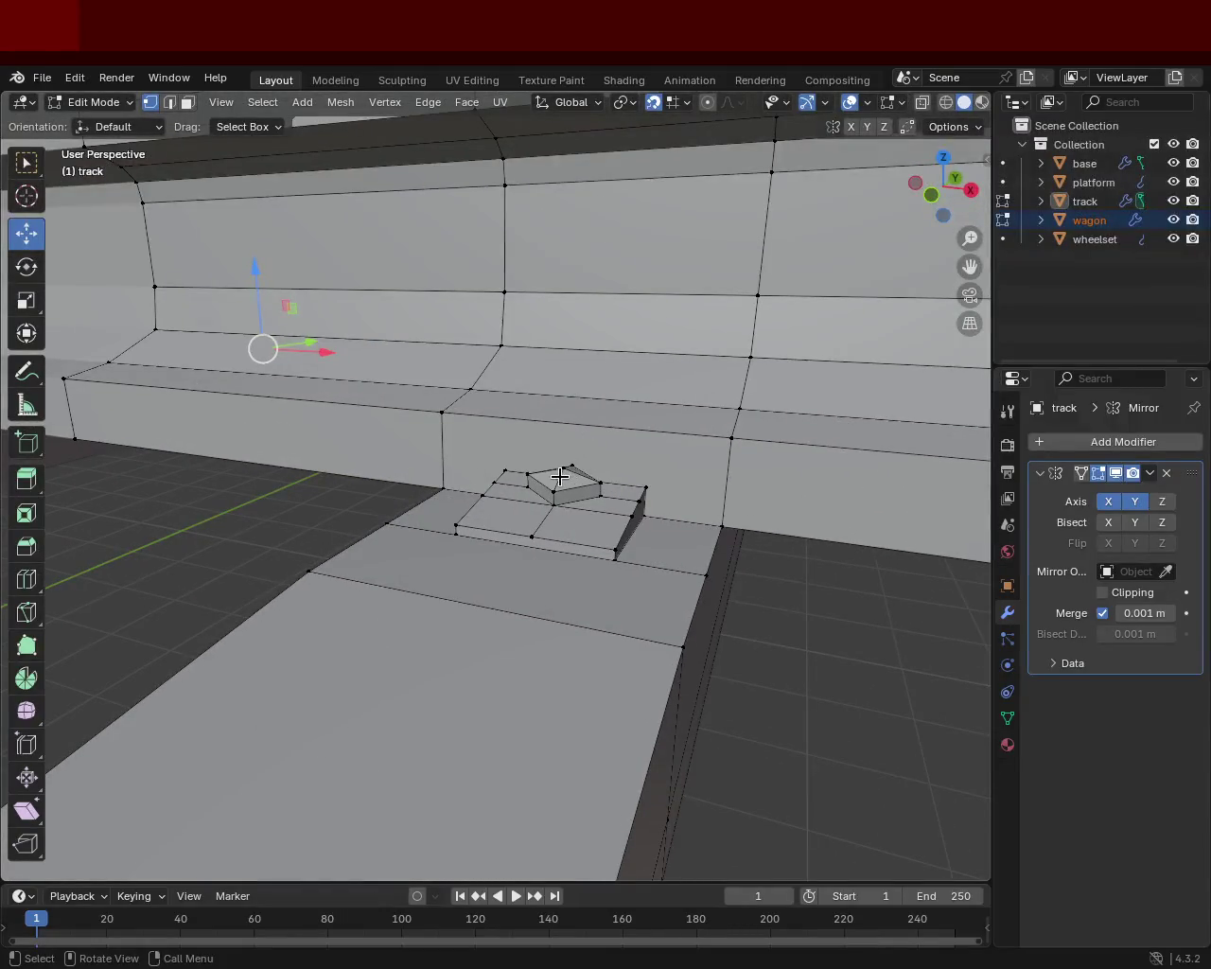
key(g)
key(z)
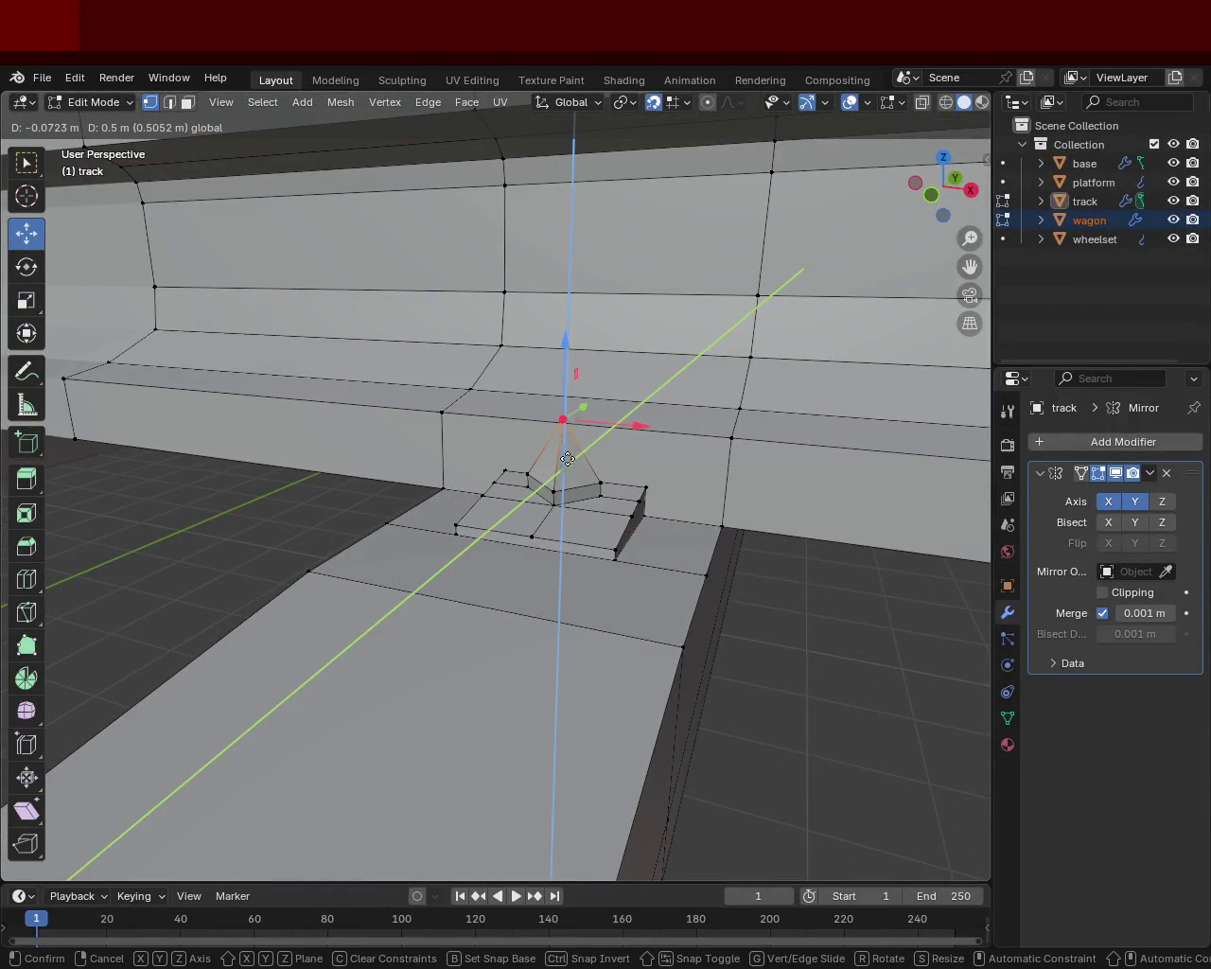
click(643, 522)
key(ctrl+z)
mouse_move(620, 498)
middle_down()
mouse_move(486, 576)
mouse_move(292, 563)
mouse_move(600, 627)
mouse_move(722, 581)
mouse_move(489, 605)
mouse_move(555, 521)
middle_up()
scroll(554, 522, up, 3)
scroll(589, 584, up, 3)
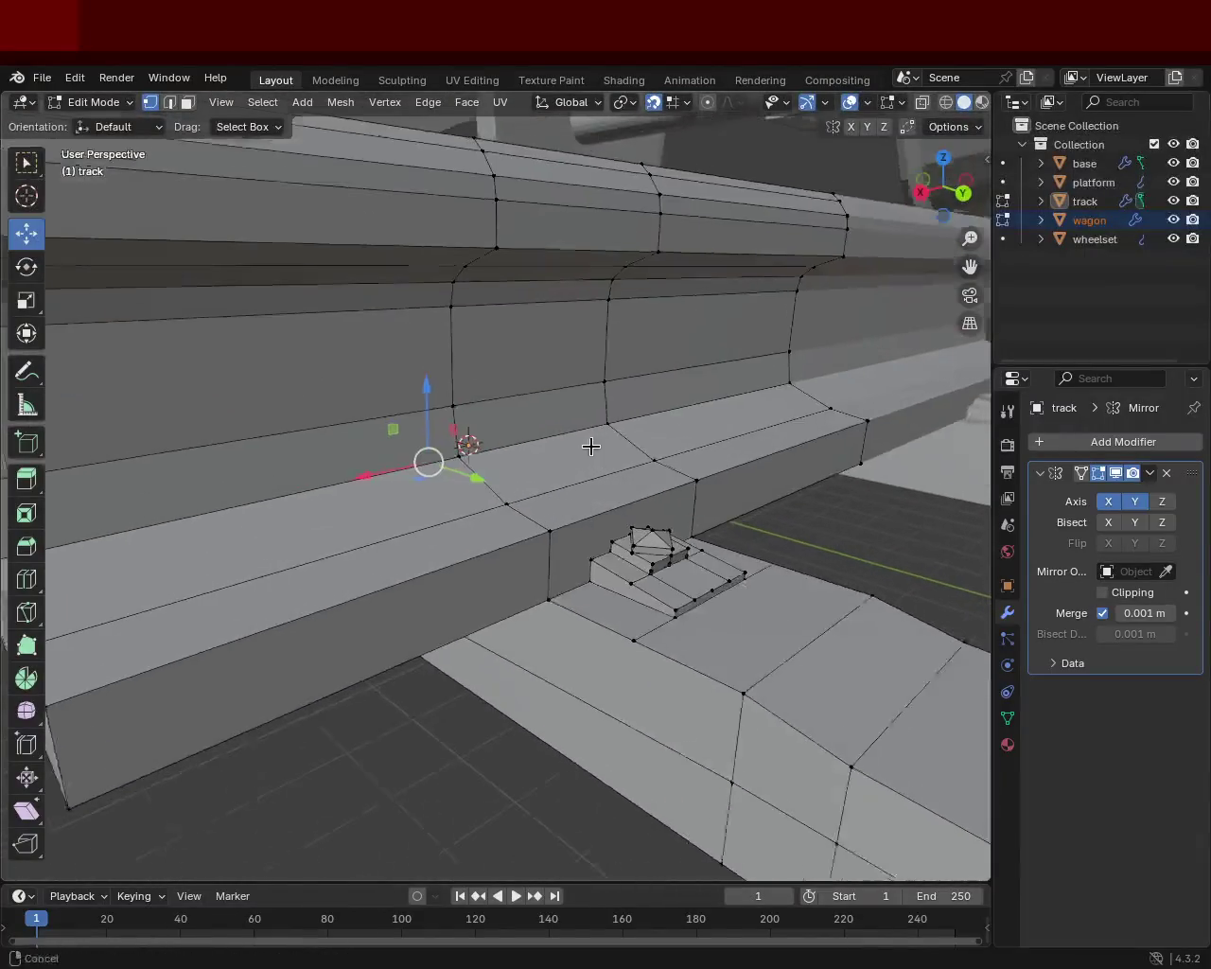
mouse_move(666, 572)
middle_down()
mouse_move(640, 604)
mouse_move(710, 606)
middle_up()
mouse_move(406, 557)
middle_down()
mouse_move(530, 519)
mouse_move(406, 581)
mouse_move(482, 552)
mouse_move(335, 562)
mouse_move(360, 587)
mouse_move(475, 548)
mouse_move(495, 571)
mouse_move(441, 551)
mouse_move(431, 563)
middle_up()
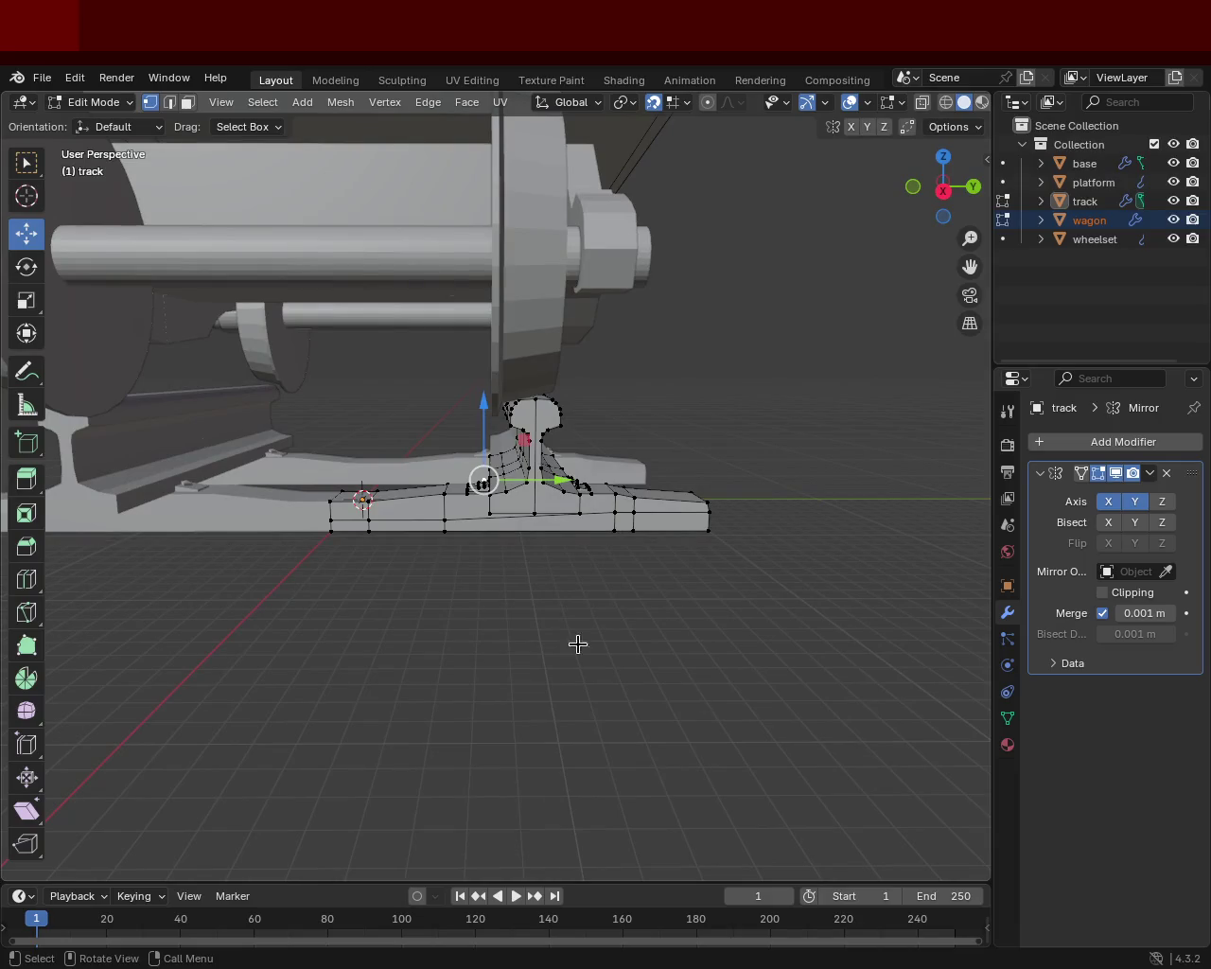
mouse_move(467, 611)
middle_down()
mouse_move(383, 517)
mouse_move(413, 600)
mouse_move(407, 577)
mouse_move(540, 489)
mouse_move(565, 487)
mouse_move(574, 527)
mouse_move(508, 524)
mouse_move(454, 492)
mouse_move(364, 548)
mouse_move(495, 521)
mouse_move(501, 532)
mouse_move(473, 511)
mouse_move(418, 509)
mouse_move(453, 529)
mouse_move(346, 465)
mouse_move(692, 503)
mouse_move(657, 523)
mouse_move(568, 483)
mouse_move(486, 479)
mouse_move(532, 521)
mouse_move(614, 559)
mouse_move(549, 520)
mouse_move(565, 519)
mouse_move(433, 533)
mouse_move(706, 581)
mouse_move(608, 559)
mouse_move(513, 573)
mouse_move(492, 549)
middle_up()
scroll(452, 529, down, 2)
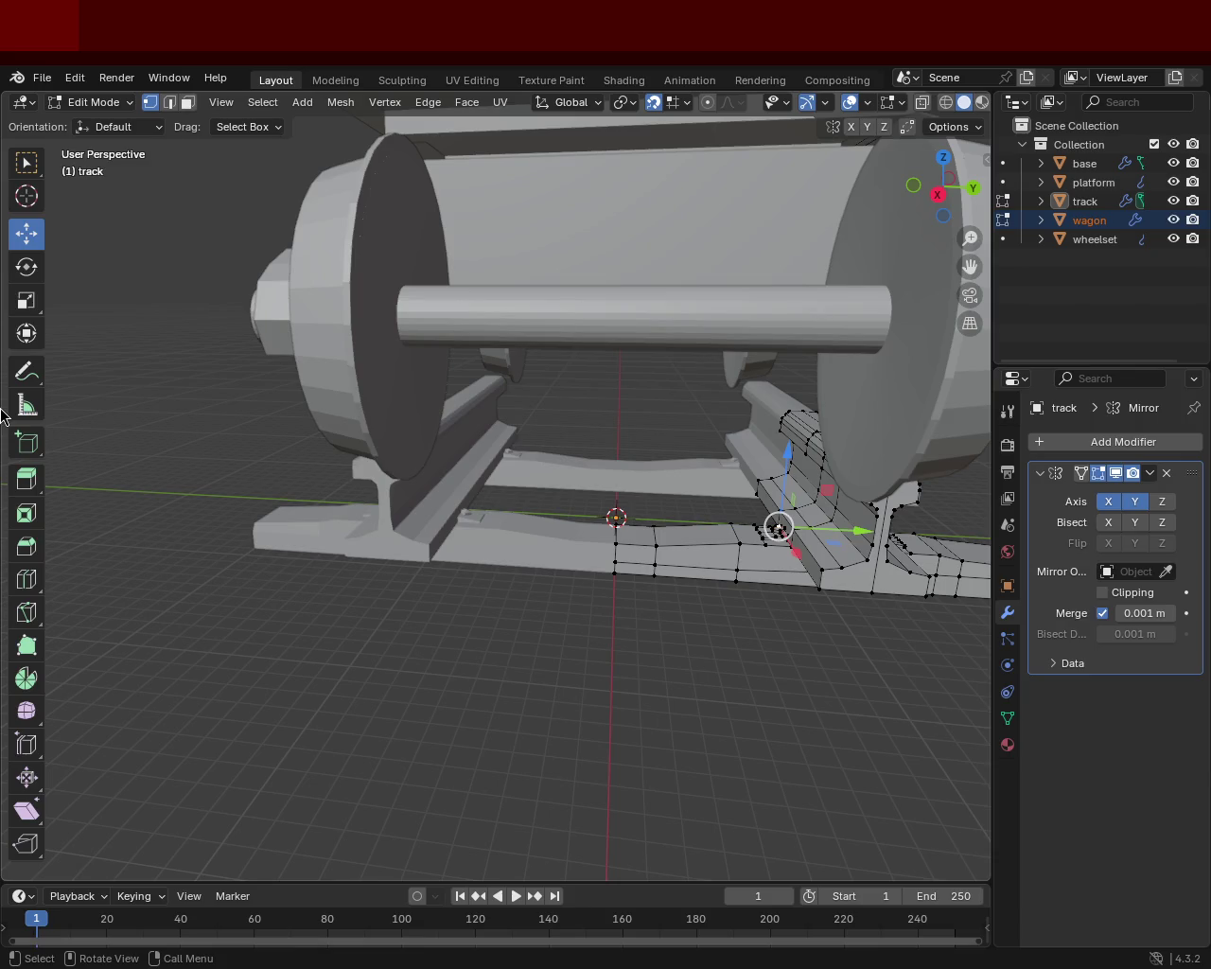
mouse_move(627, 367)
middle_down()
mouse_move(369, 478)
mouse_move(51, 529)
middle_up()
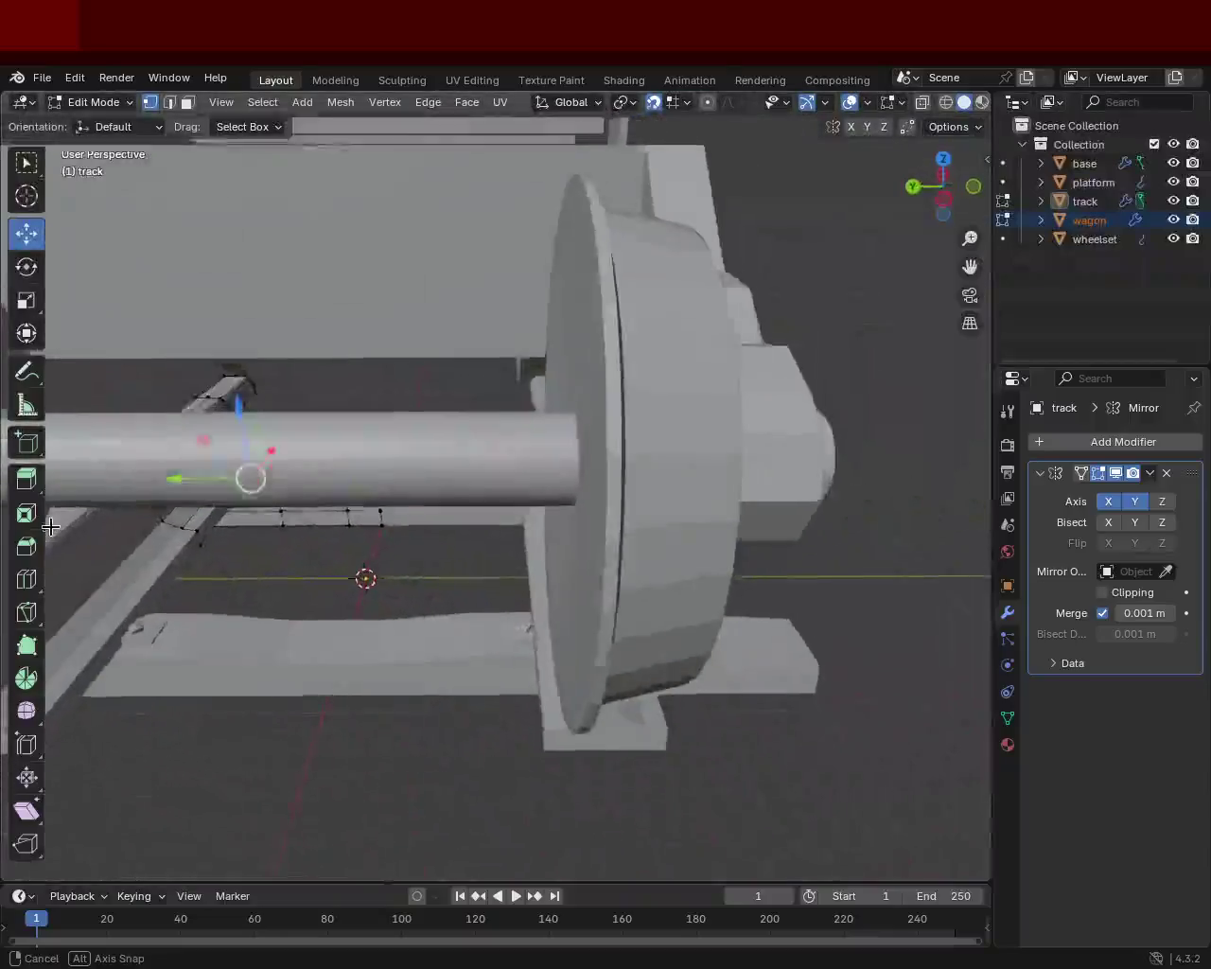
mouse_move(51, 529)
middle_down()
mouse_move(119, 471)
mouse_move(345, 516)
mouse_move(298, 513)
mouse_move(554, 521)
mouse_move(581, 559)
mouse_move(730, 479)
mouse_move(683, 477)
mouse_move(557, 477)
mouse_move(743, 497)
mouse_move(775, 543)
mouse_move(616, 589)
mouse_move(589, 571)
mouse_move(273, 496)
mouse_move(892, 500)
mouse_move(338, 480)
mouse_move(322, 495)
mouse_move(233, 360)
middle_up()
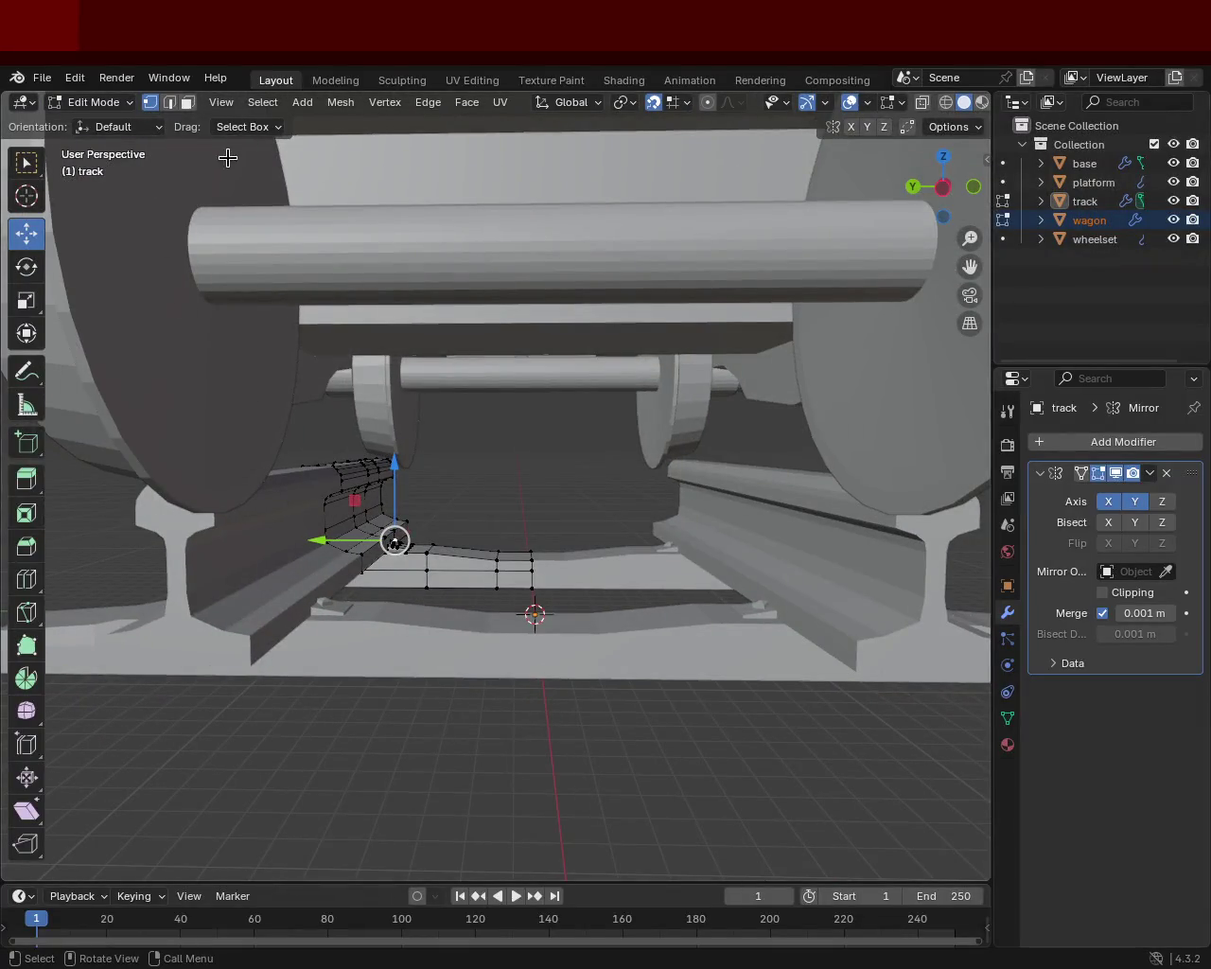
- In edge mode, move the selected track edge down vertically
click(170, 103)
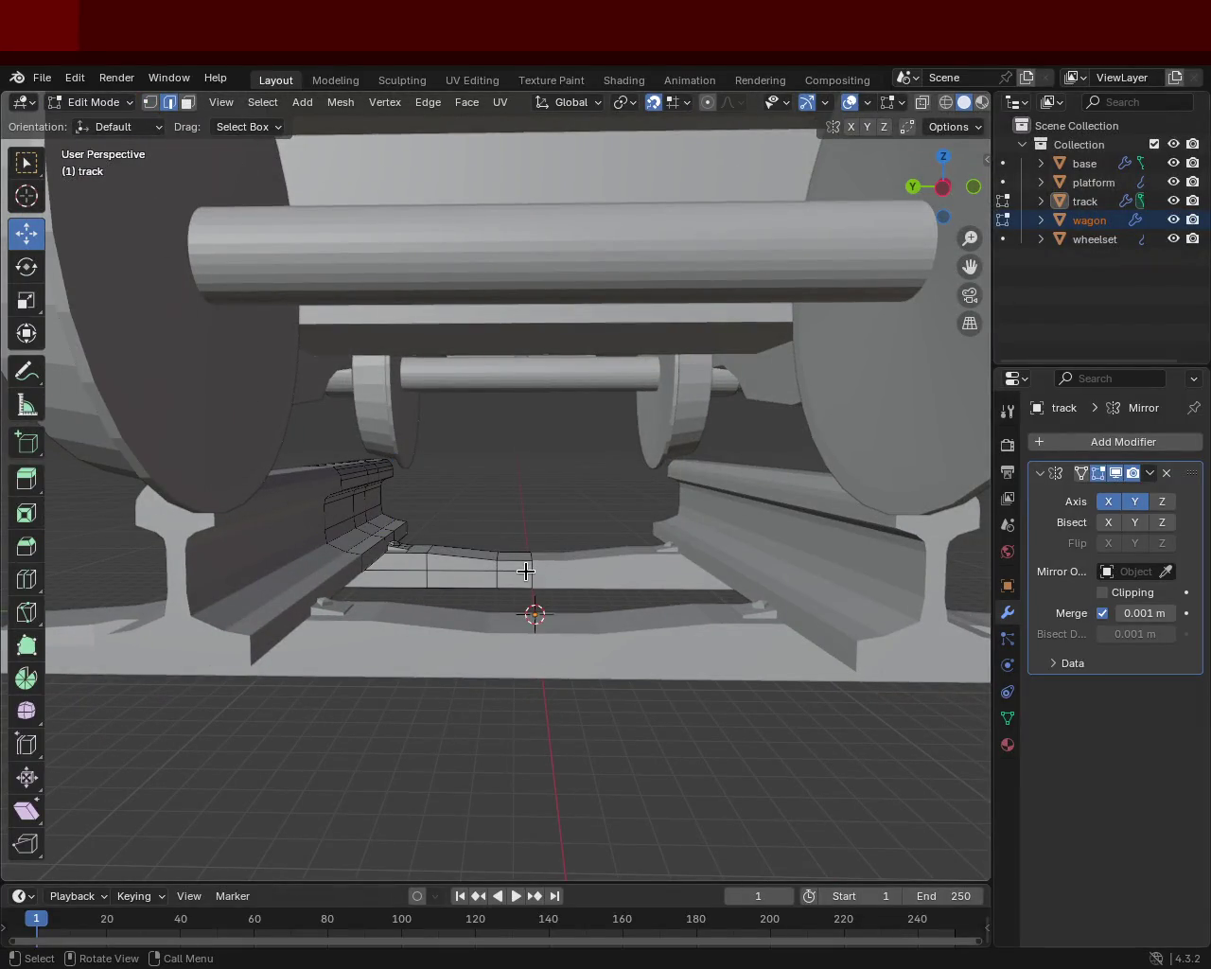
drag(520, 496, 530, 581)
middle_drag(573, 582, 176, 571)
- From below, select the tie plate's two bottom edges and raise them vertically
mouse_move(397, 565)
middle_down()
mouse_move(568, 613)
mouse_move(565, 523)
mouse_move(576, 596)
middle_up()
click(571, 666)
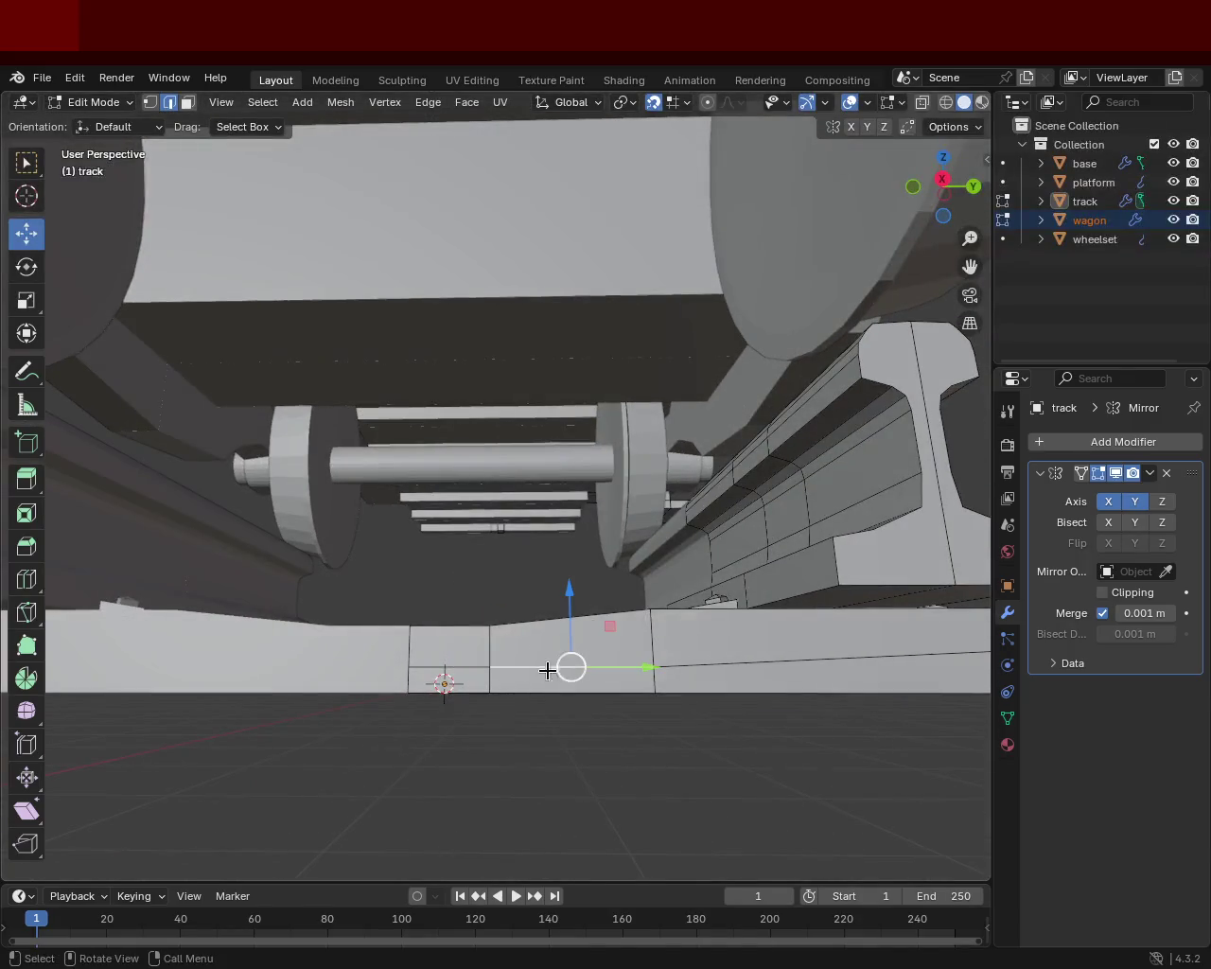
click(449, 668)
shift+click(557, 652)
mouse_move(527, 641)
mouse_down()
mouse_move(515, 608)
mouse_move(504, 669)
mouse_up()
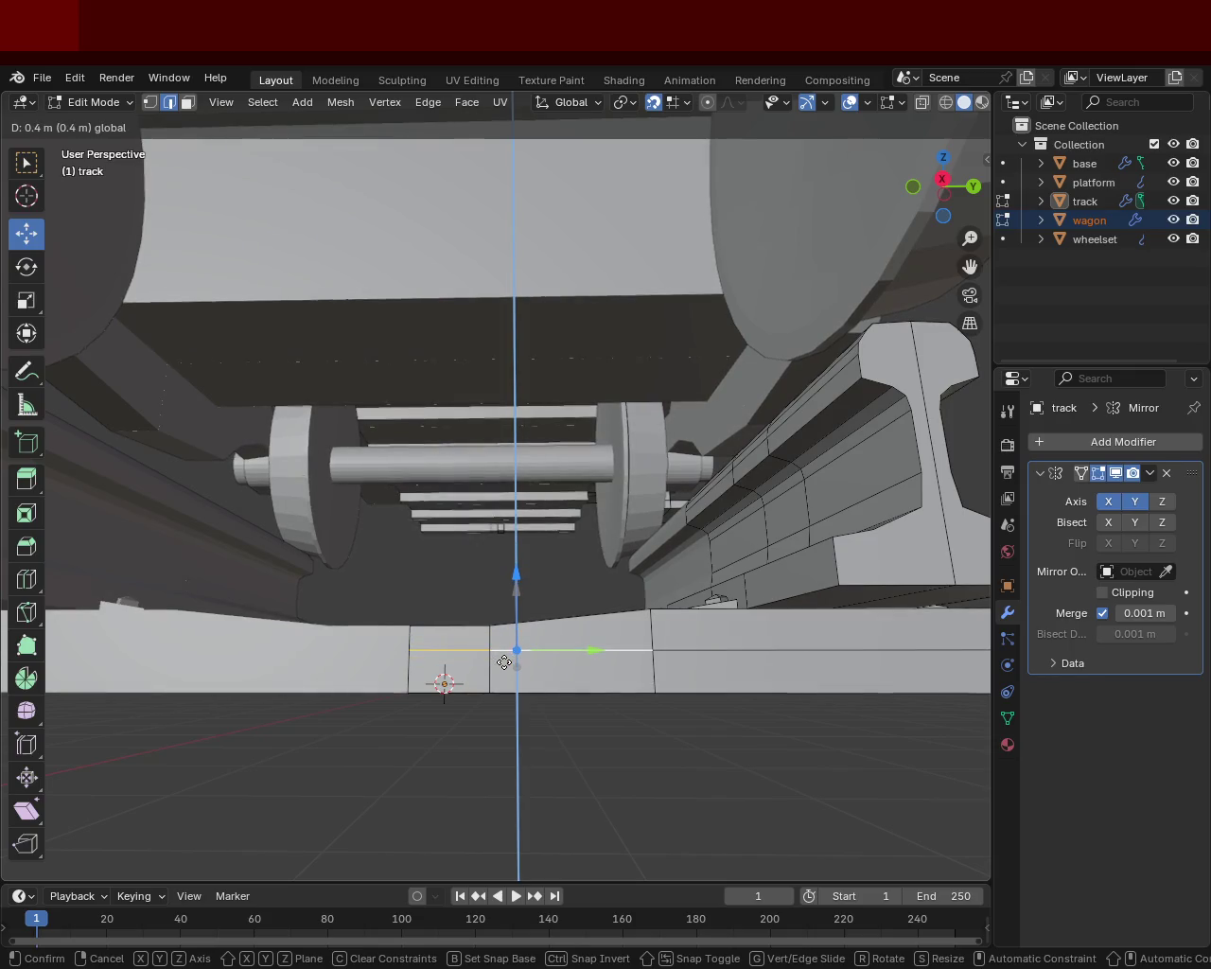
drag(505, 669, 506, 663)
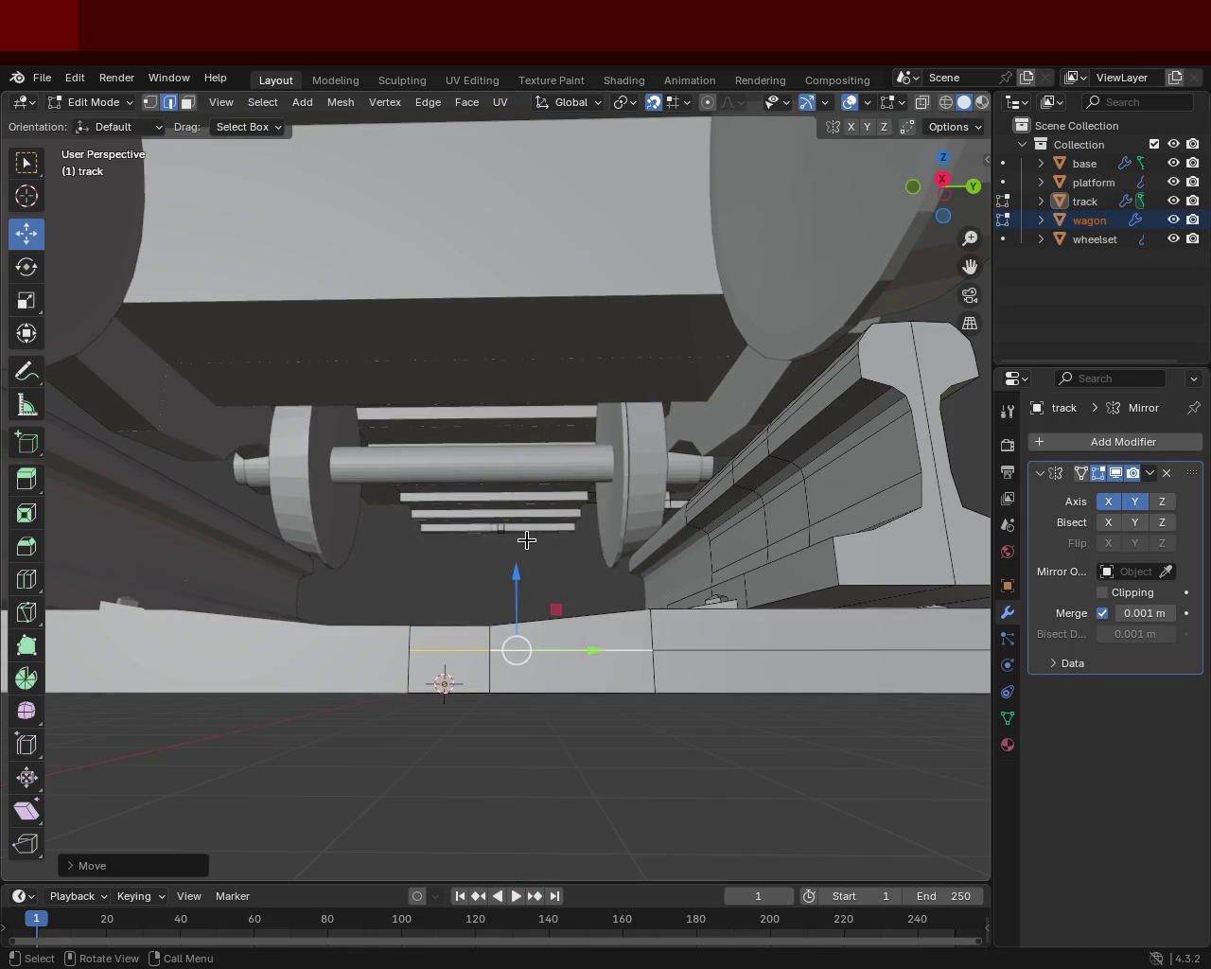
- Check the reshaped plate and save train.blend
middle_drag(550, 580, 575, 662)
key(ctrl+s)
mouse_move(381, 614)
middle_down()
mouse_move(606, 623)
mouse_move(766, 611)
mouse_move(808, 624)
mouse_move(827, 595)
mouse_move(811, 632)
mouse_move(736, 649)
mouse_move(403, 618)
mouse_move(352, 632)
mouse_move(509, 607)
middle_up()
middle_drag(769, 630, 838, 627)
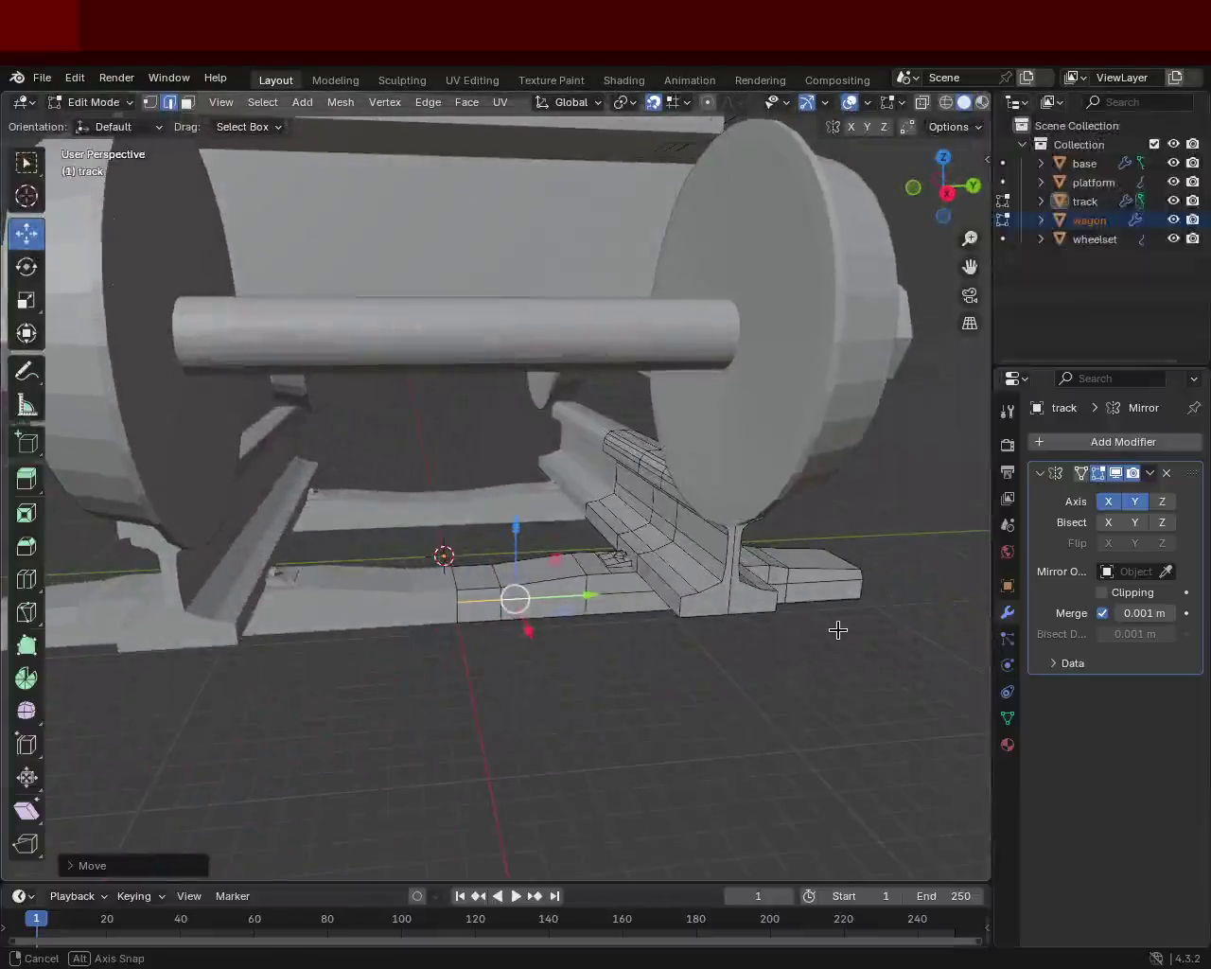
key(ctrl+s)
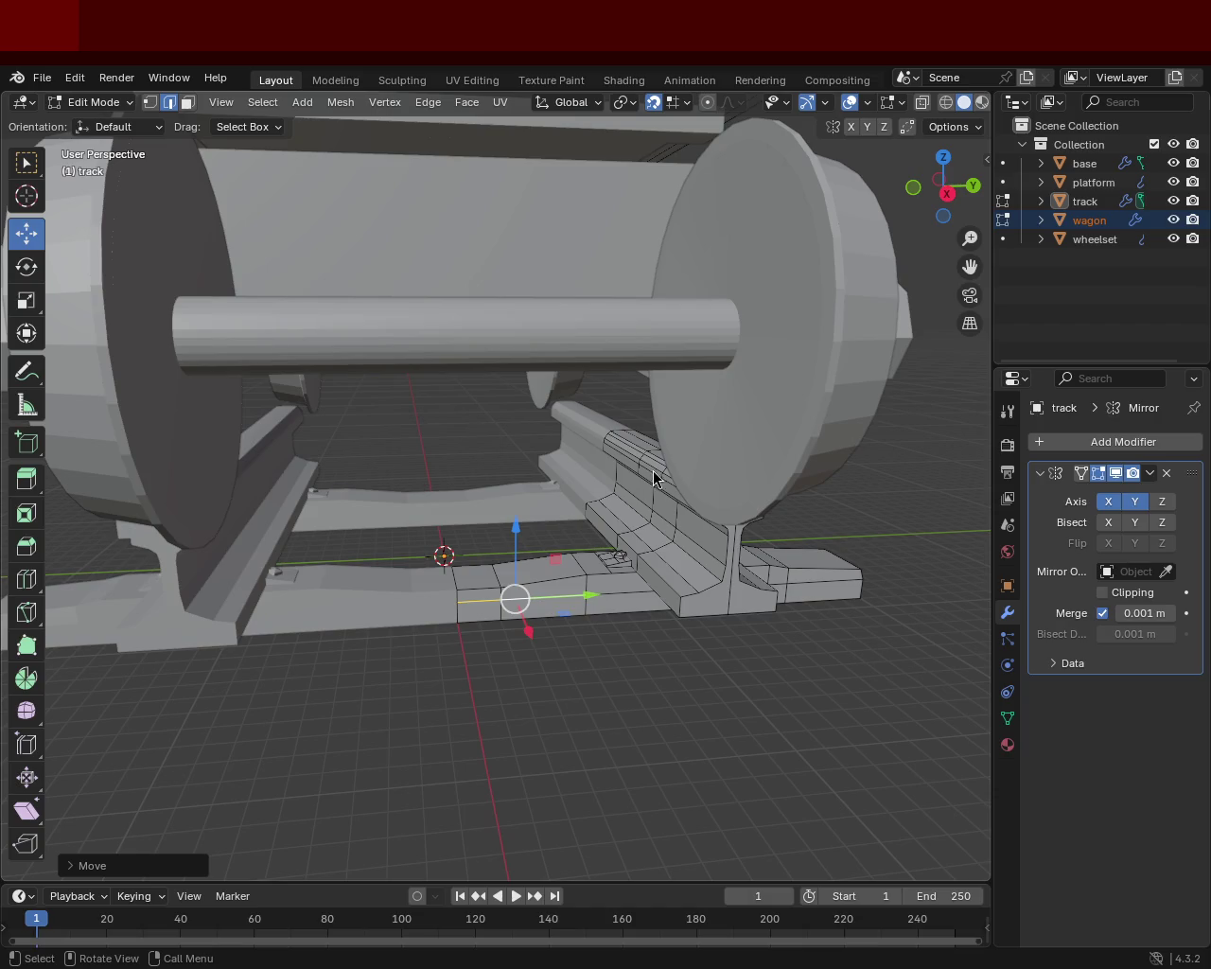
middle_drag(764, 483, 633, 463)
scroll(624, 397, down, 2)
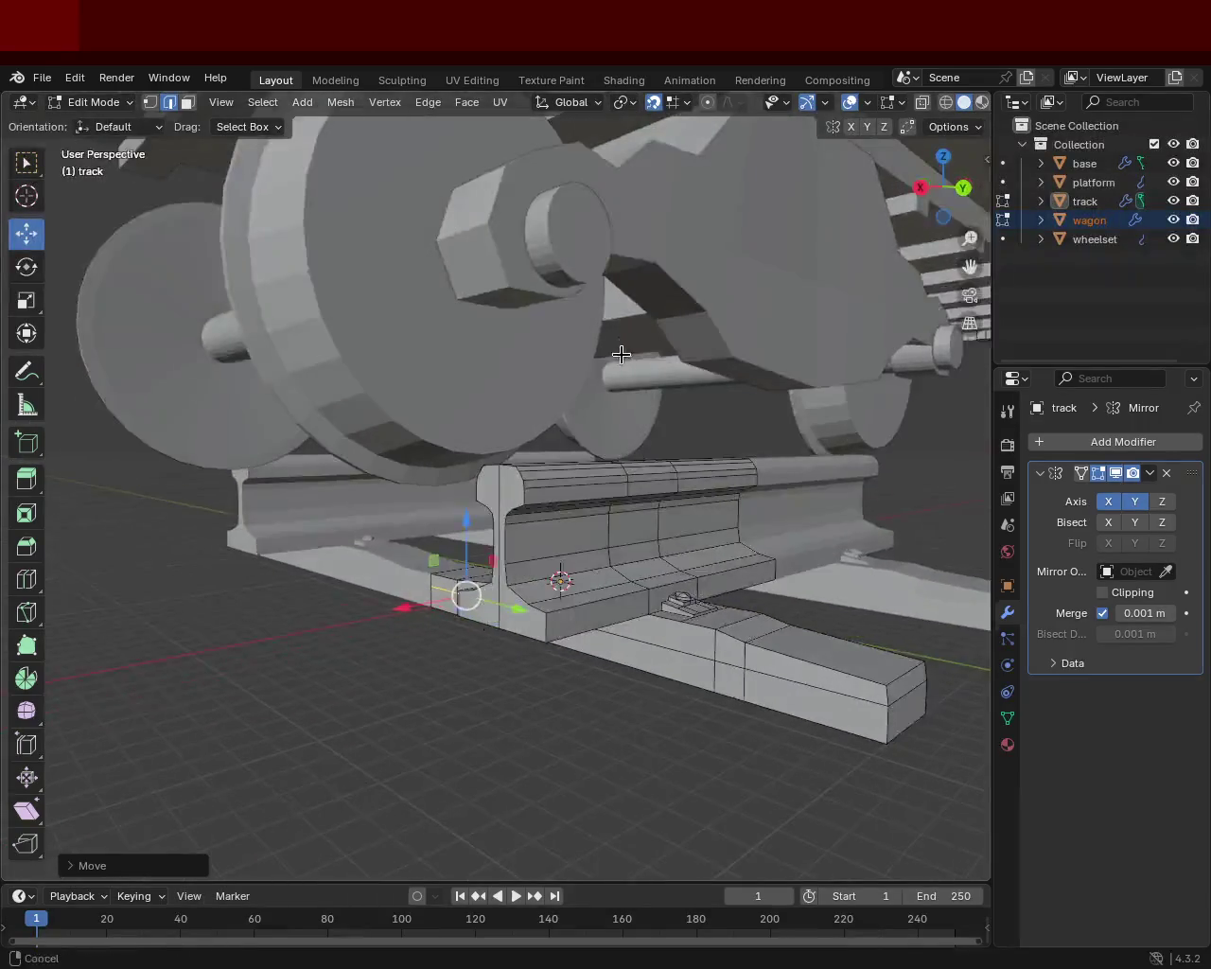
scroll(568, 327, down, 3)
mouse_move(555, 318)
middle_down()
mouse_move(495, 391)
mouse_move(600, 354)
mouse_move(643, 364)
mouse_move(608, 357)
mouse_move(616, 445)
middle_up()
scroll(509, 405, up, 5)
scroll(567, 459, up, 3)
mouse_move(530, 470)
middle_down()
mouse_move(369, 507)
mouse_move(505, 519)
mouse_move(497, 438)
mouse_move(576, 349)
mouse_move(620, 520)
mouse_move(404, 365)
middle_up()
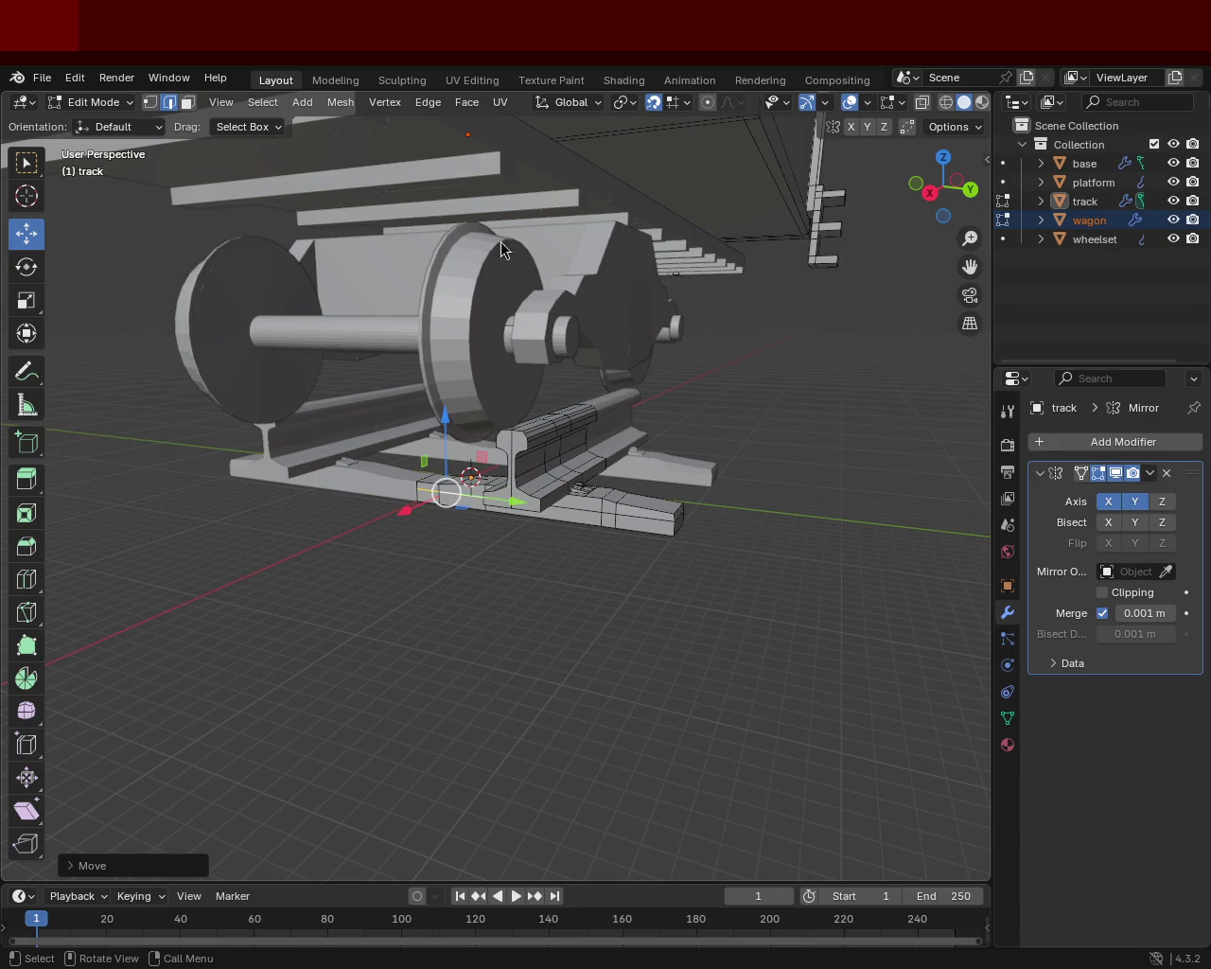
key(shift+grave)
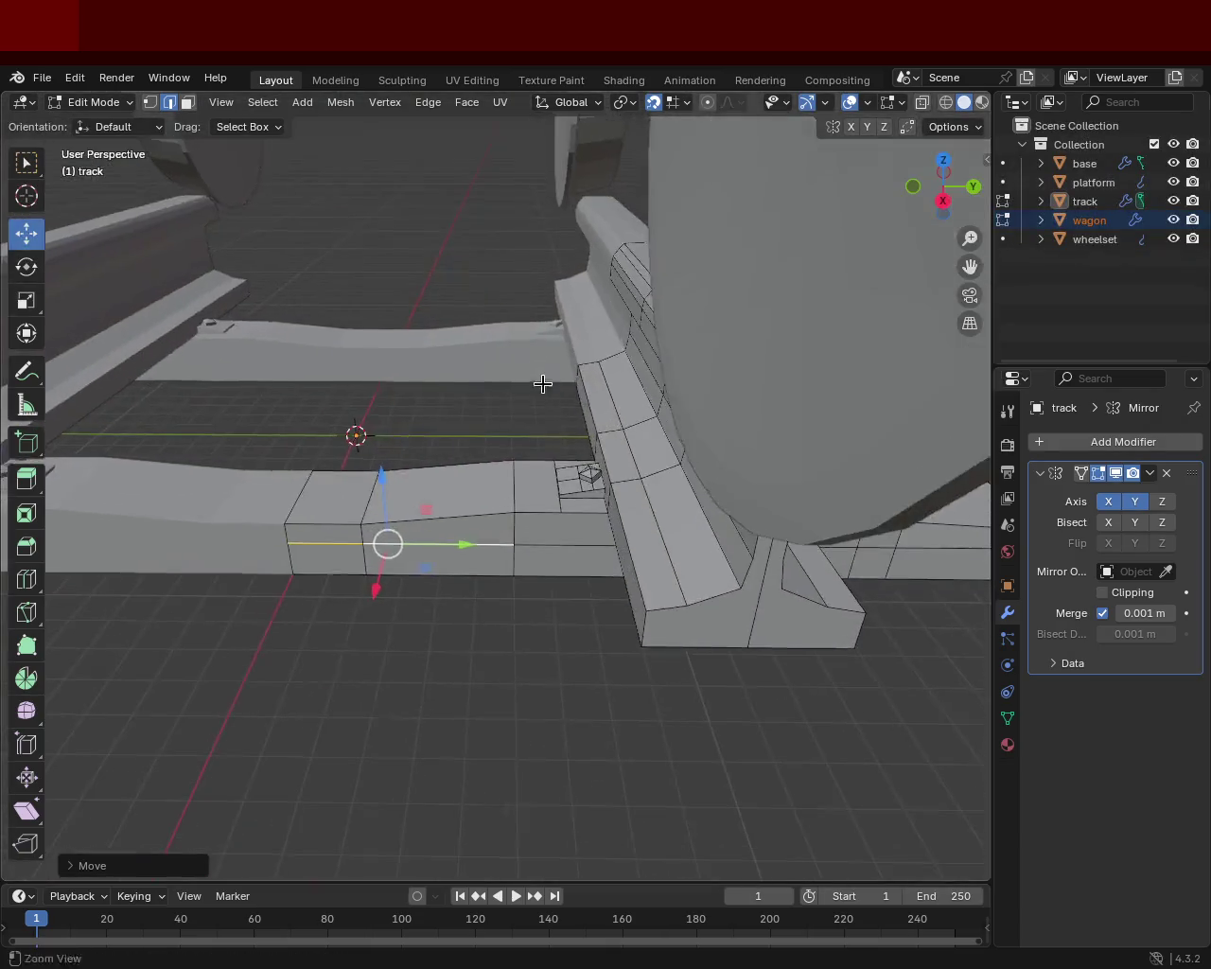
key(w)
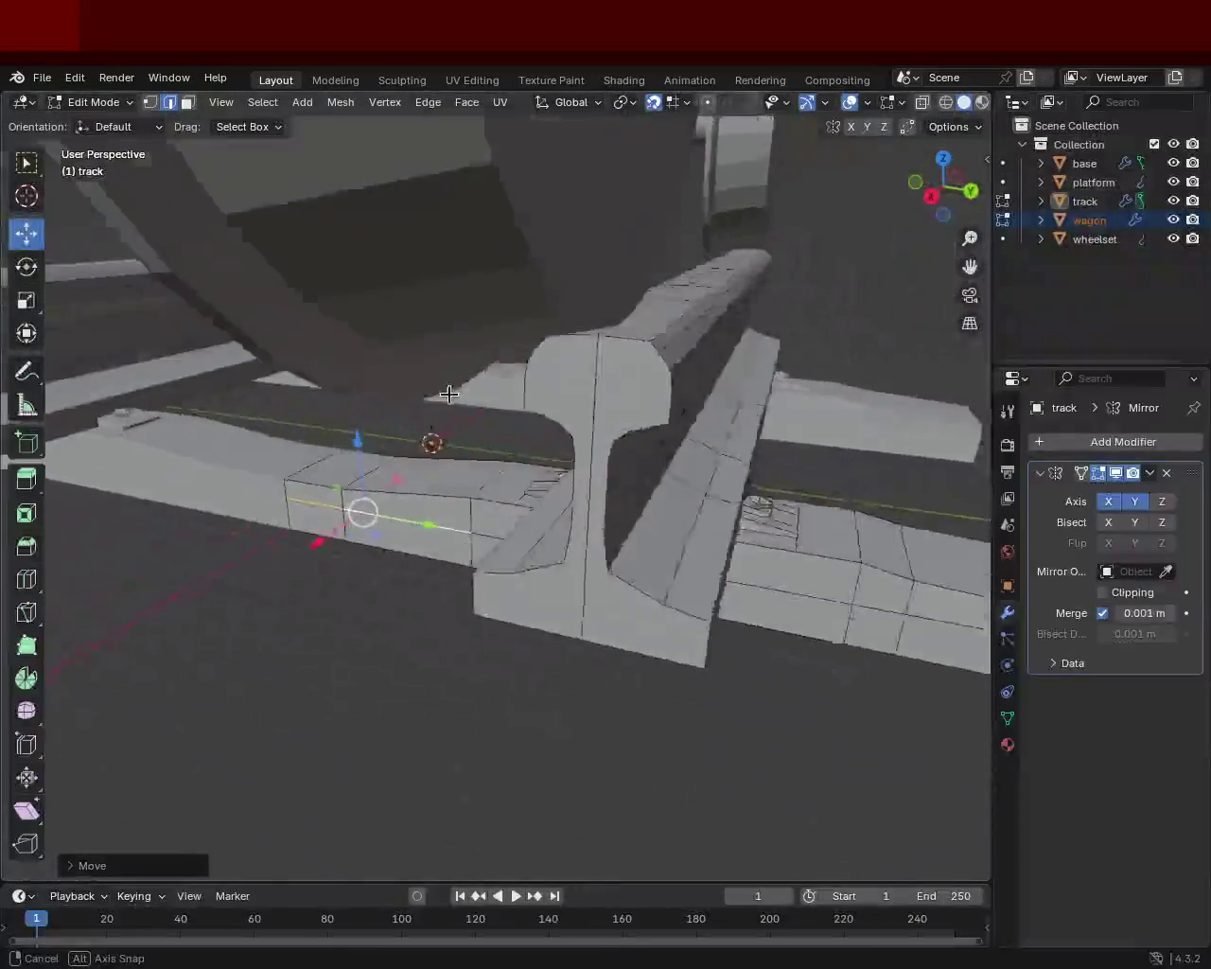
key(s)
key(w)
key(s)
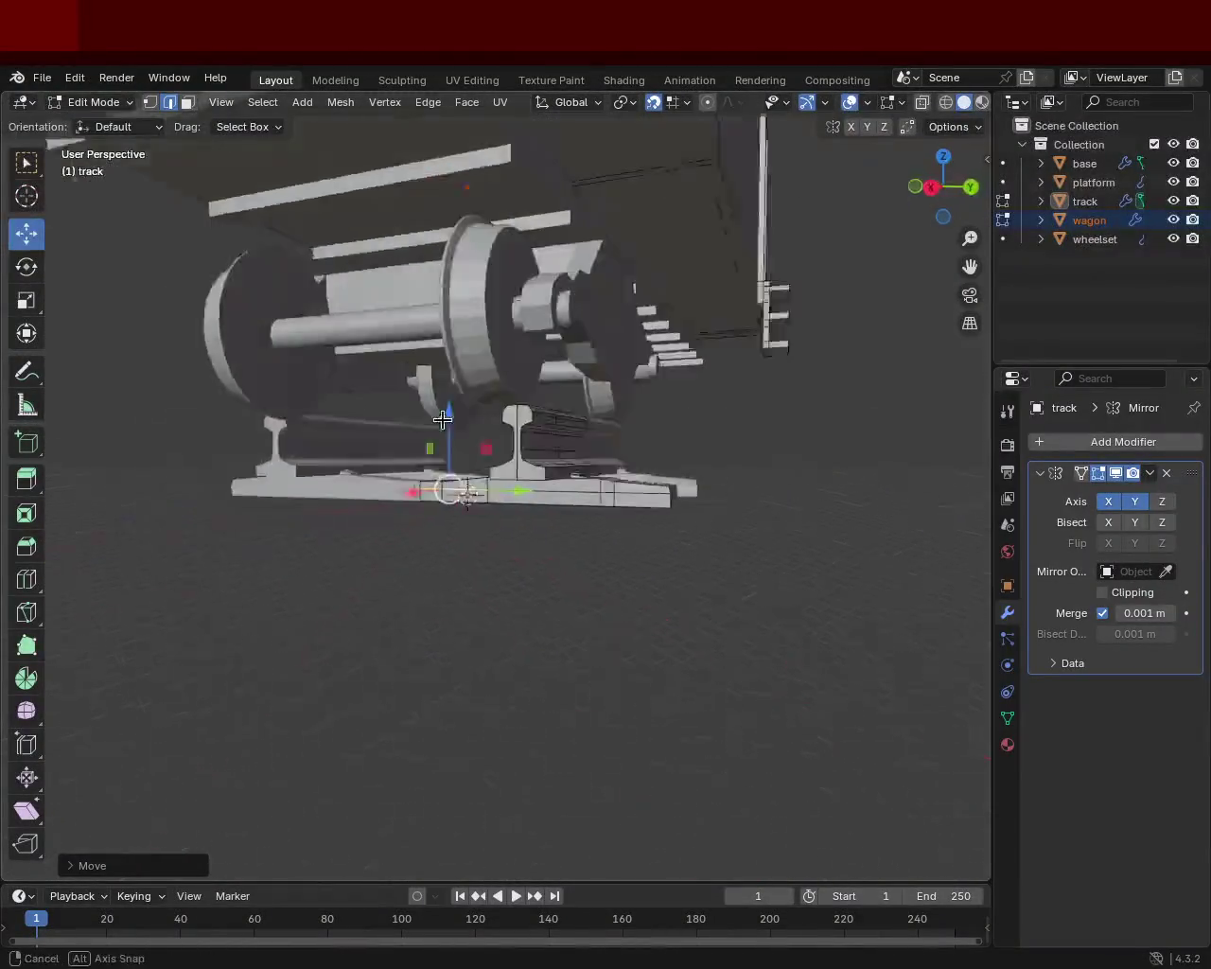
click(330, 447)
key(ctrl+s)
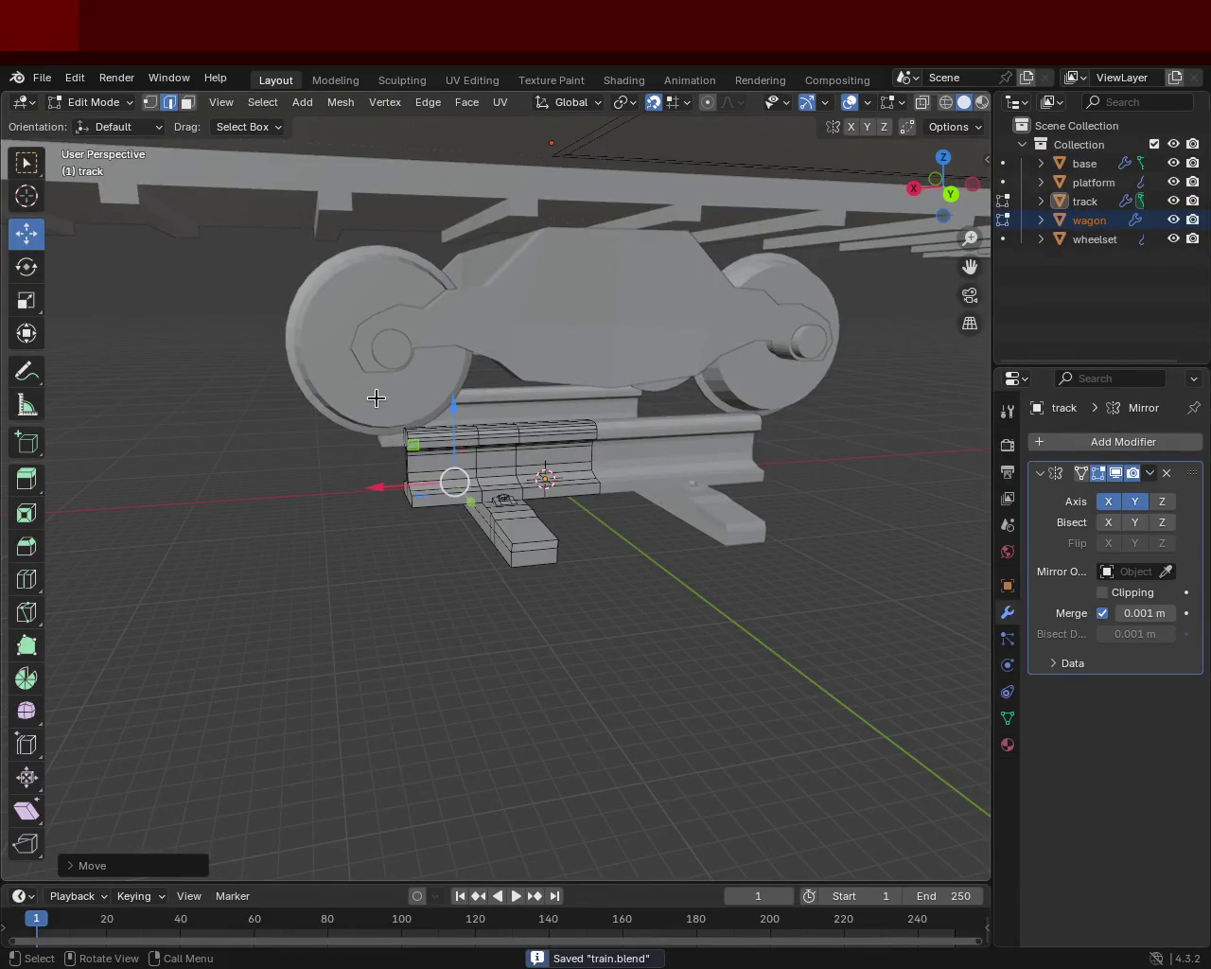
scroll(633, 562, up, 3)
mouse_move(633, 562)
middle_down()
mouse_move(615, 429)
mouse_move(542, 444)
mouse_move(571, 436)
middle_up()
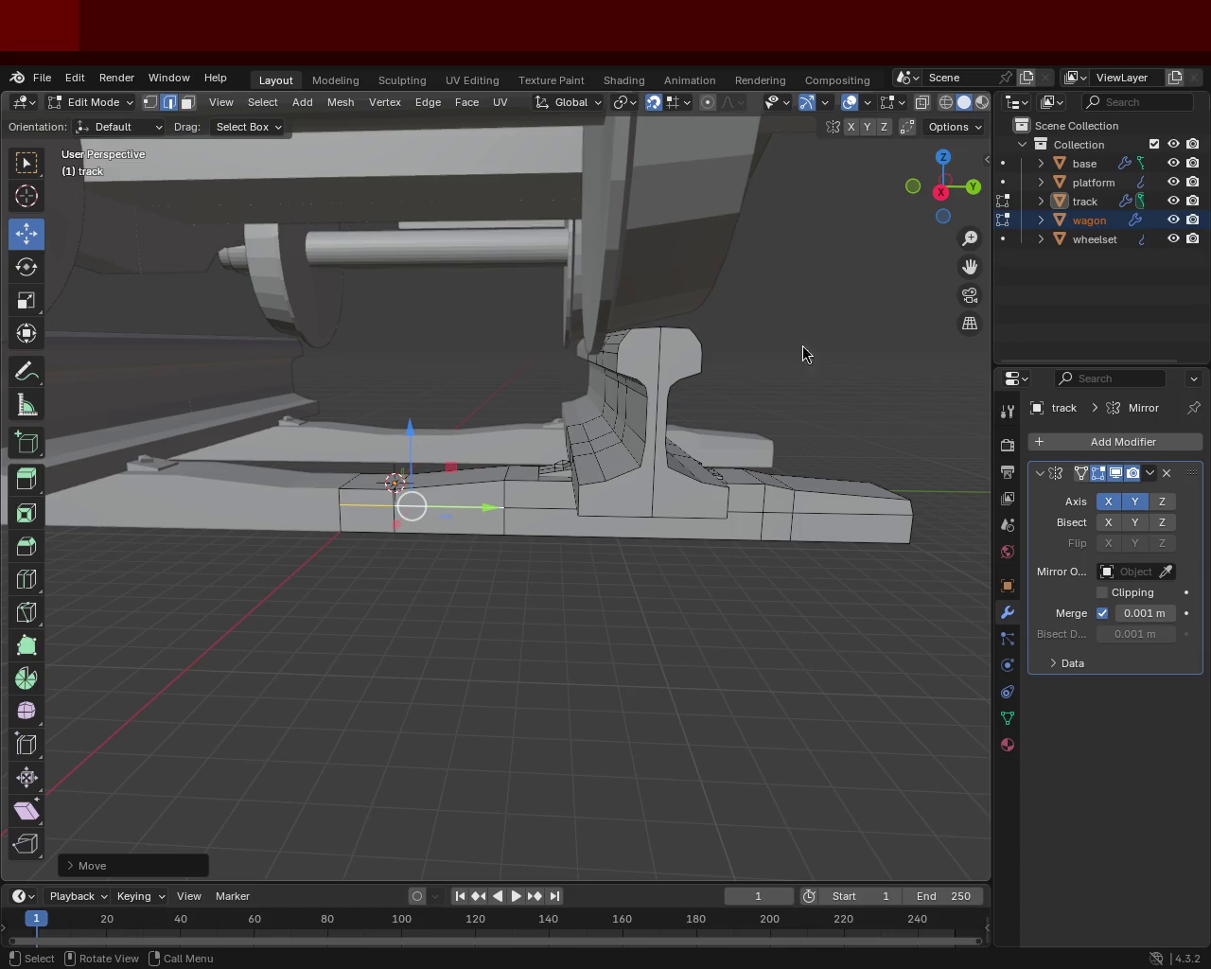
mouse_move(628, 403)
middle_down()
mouse_move(493, 457)
mouse_move(369, 483)
mouse_move(641, 414)
middle_up()
scroll(640, 413, up, 4)
mouse_move(511, 395)
middle_down()
mouse_move(480, 413)
mouse_move(522, 394)
middle_up()
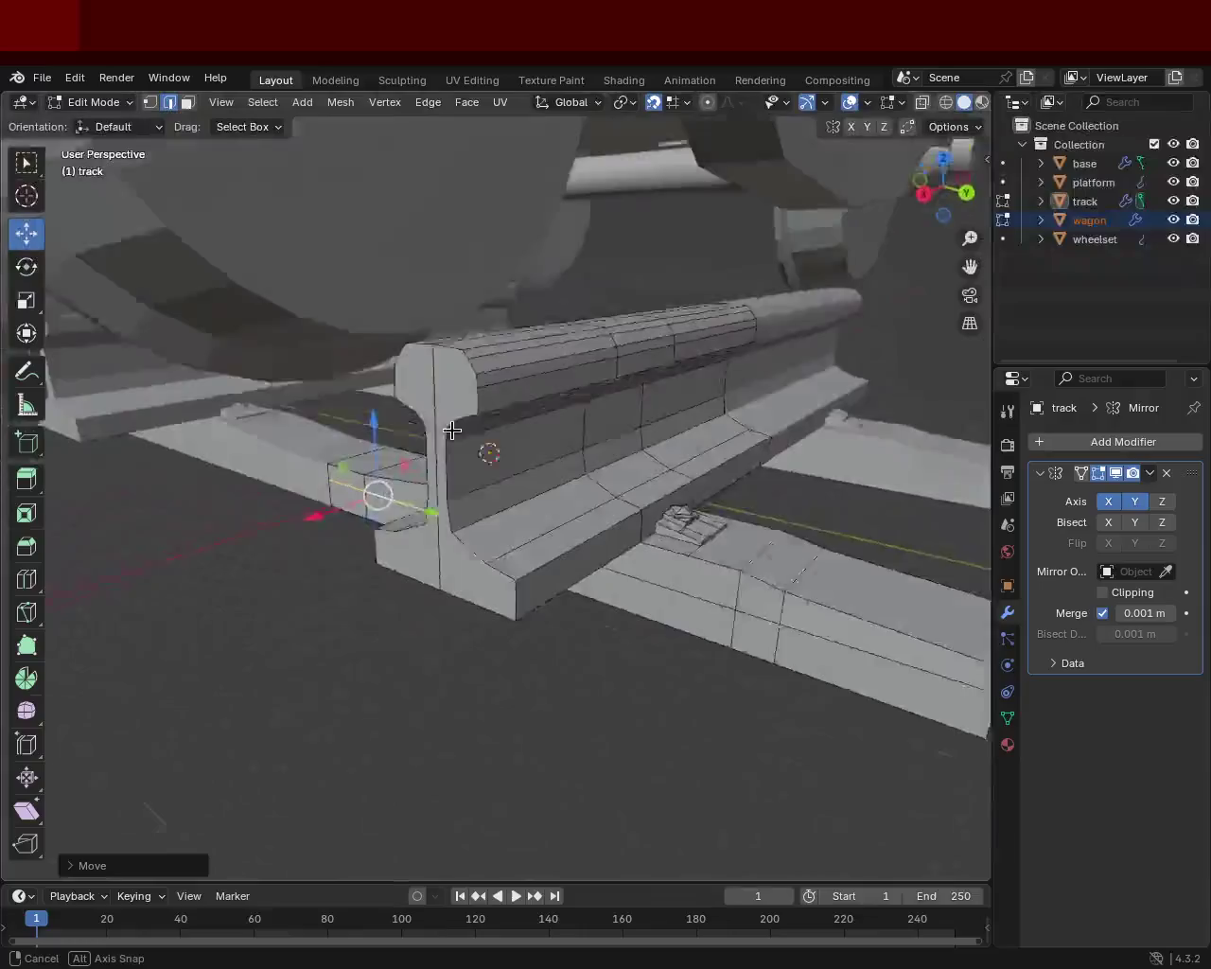
scroll(521, 394, down, 5)
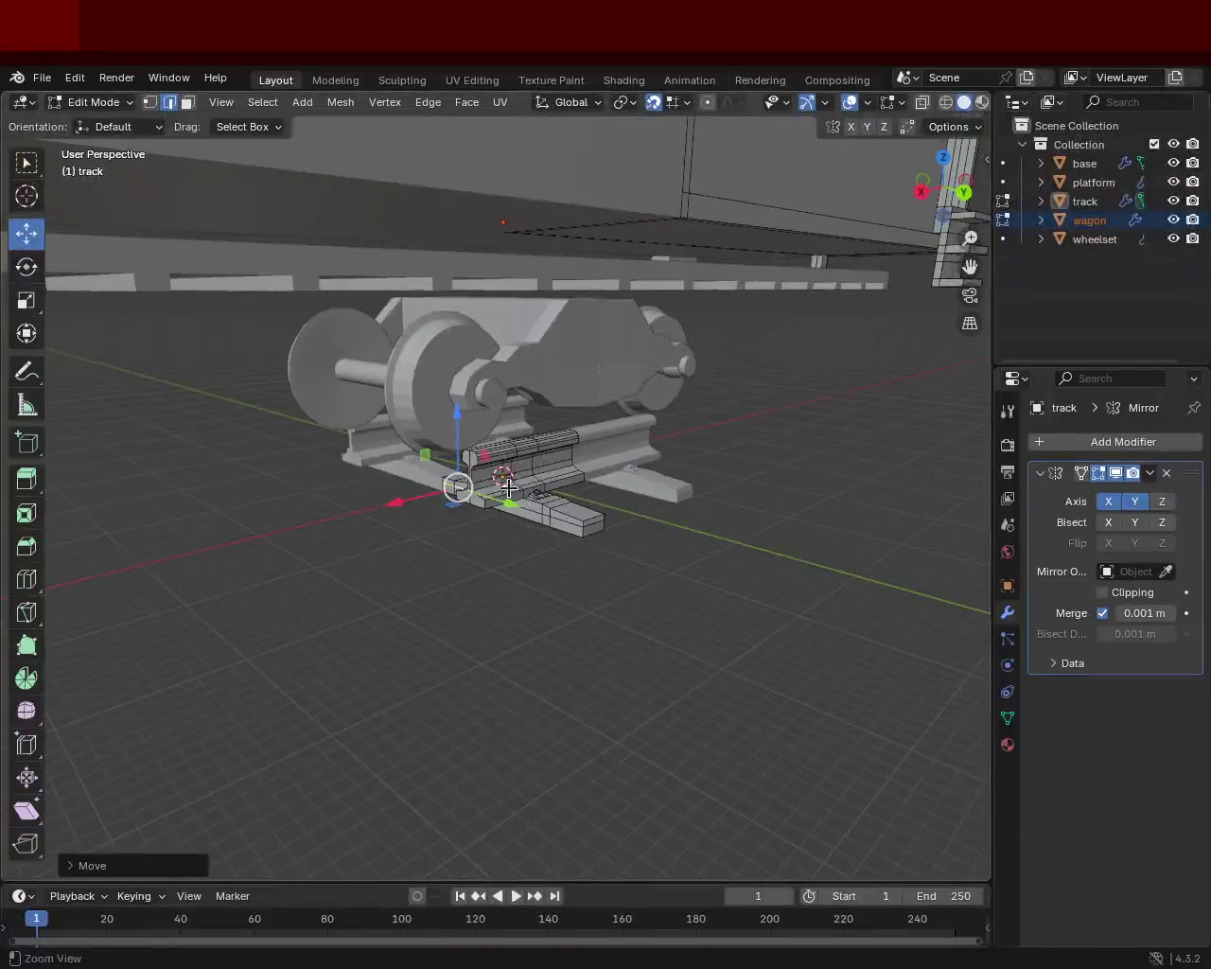
mouse_move(521, 393)
middle_down()
mouse_move(597, 575)
mouse_move(409, 537)
mouse_move(656, 537)
mouse_move(552, 550)
mouse_move(540, 425)
mouse_move(595, 408)
mouse_move(418, 383)
middle_up()
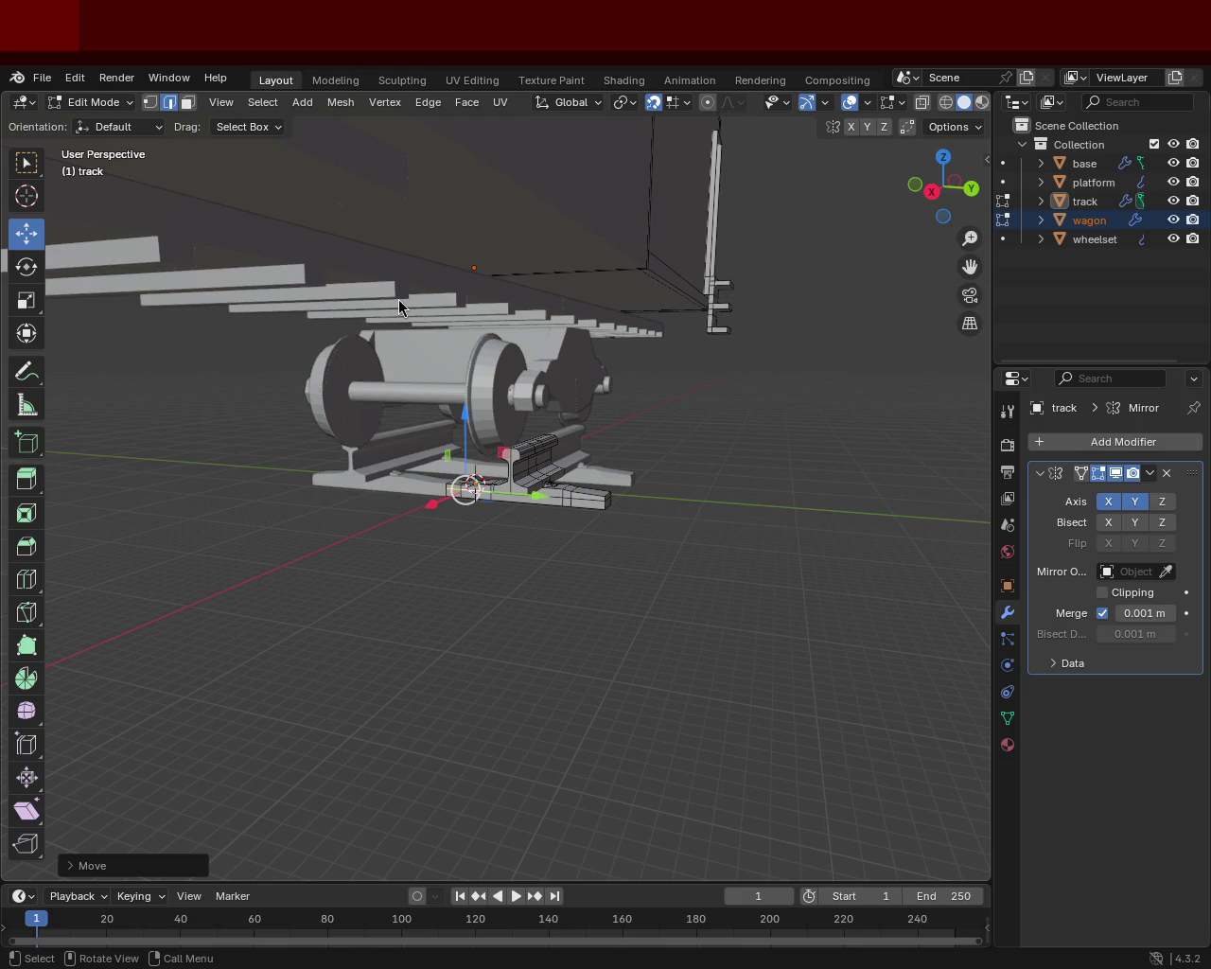
mouse_move(663, 479)
middle_down()
mouse_move(524, 394)
mouse_move(513, 425)
mouse_move(631, 418)
mouse_move(689, 452)
mouse_move(593, 419)
mouse_move(548, 474)
mouse_move(557, 482)
mouse_move(517, 400)
middle_up()
scroll(516, 401, down, 3)
mouse_move(569, 536)
middle_down()
mouse_move(533, 505)
mouse_move(552, 524)
mouse_move(583, 454)
mouse_move(575, 447)
middle_up()
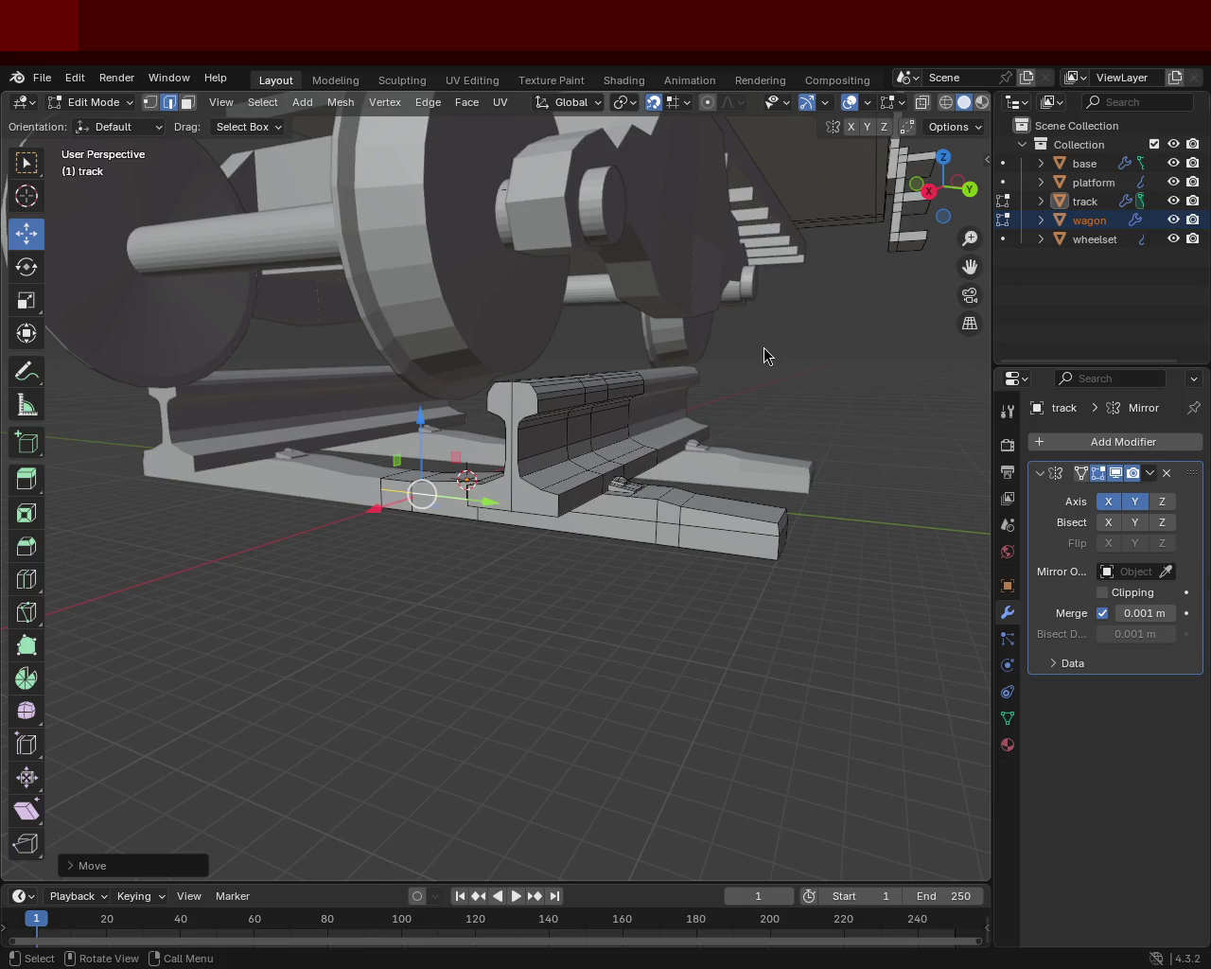
scroll(670, 481, down, 2)
scroll(540, 438, up, 5)
scroll(646, 538, down, 4)
mouse_move(646, 539)
middle_down()
mouse_move(616, 531)
mouse_move(495, 644)
mouse_move(351, 391)
mouse_move(362, 356)
mouse_move(508, 387)
mouse_move(703, 495)
mouse_move(476, 464)
mouse_move(499, 488)
mouse_move(451, 446)
mouse_move(163, 299)
middle_up()
- Switch to vertex select and pick individual vertices on the track from a low oblique view
click(149, 102)
middle_drag(470, 336, 293, 491)
shift+click(331, 362)
click(331, 362)
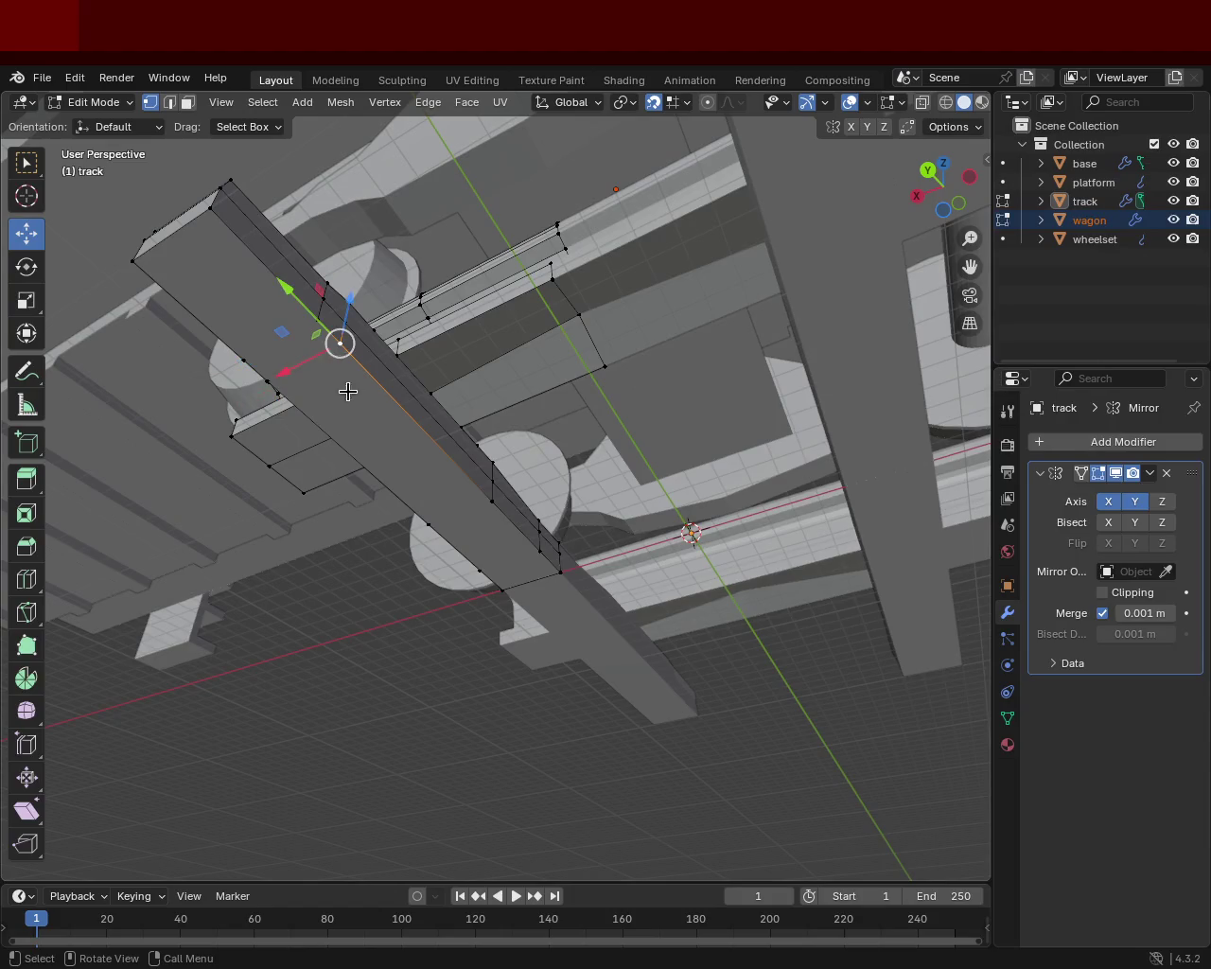
click(310, 321)
mouse_move(244, 396)
middle_down()
mouse_move(221, 427)
mouse_move(595, 479)
mouse_move(457, 454)
middle_up()
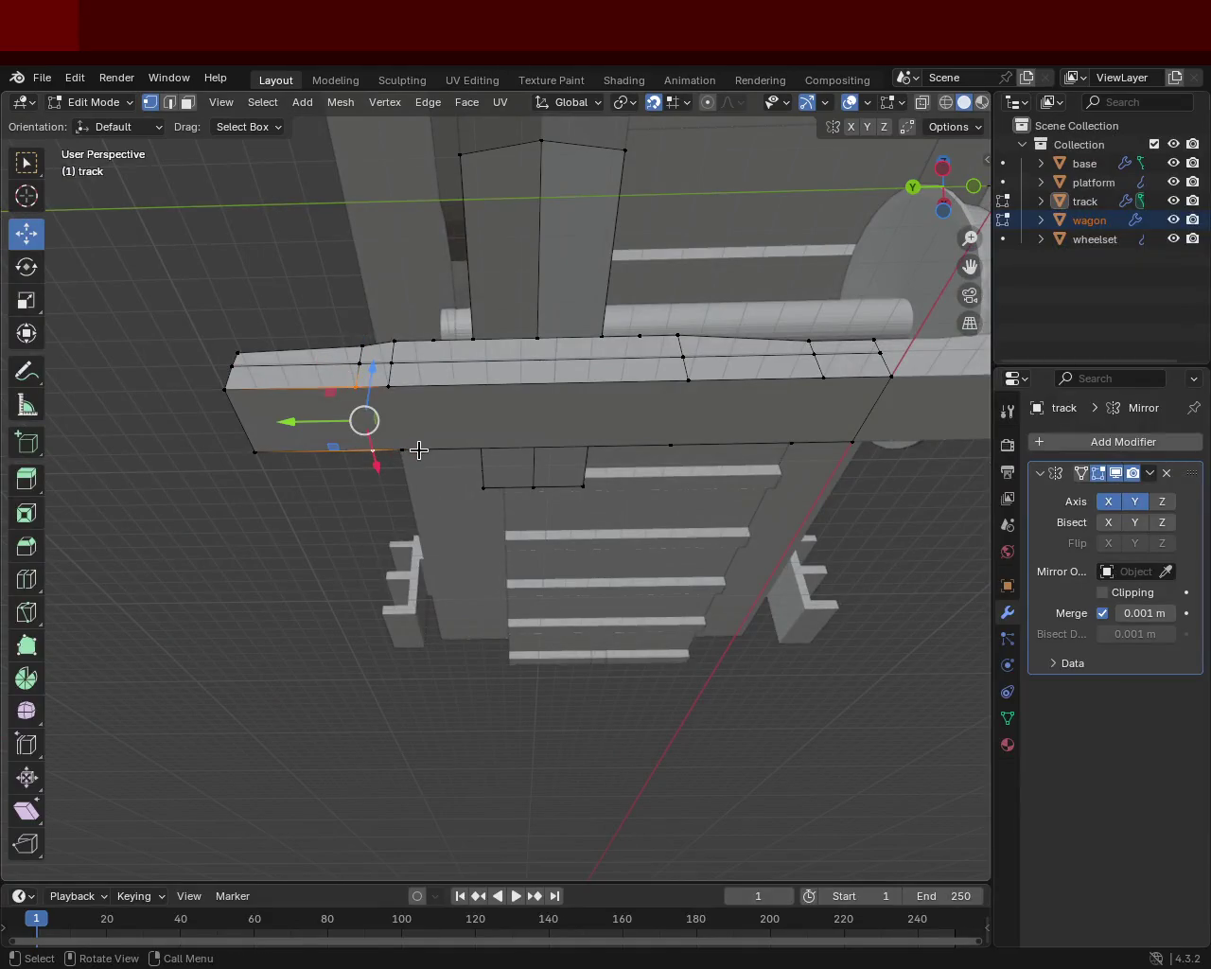
- Select the plate's vertices and edge loops, abandon a Knife cut, and save train.blend
alt+click(787, 397)
key(k)
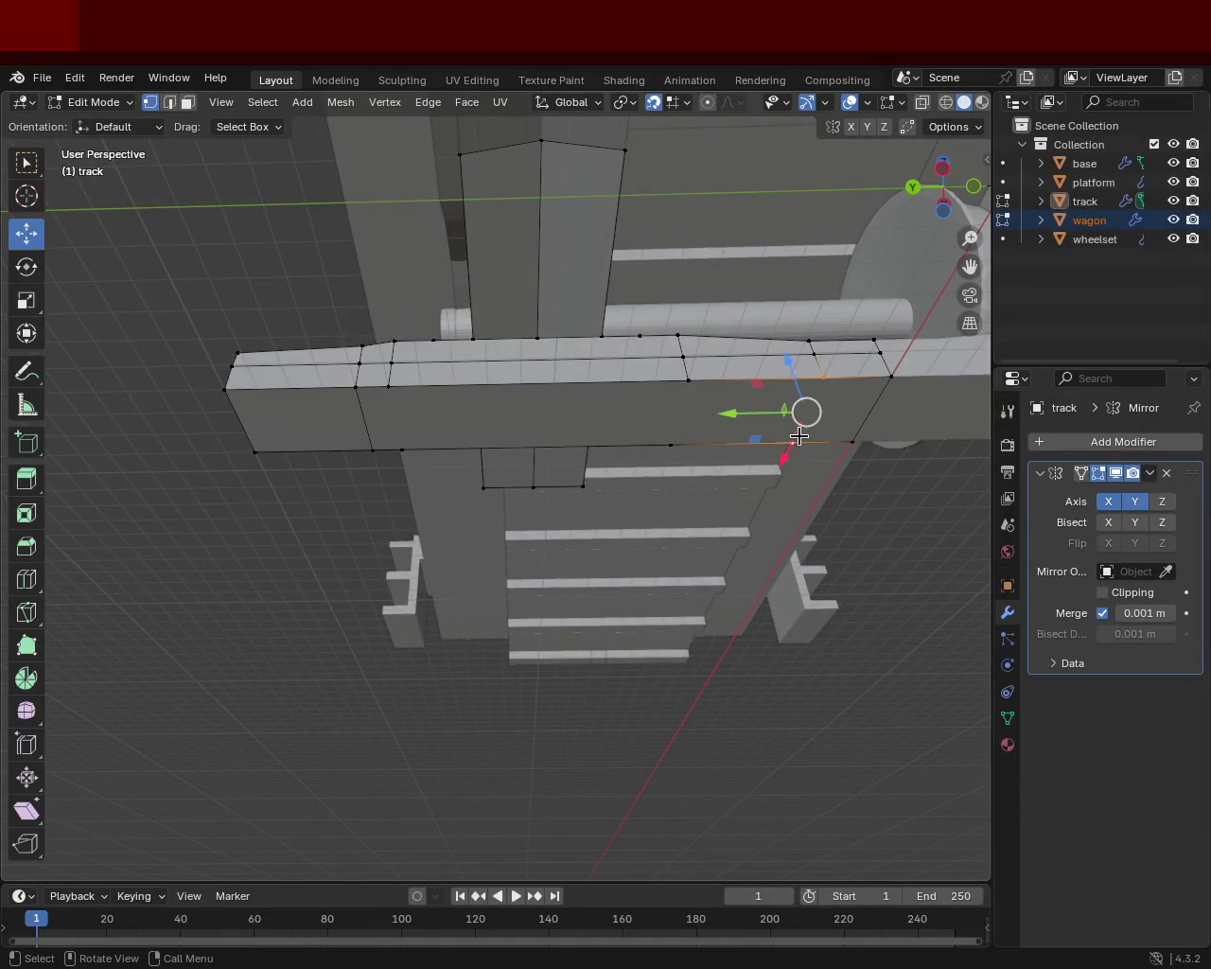
key(Escape)
shift+click(822, 384)
alt+click(672, 385)
mouse_move(677, 419)
middle_down()
mouse_move(778, 435)
mouse_move(528, 562)
mouse_move(367, 401)
middle_up()
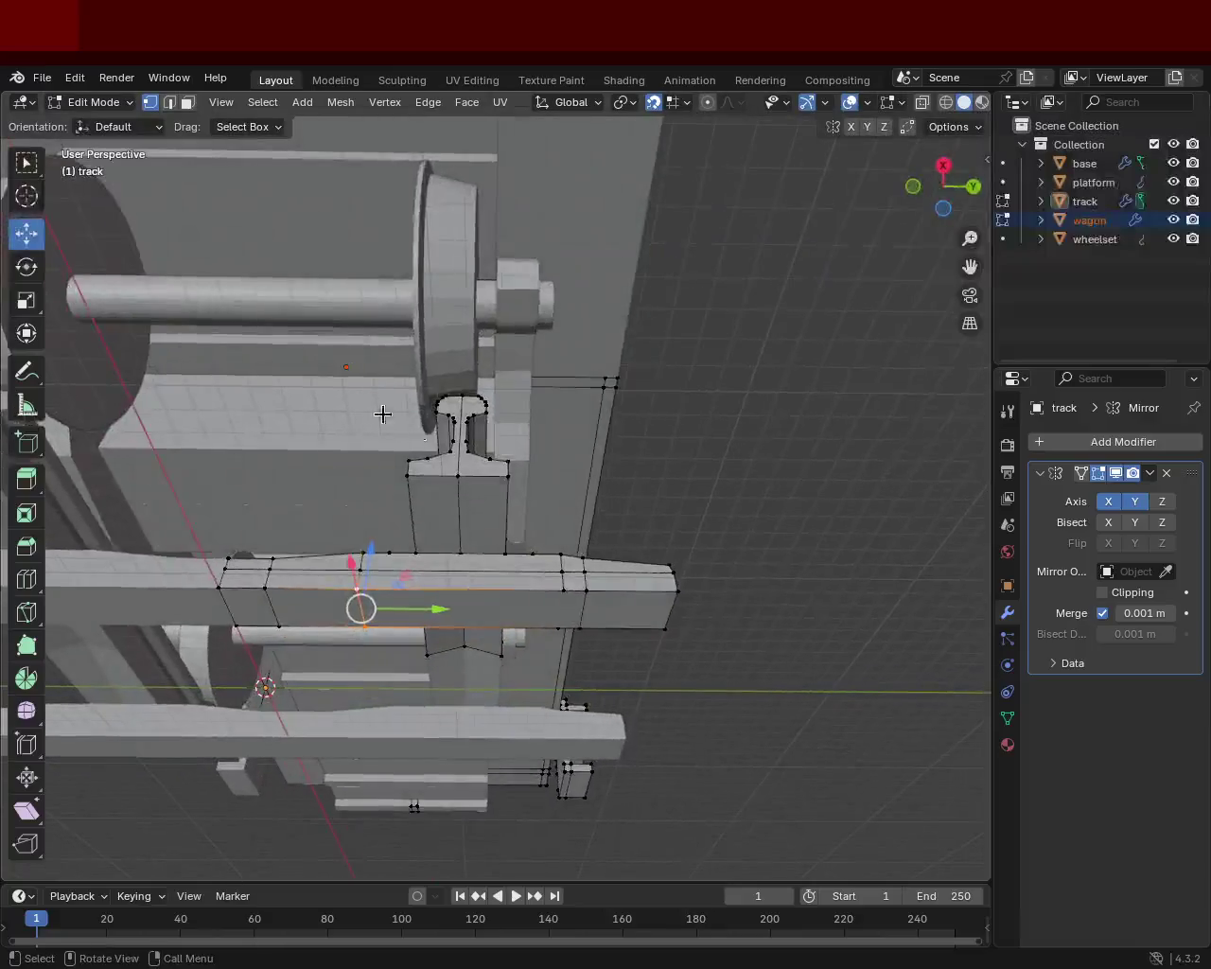
alt+click(544, 583)
mouse_move(544, 583)
middle_down()
mouse_move(407, 601)
mouse_move(502, 538)
mouse_move(598, 417)
mouse_move(349, 494)
mouse_move(557, 663)
mouse_move(465, 563)
mouse_move(619, 551)
mouse_move(684, 570)
mouse_move(457, 578)
mouse_move(569, 552)
mouse_move(600, 521)
mouse_move(581, 523)
mouse_move(650, 532)
middle_up()
key(ctrl+s)
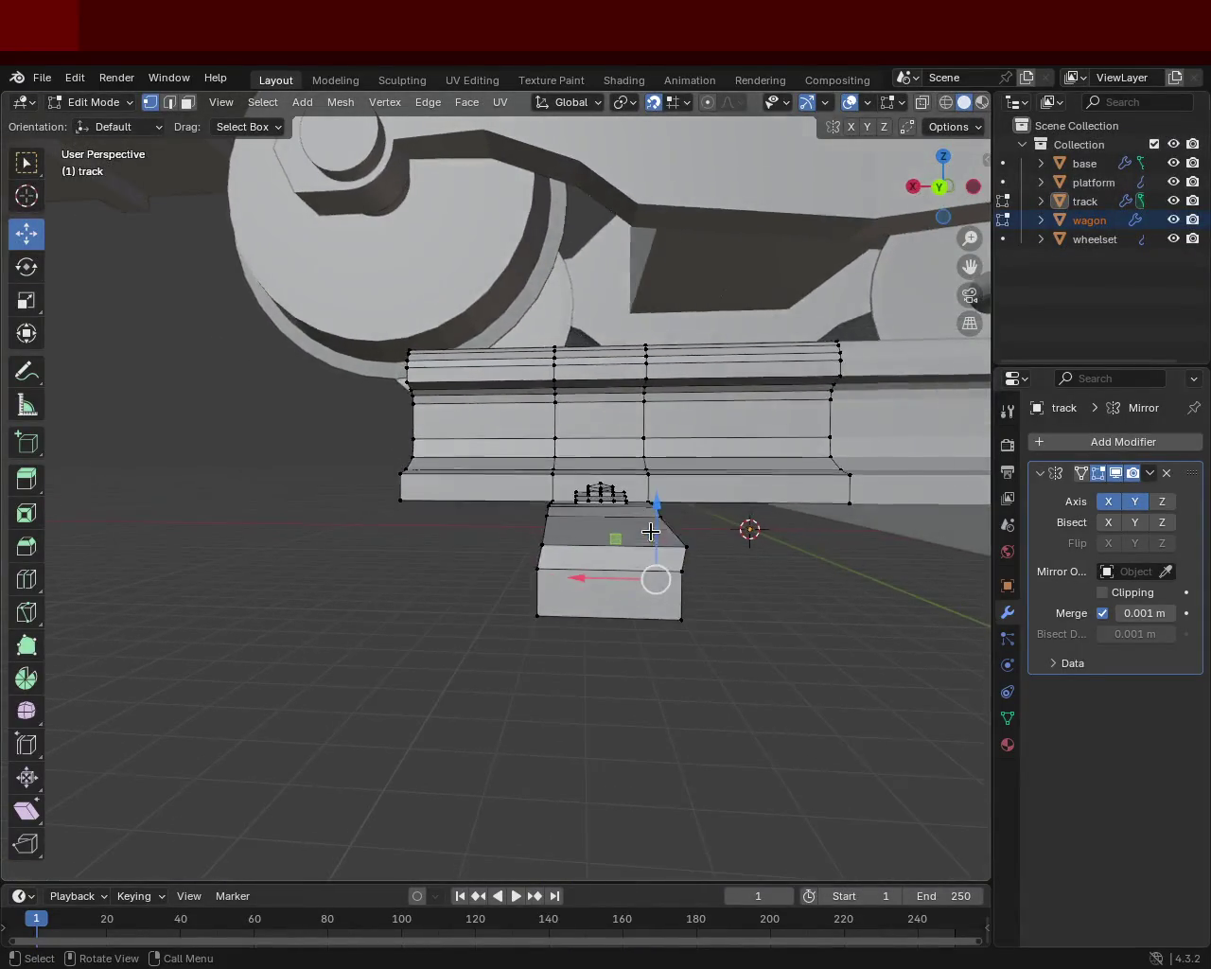
- Slide the tie plate's top corner vertices 1.1 m outward along X and save train.blend
mouse_move(641, 548)
mouse_down()
mouse_move(617, 550)
mouse_move(675, 552)
mouse_move(662, 555)
mouse_up()
mouse_move(662, 554)
middle_down()
mouse_move(514, 568)
mouse_move(568, 562)
mouse_move(521, 592)
mouse_move(636, 587)
mouse_move(536, 562)
middle_up()
click(520, 531)
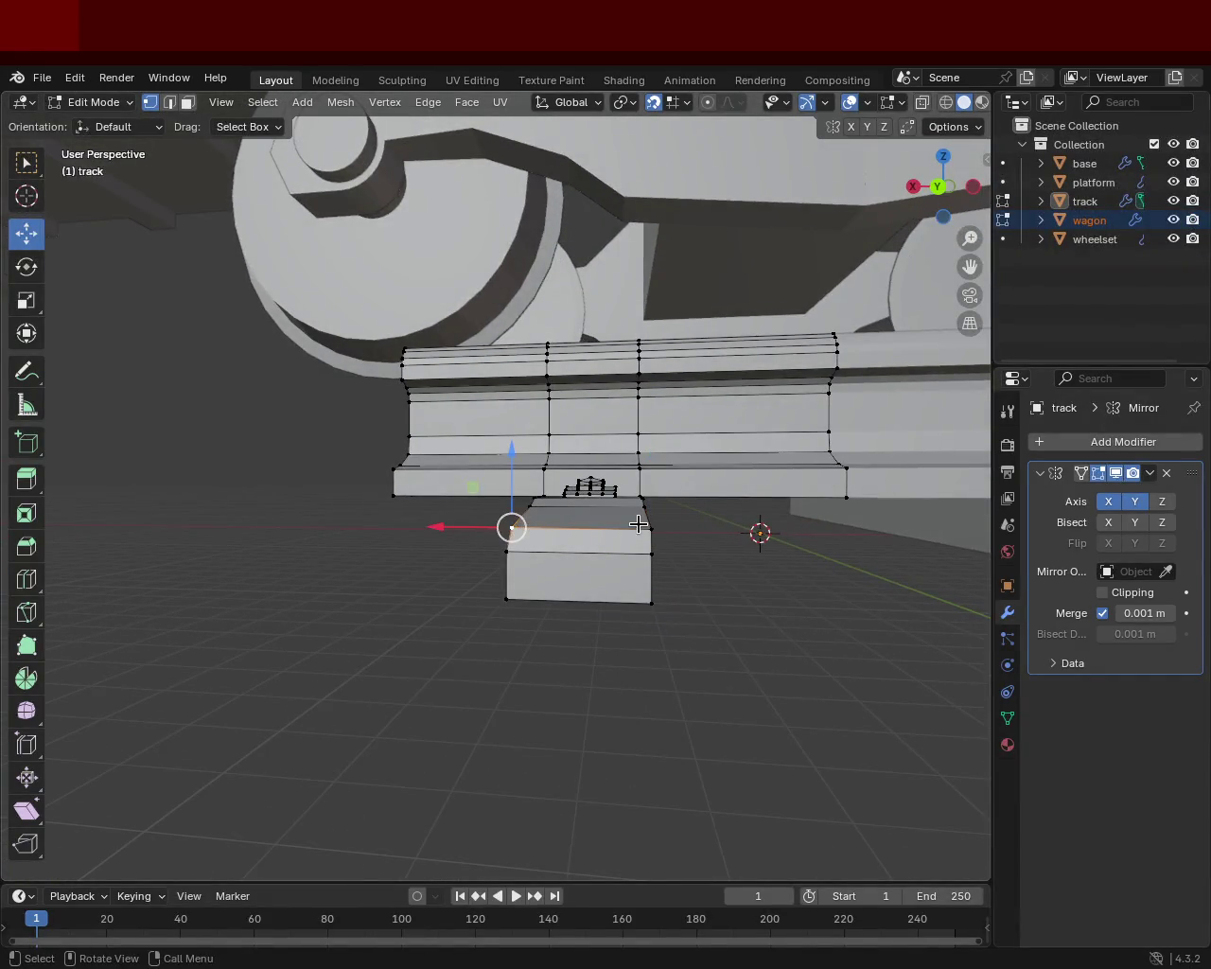
drag(509, 527, 502, 526)
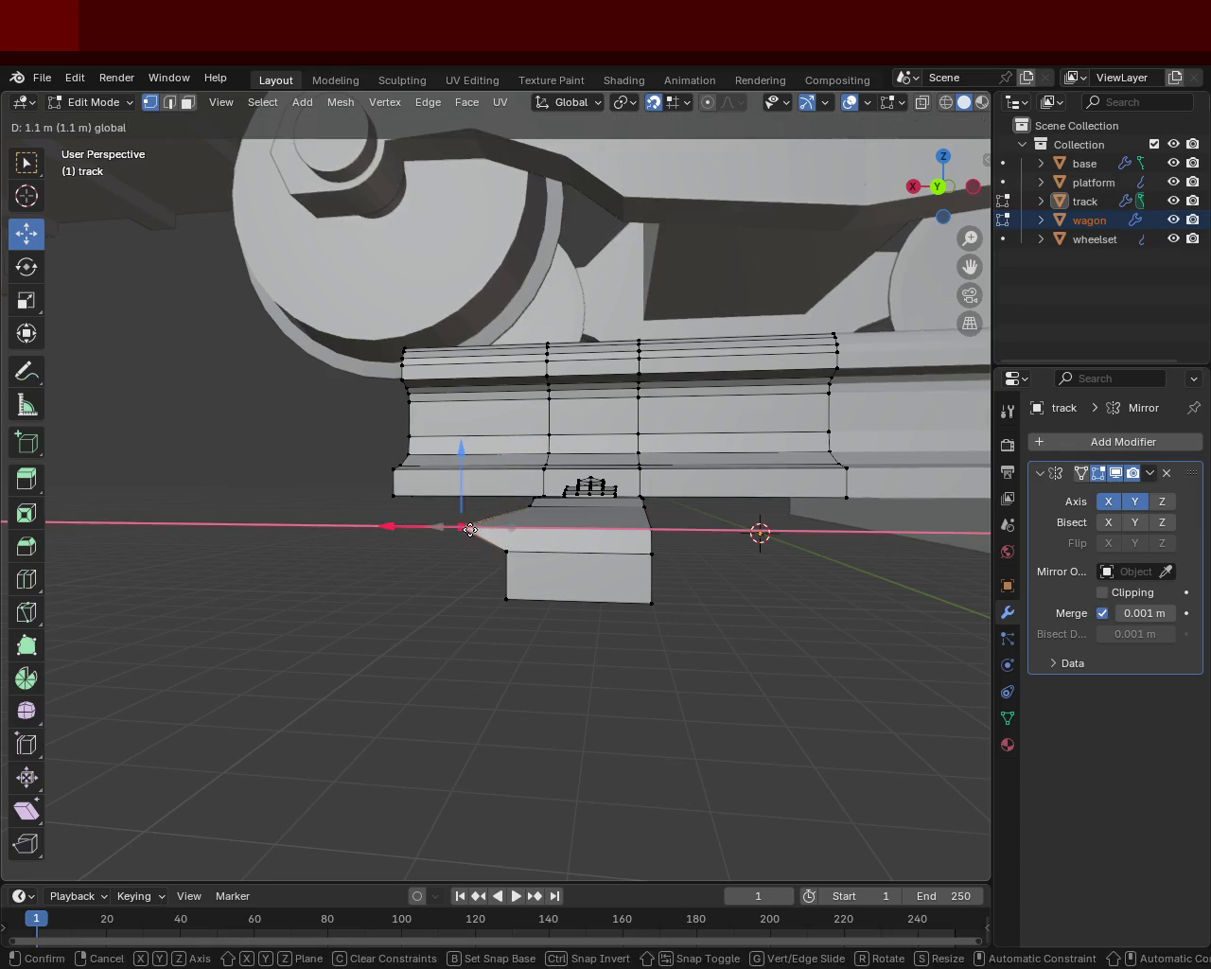
mouse_move(503, 525)
middle_down()
mouse_move(589, 559)
mouse_move(721, 580)
mouse_move(790, 625)
mouse_move(748, 593)
middle_up()
key(ctrl+s)
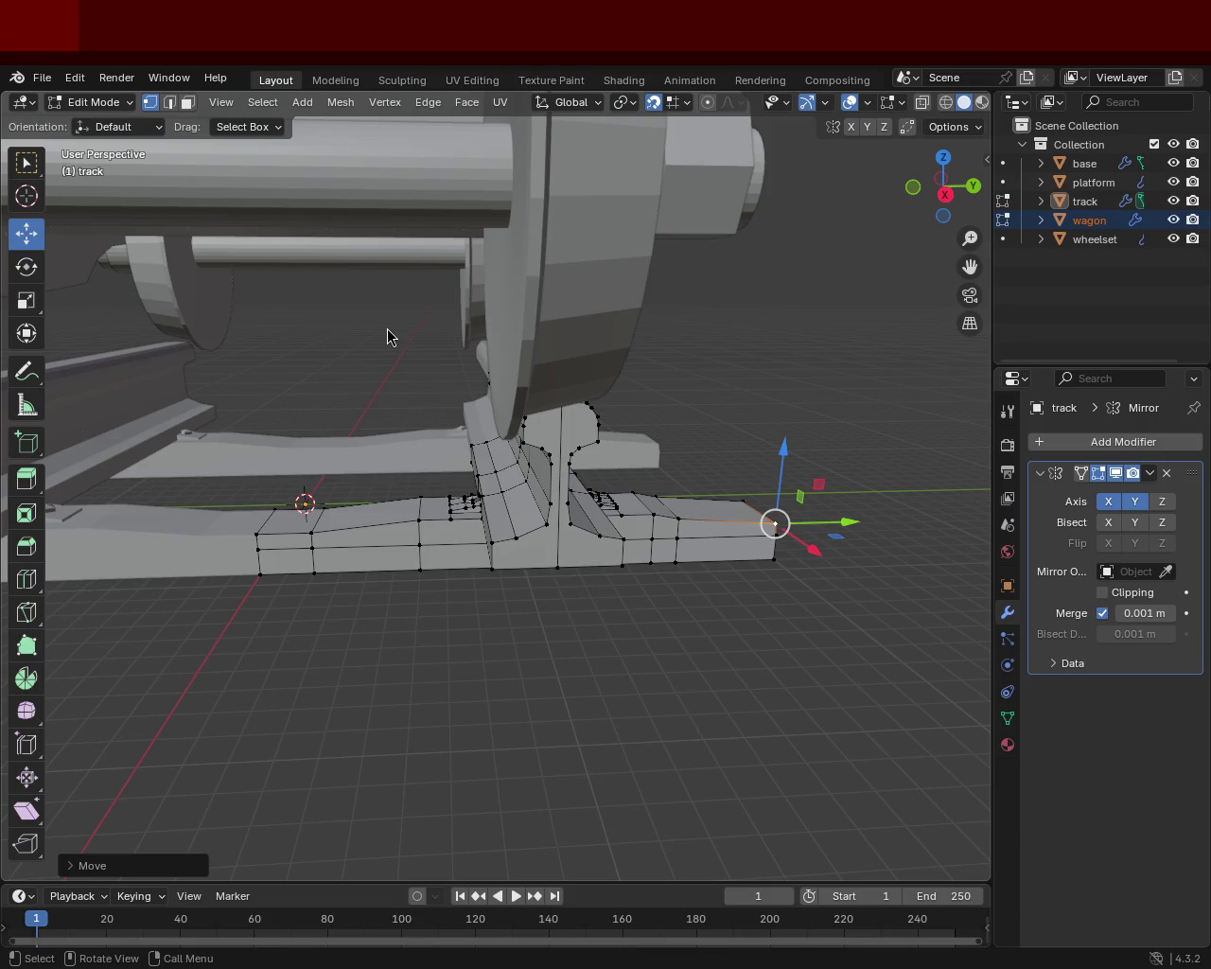
mouse_move(705, 339)
middle_down()
mouse_move(576, 495)
mouse_move(508, 514)
mouse_move(351, 357)
mouse_move(475, 536)
mouse_move(605, 447)
mouse_move(386, 451)
mouse_move(690, 487)
mouse_move(723, 458)
middle_up()
scroll(475, 536, up, 5)
scroll(723, 458, up, 2)
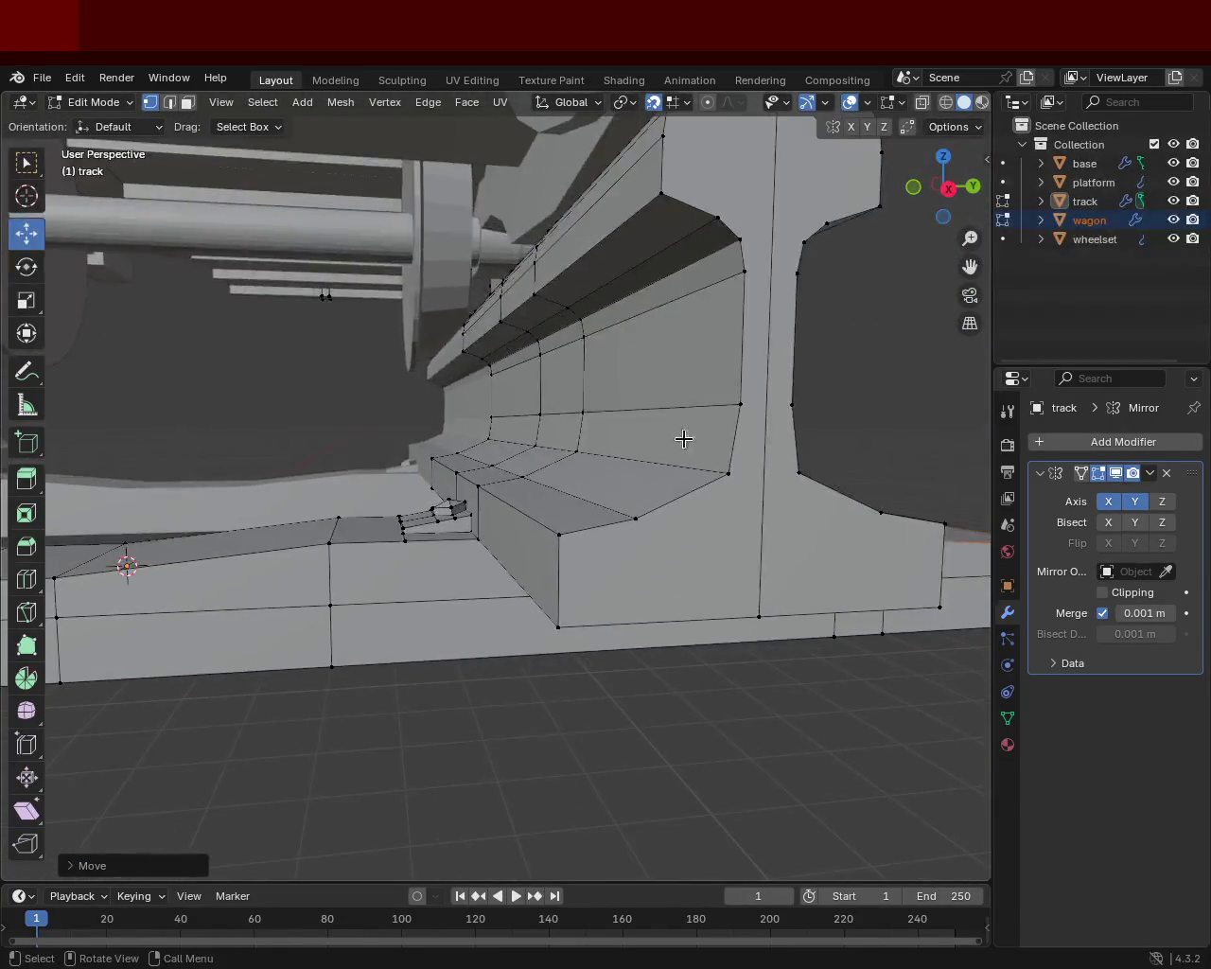
scroll(544, 337, down, 5)
mouse_move(544, 336)
middle_down()
mouse_move(448, 379)
mouse_move(600, 378)
mouse_move(622, 600)
mouse_move(640, 480)
mouse_move(824, 465)
mouse_move(764, 447)
mouse_move(681, 530)
mouse_move(647, 614)
mouse_move(699, 671)
mouse_move(534, 369)
mouse_move(587, 569)
middle_up()
scroll(430, 350, down, 5)
scroll(622, 599, up, 5)
mouse_move(742, 425)
middle_down()
mouse_move(722, 447)
mouse_move(576, 446)
mouse_move(551, 481)
mouse_move(541, 473)
middle_up()
scroll(465, 473, up, 8)
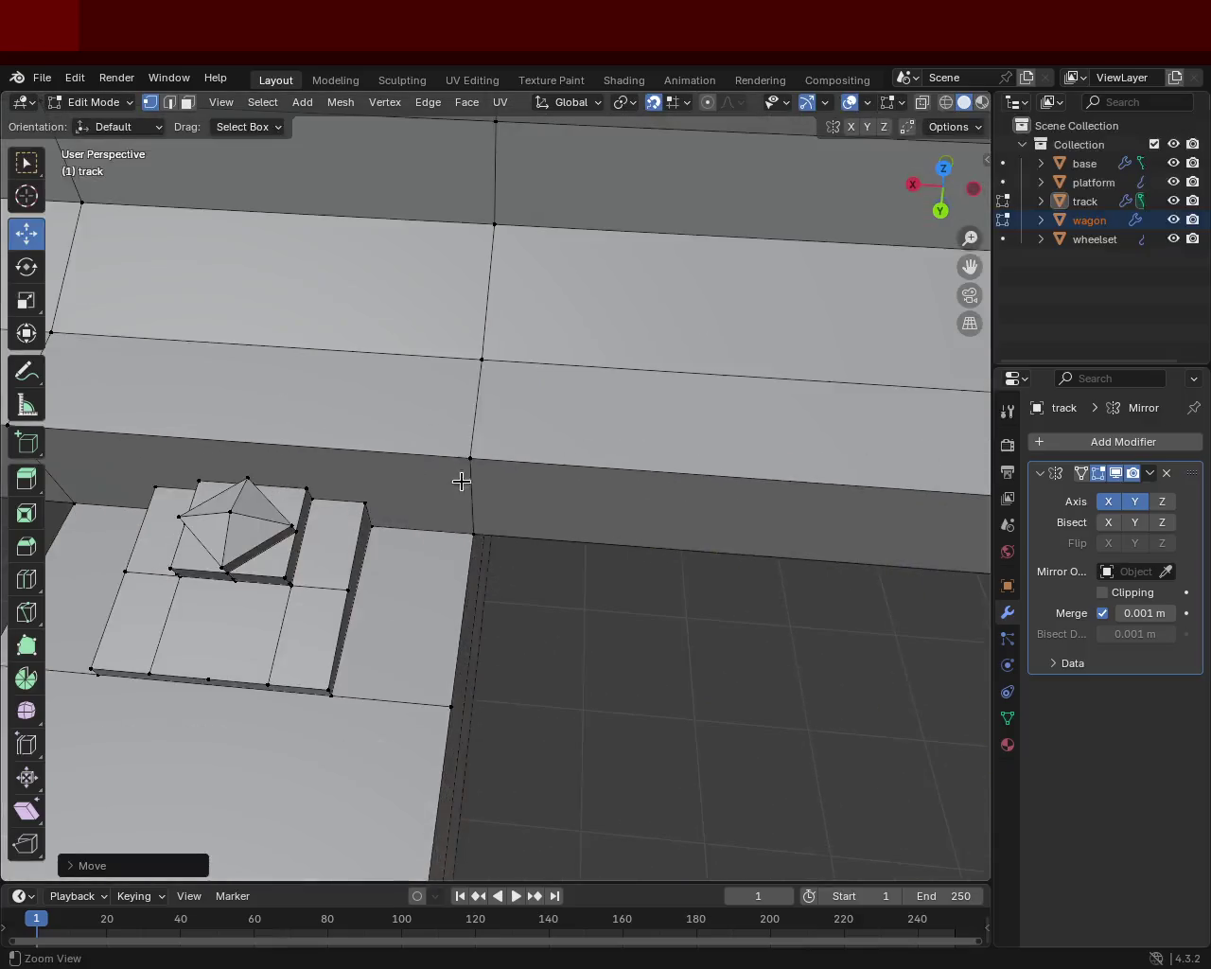
- Select two bolt pyramid vertices and subdivide the edge between them
mouse_move(323, 491)
middle_down()
mouse_move(535, 498)
mouse_move(487, 252)
mouse_move(486, 398)
mouse_move(424, 408)
mouse_move(472, 456)
middle_up()
click(320, 674)
click(320, 675)
click(320, 675)
click(537, 414)
shift+click(327, 662)
key(ctrl+e)
click(246, 565)
- Subdivide the pyramid edge running from the left vertex to the apex
ctrl+middle_drag(321, 618, 418, 553)
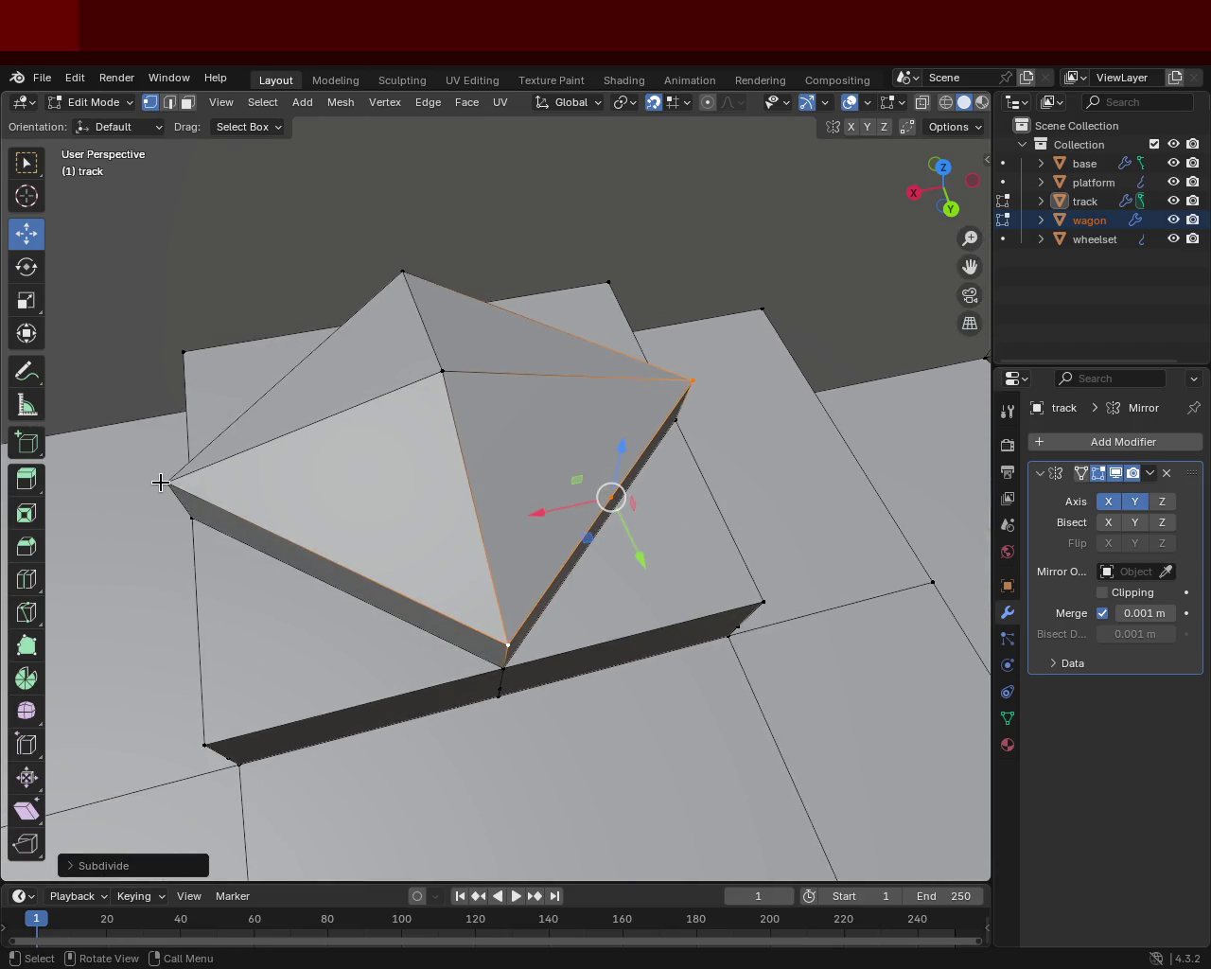
click(166, 483)
shift+click(508, 645)
key(ctrl+e)
key(Escape)
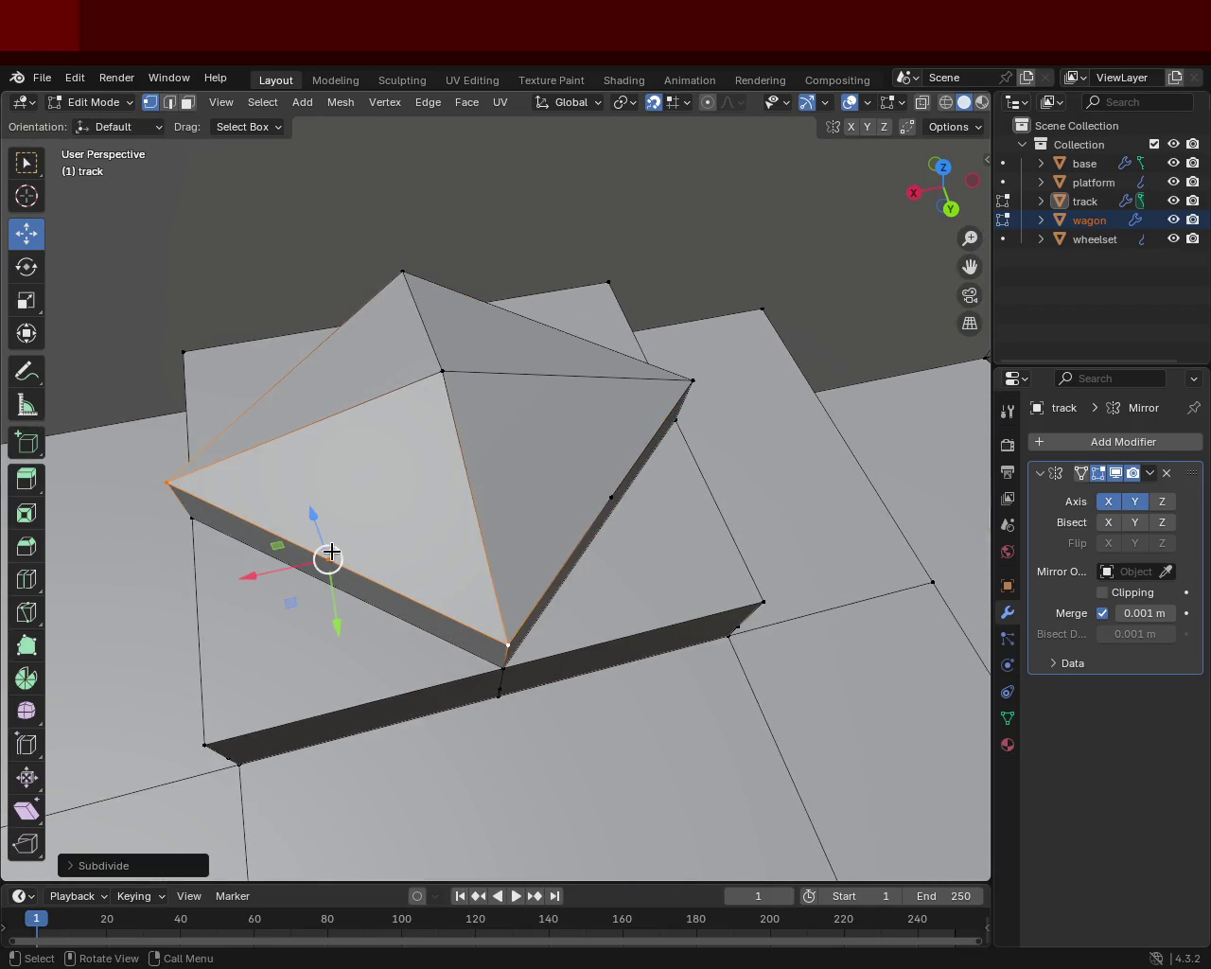
click(194, 461)
key(ctrl+e)
click(312, 443)
click(403, 274)
- Subdivide the pyramid edge from the apex to the right vertex
shift+click(681, 371)
key(ctrl+e)
click(680, 372)
click(487, 376)
- Join the inner vertex to the new midpoint with J, then select the inner and left edge vertices
shift+click(538, 317)
key(j)
click(457, 372)
shift+click(588, 496)
shift+click(426, 368)
click(427, 368)
shift+click(343, 540)
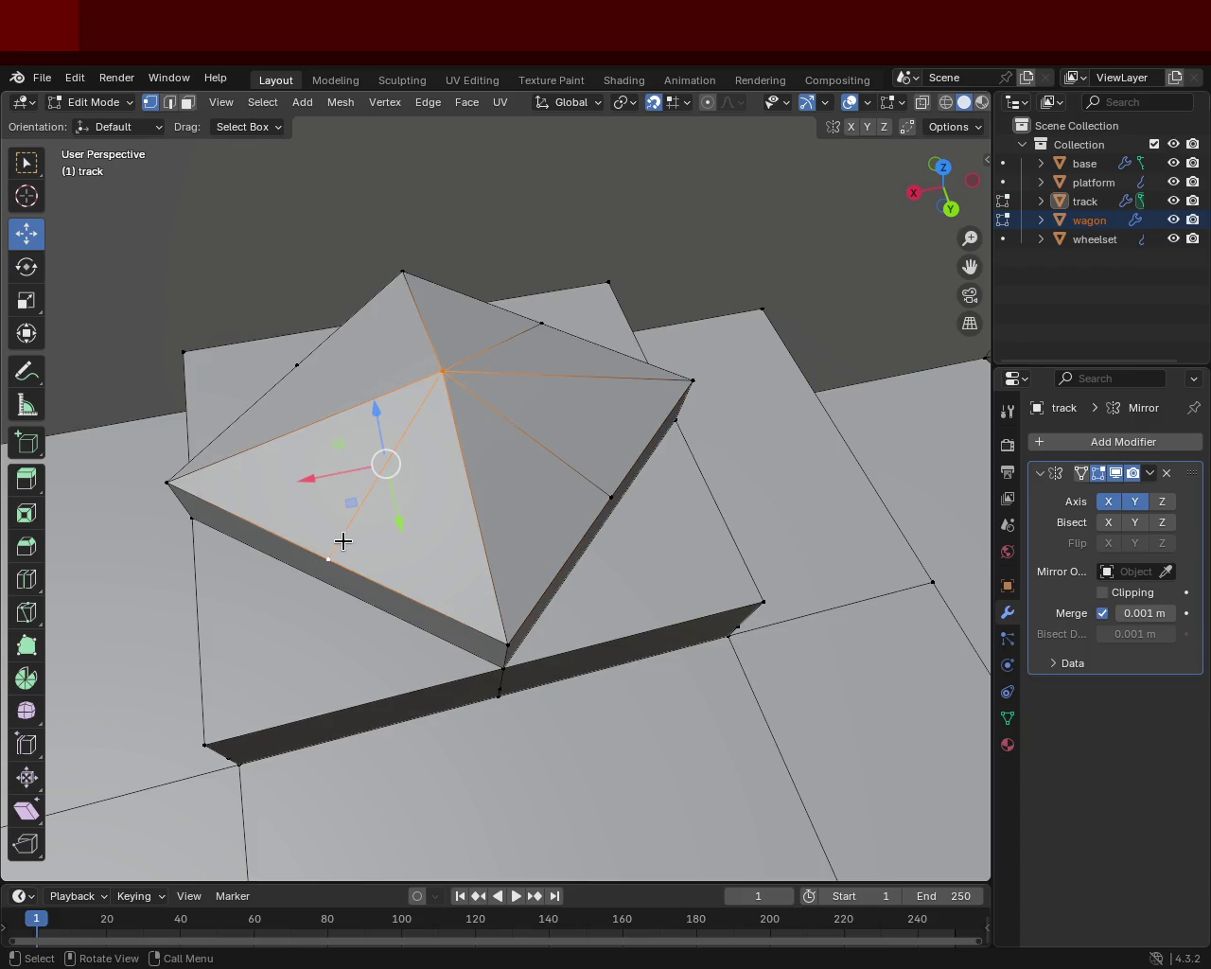
click(299, 362)
shift+click(444, 374)
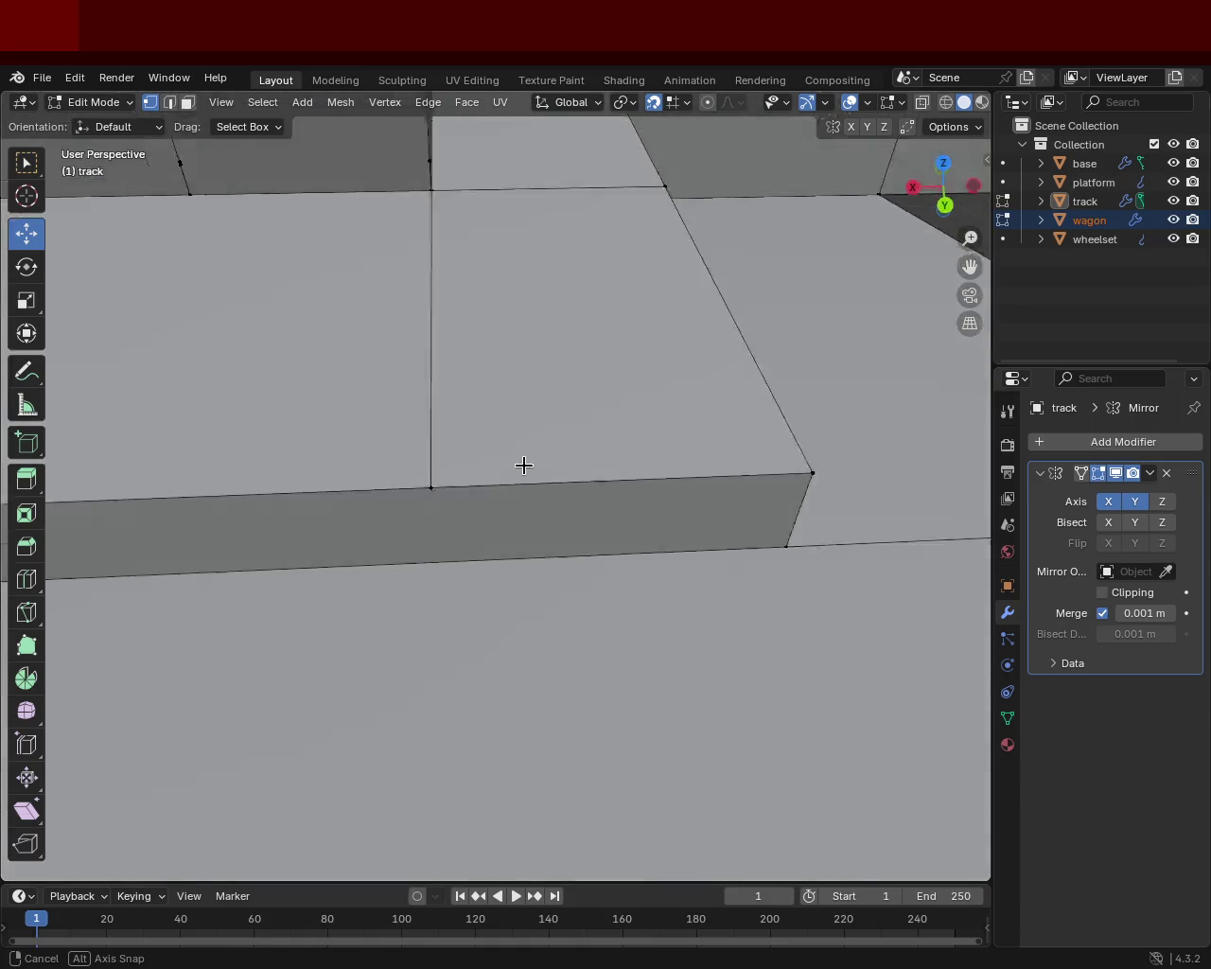
- Select the pyramid's diagonal edge together with the edge from the apex
shift+middle_drag(584, 521, 473, 449)
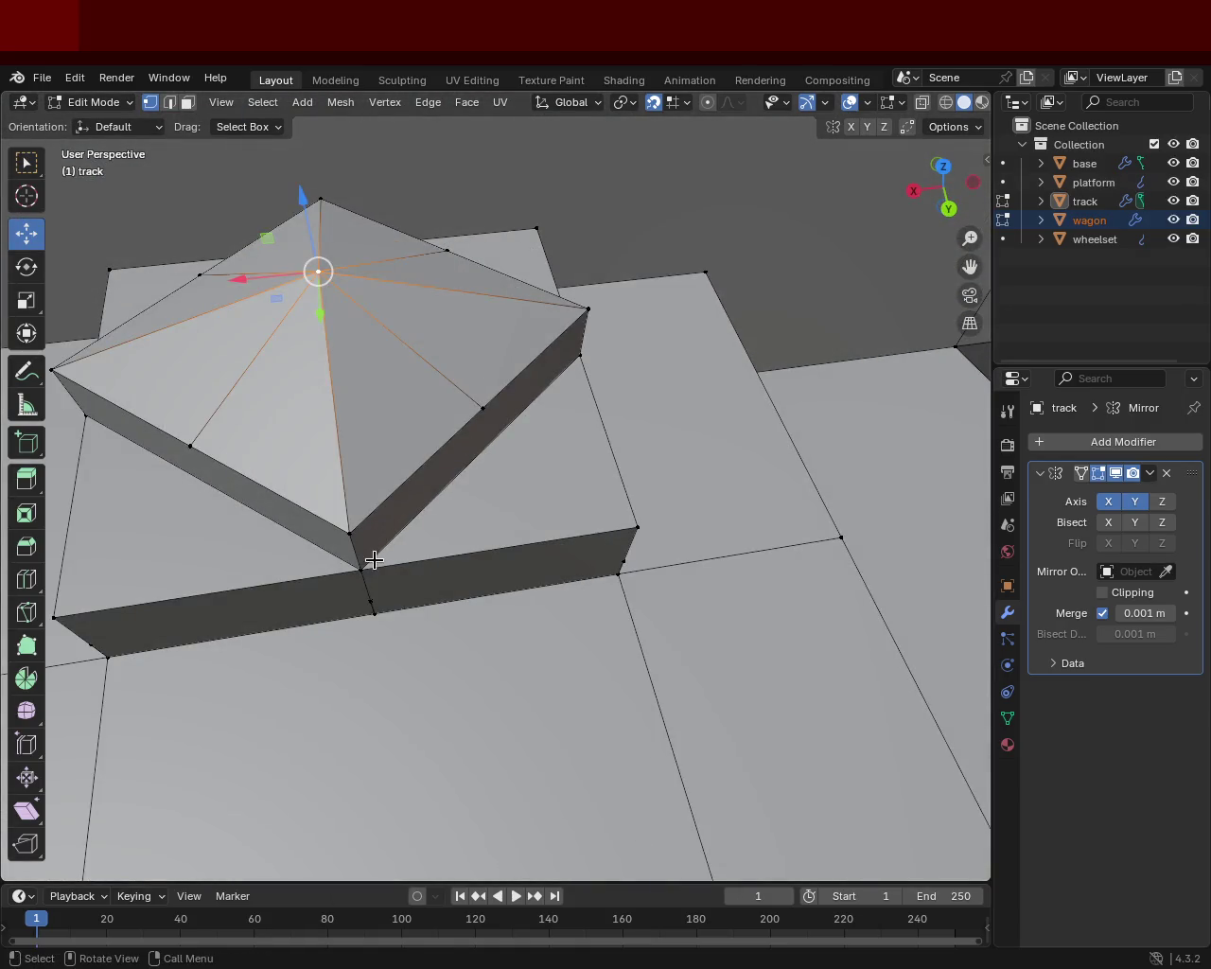
click(362, 568)
shift+click(578, 356)
right_click(575, 356)
click(576, 355)
shift+click(489, 398)
- Subdivide a pyramid corner edge and move its new midpoint onto the base edge
middle_drag(489, 399, 413, 471)
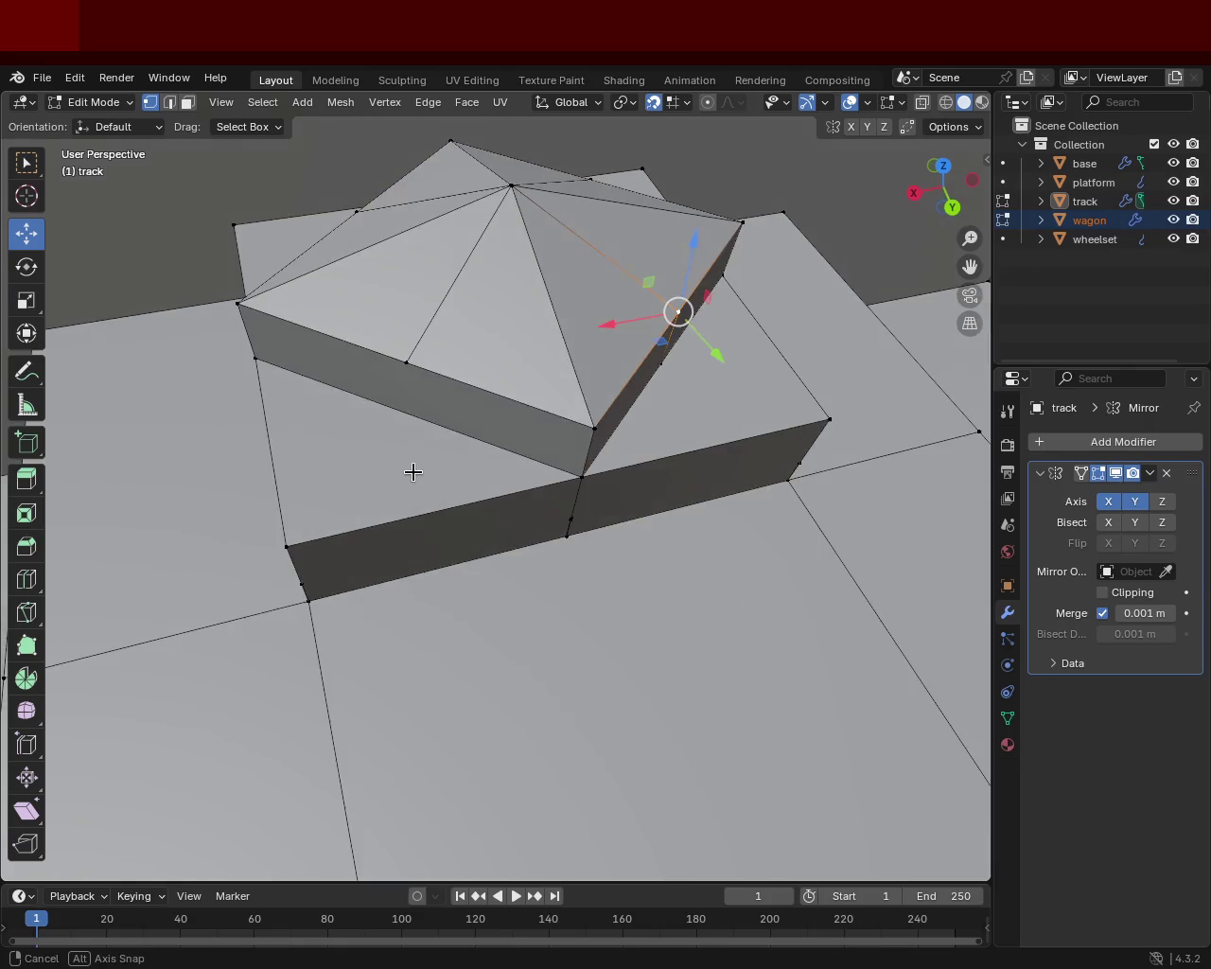
click(333, 423)
key(ctrl+e)
click(473, 527)
drag(411, 413, 413, 366)
- Select and subdivide the pyramid's left base edge
mouse_move(473, 379)
middle_down()
mouse_move(455, 417)
mouse_move(322, 290)
mouse_move(308, 291)
middle_up()
click(308, 282)
shift+click(359, 372)
right_click(360, 373)
click(360, 375)
shift+click(348, 282)
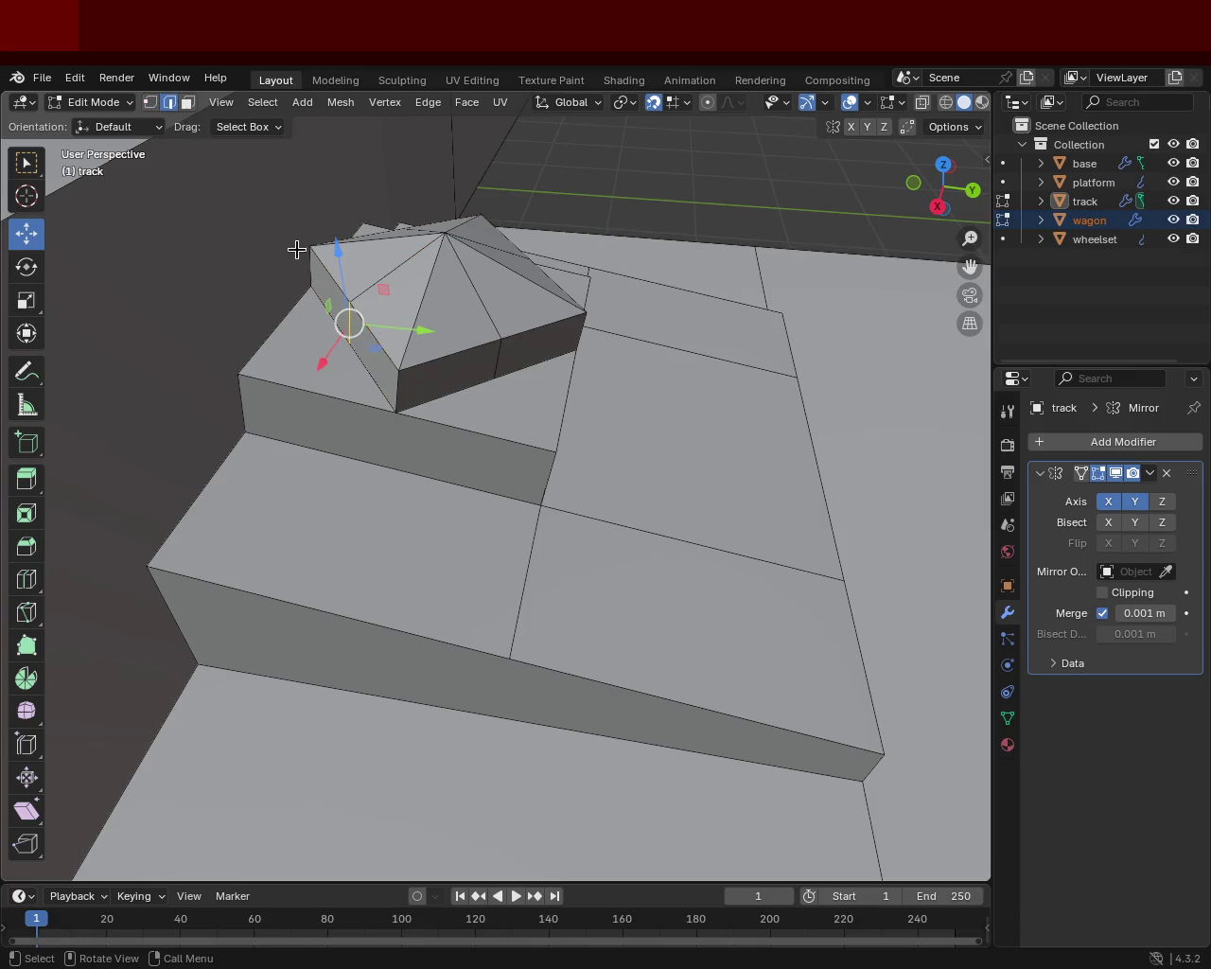
- Slide the new bolt base edge along Y and X, shifting a base corner about 0.33 m
shift+click(346, 327)
mouse_move(395, 335)
mouse_down()
mouse_move(316, 361)
mouse_move(327, 354)
mouse_up()
mouse_move(327, 353)
middle_down()
mouse_move(361, 404)
mouse_move(284, 411)
mouse_move(262, 395)
mouse_move(352, 453)
mouse_move(438, 438)
mouse_move(500, 478)
mouse_move(558, 422)
mouse_move(480, 688)
middle_up()
mouse_move(476, 687)
mouse_down()
mouse_move(424, 676)
mouse_move(416, 662)
mouse_up()
key(g)
key(y)
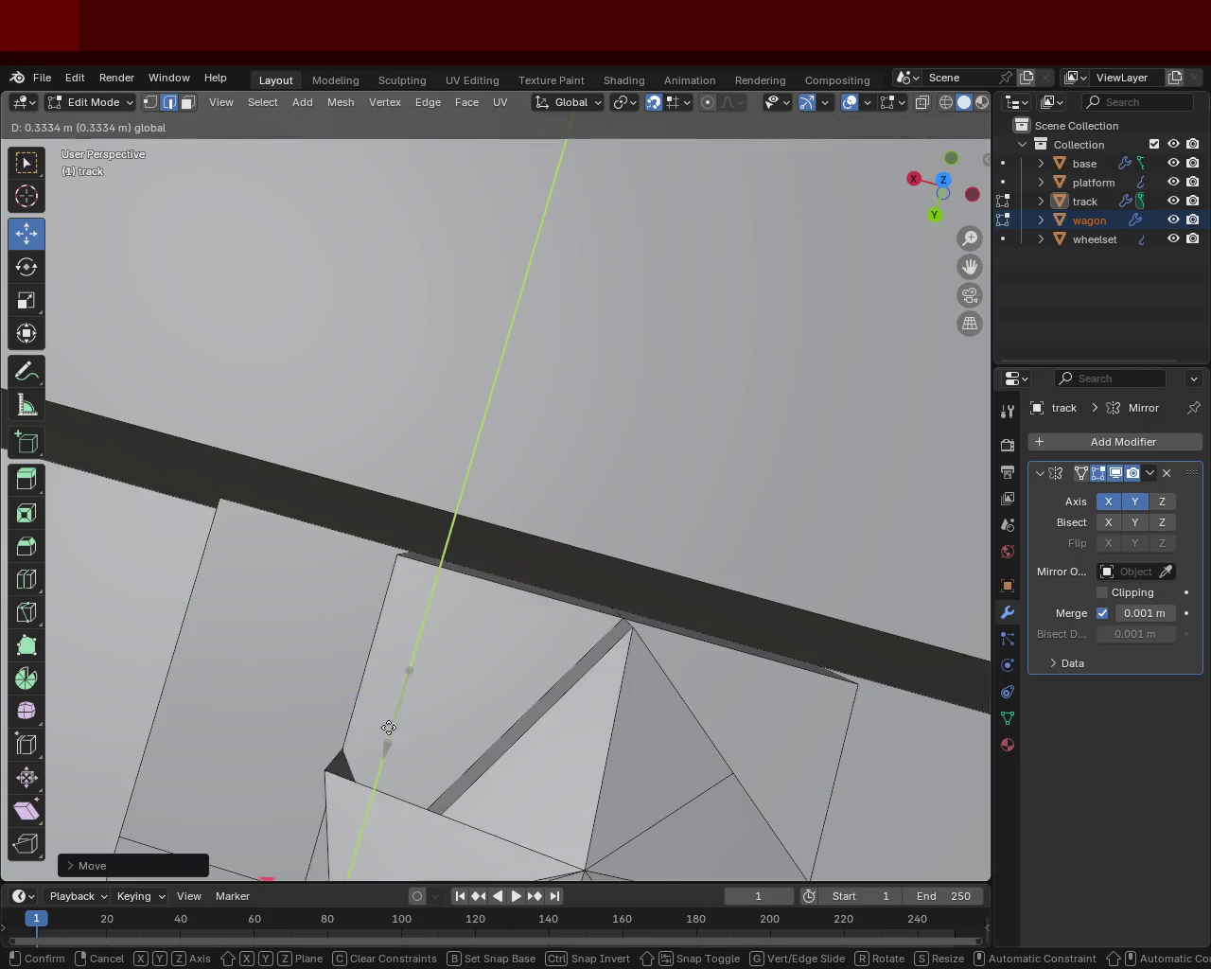
click(457, 652)
mouse_move(457, 652)
middle_down()
mouse_move(514, 622)
mouse_move(536, 545)
middle_up()
mouse_move(478, 506)
middle_down()
mouse_move(340, 541)
mouse_move(594, 490)
mouse_move(441, 476)
mouse_move(502, 293)
middle_up()
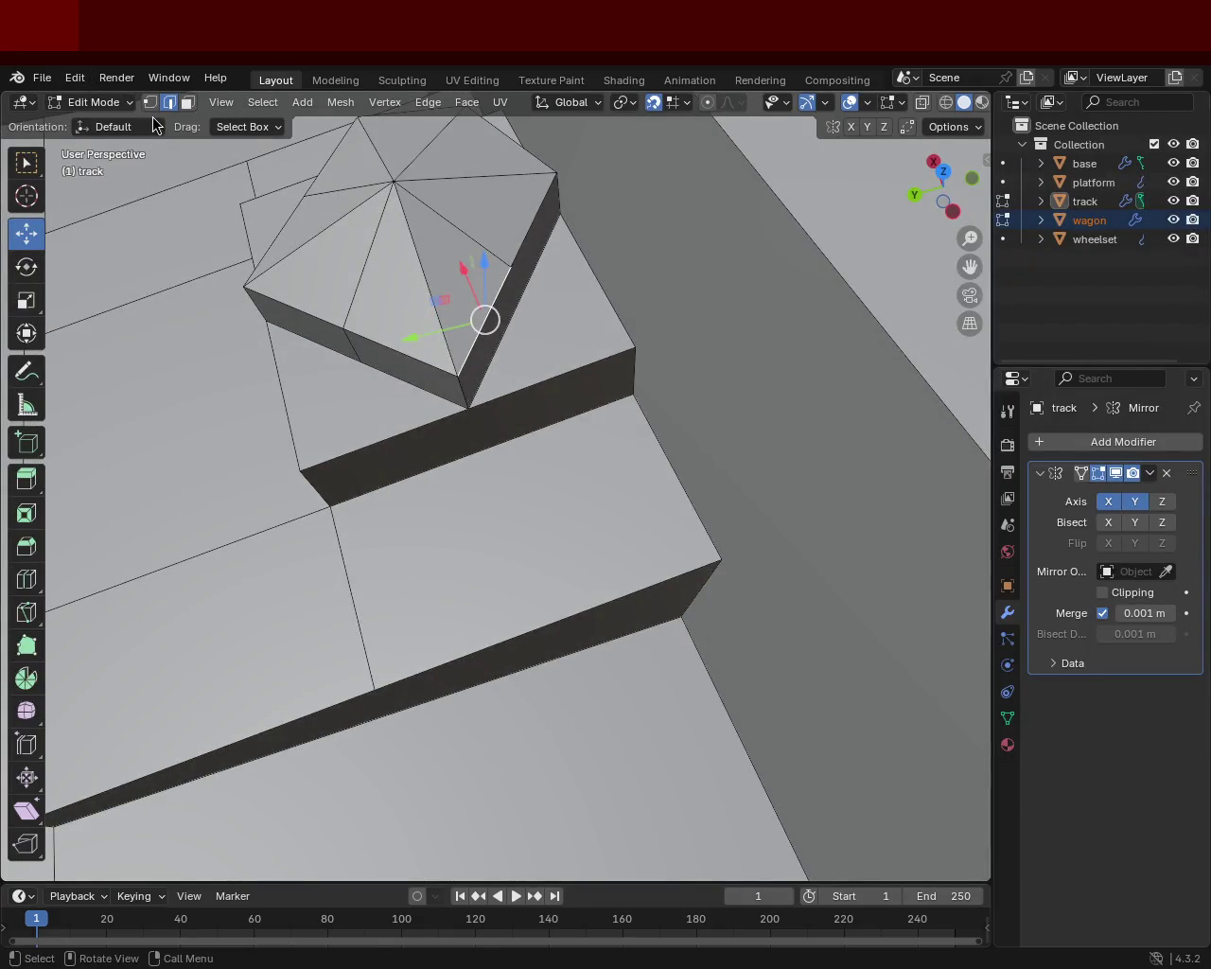
- Subdivide a bolt edge and move the new vertex along Y and X into octagon position
drag(557, 268, 484, 388)
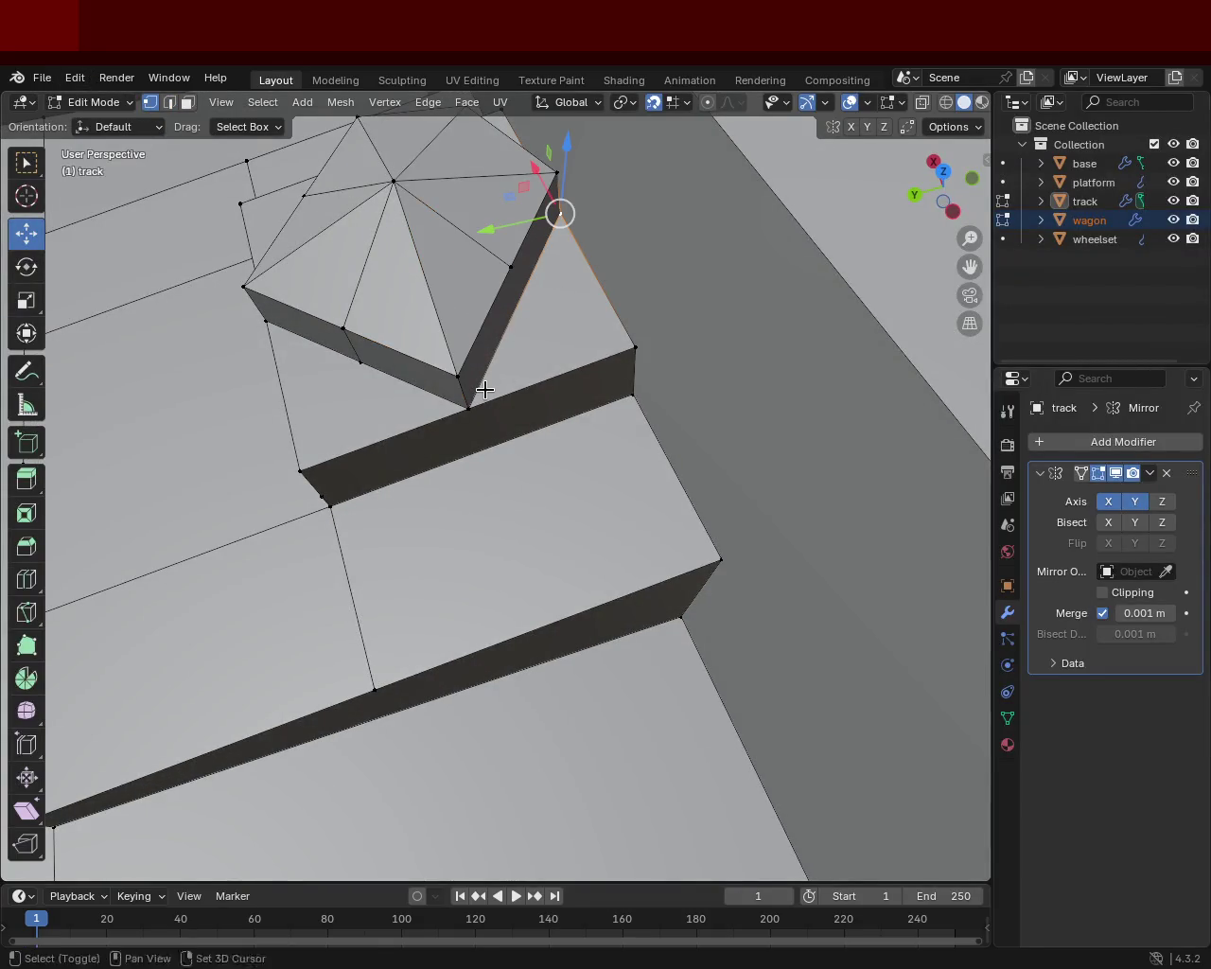
right_click(503, 359)
click(502, 327)
click(514, 262)
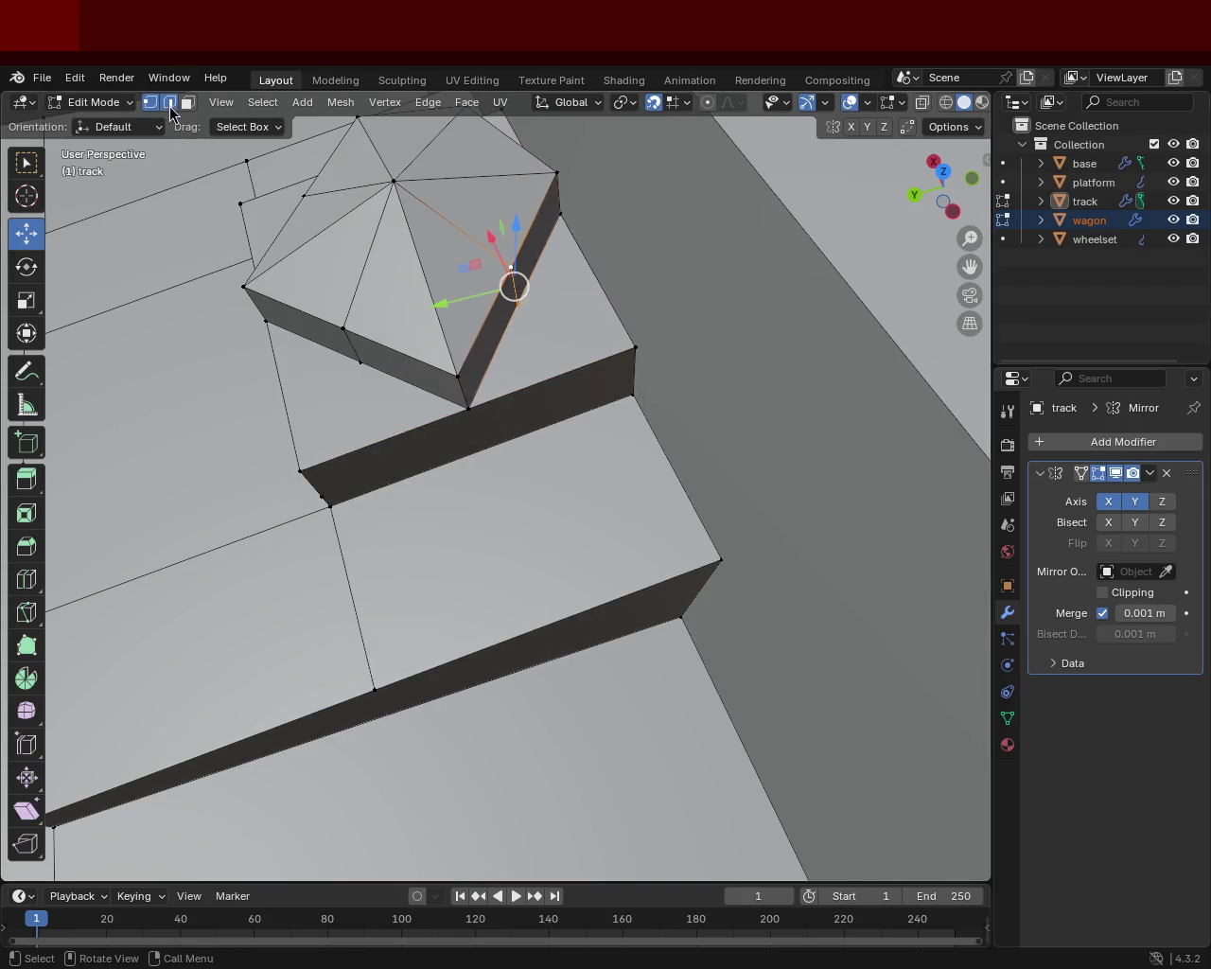
mouse_move(464, 303)
mouse_down()
mouse_move(583, 310)
mouse_move(546, 277)
mouse_move(567, 325)
mouse_up()
mouse_move(567, 324)
middle_down()
mouse_move(707, 298)
mouse_move(725, 365)
mouse_move(581, 357)
mouse_move(634, 351)
mouse_move(573, 460)
middle_up()
scroll(549, 406, up, 3)
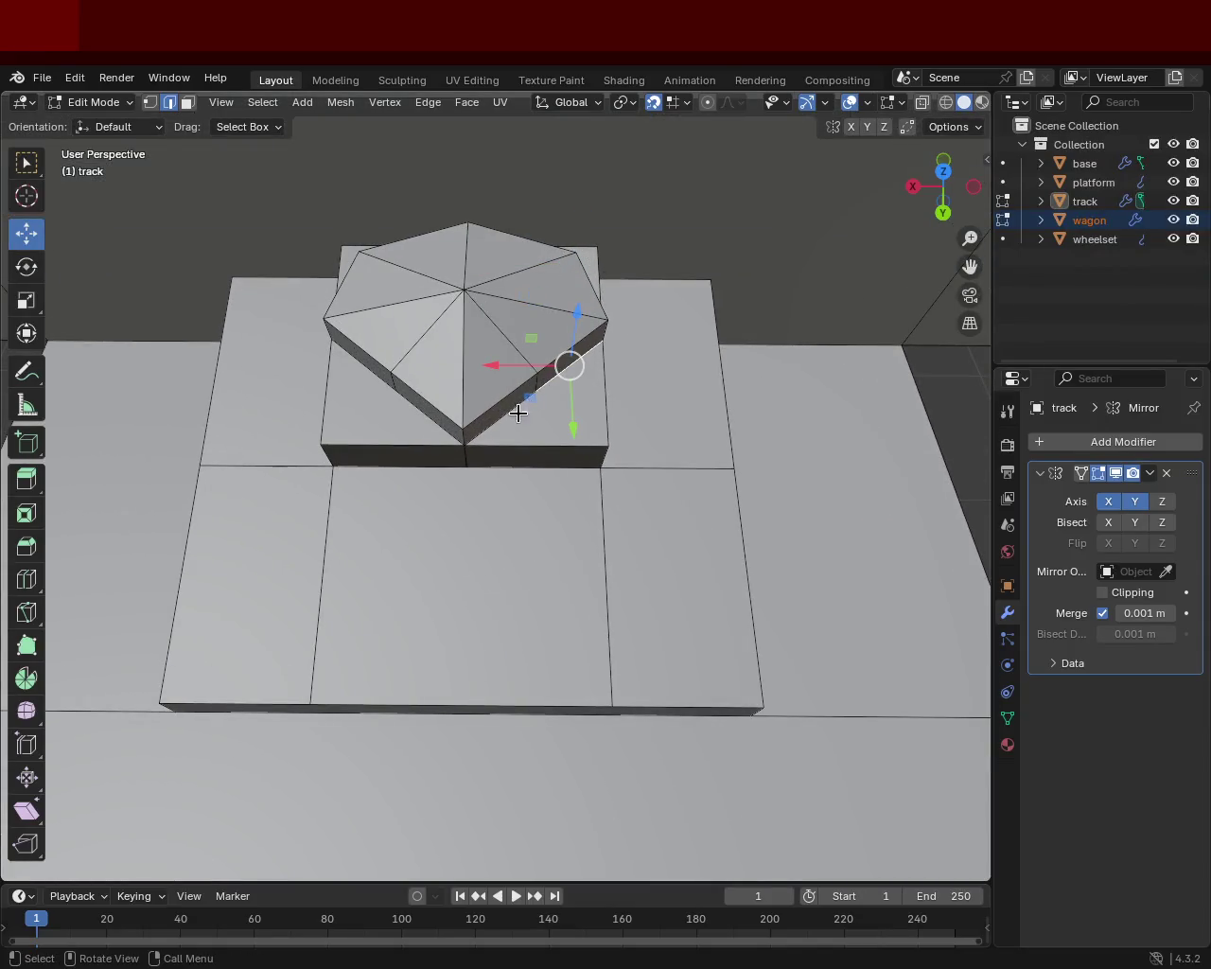
mouse_move(508, 394)
mouse_down()
mouse_move(576, 382)
mouse_move(580, 452)
mouse_move(569, 410)
mouse_up()
- Pull the octagon's left-edge vertex along Y, cancelling a further X shift
click(389, 386)
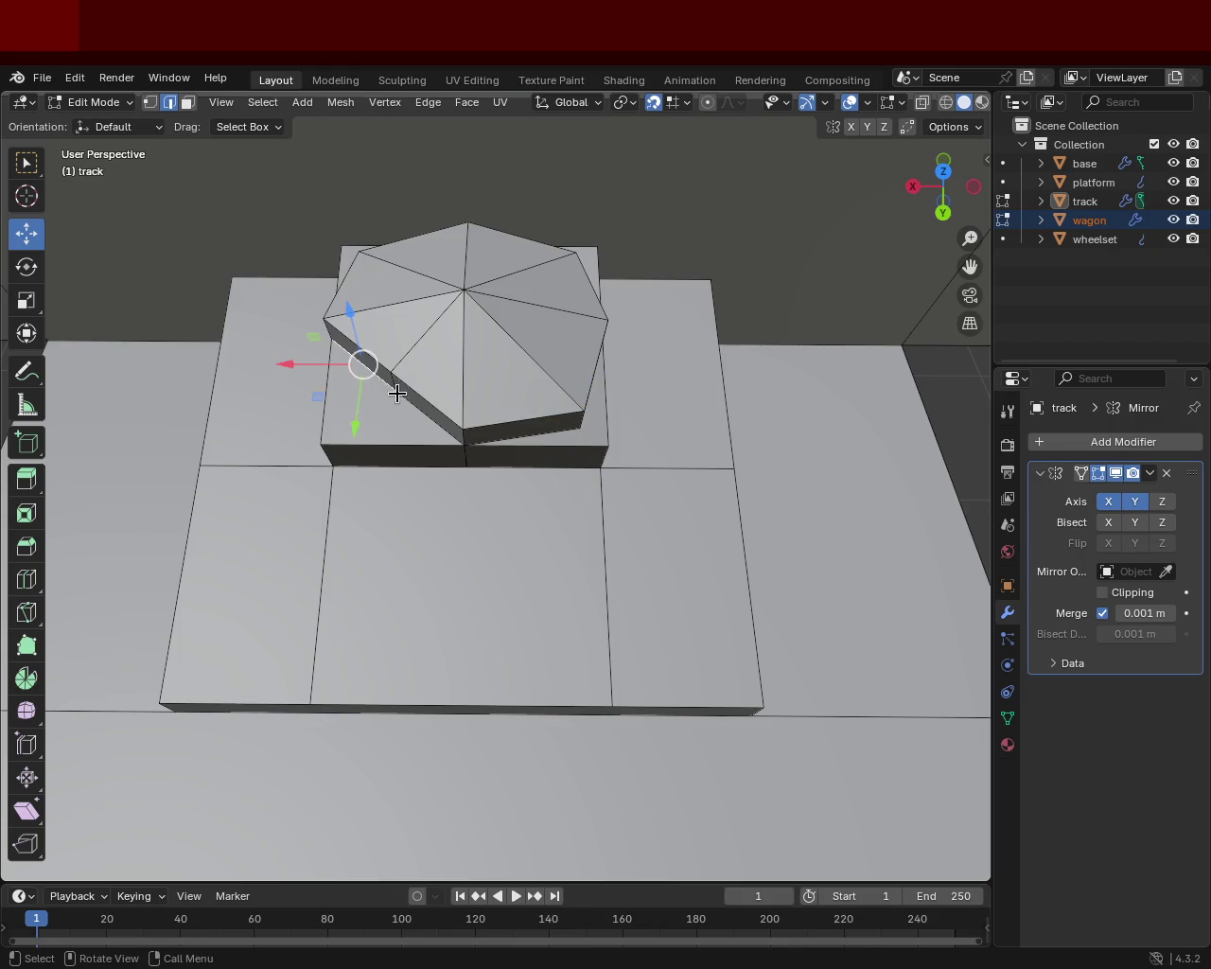
mouse_move(404, 417)
mouse_down()
mouse_move(387, 433)
mouse_move(378, 486)
mouse_move(386, 419)
mouse_move(328, 414)
mouse_move(350, 415)
mouse_up()
mouse_move(451, 354)
middle_down()
mouse_move(498, 389)
mouse_move(476, 360)
mouse_move(464, 355)
mouse_move(511, 428)
middle_up()
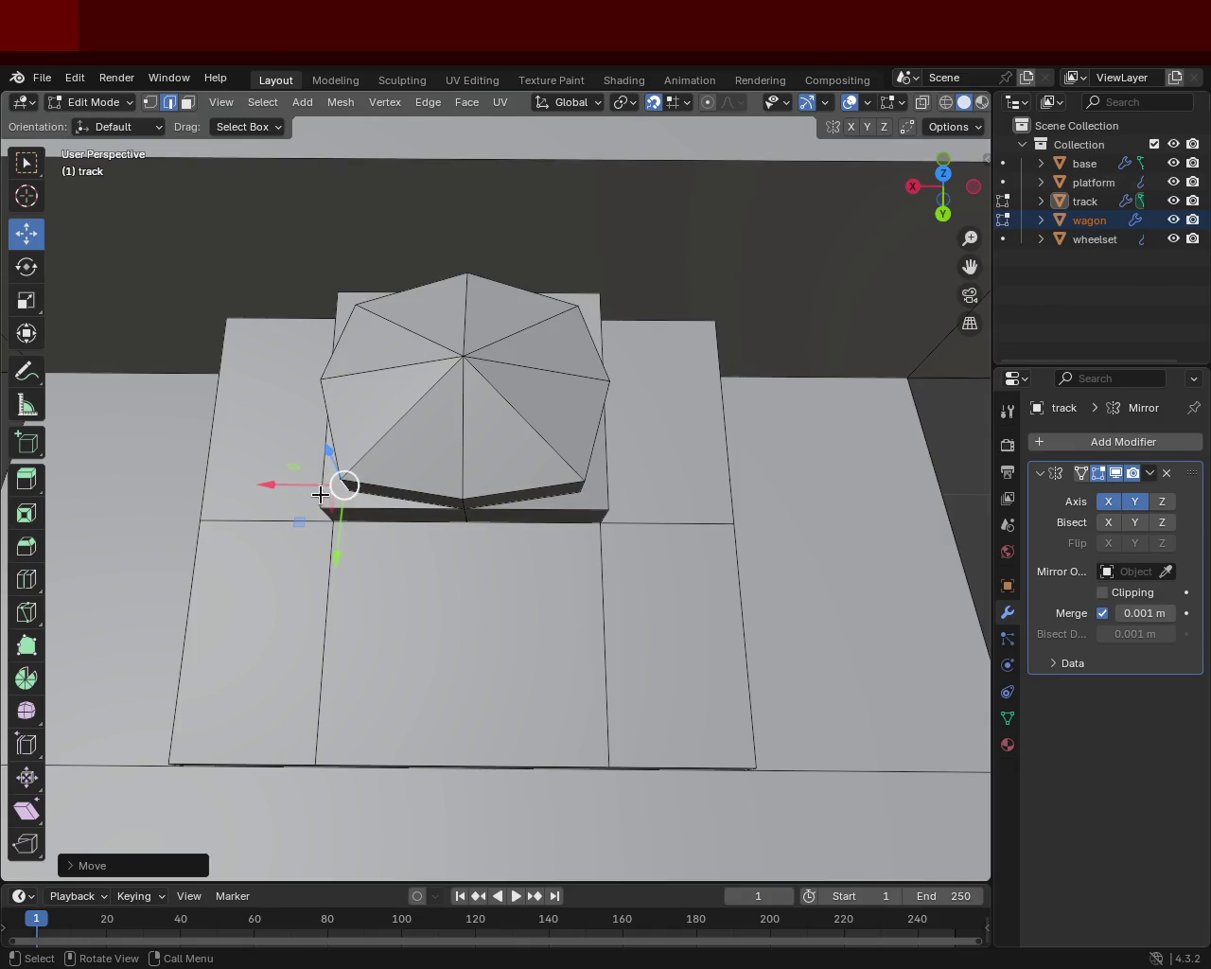
drag(321, 495, 320, 488)
key(Escape)
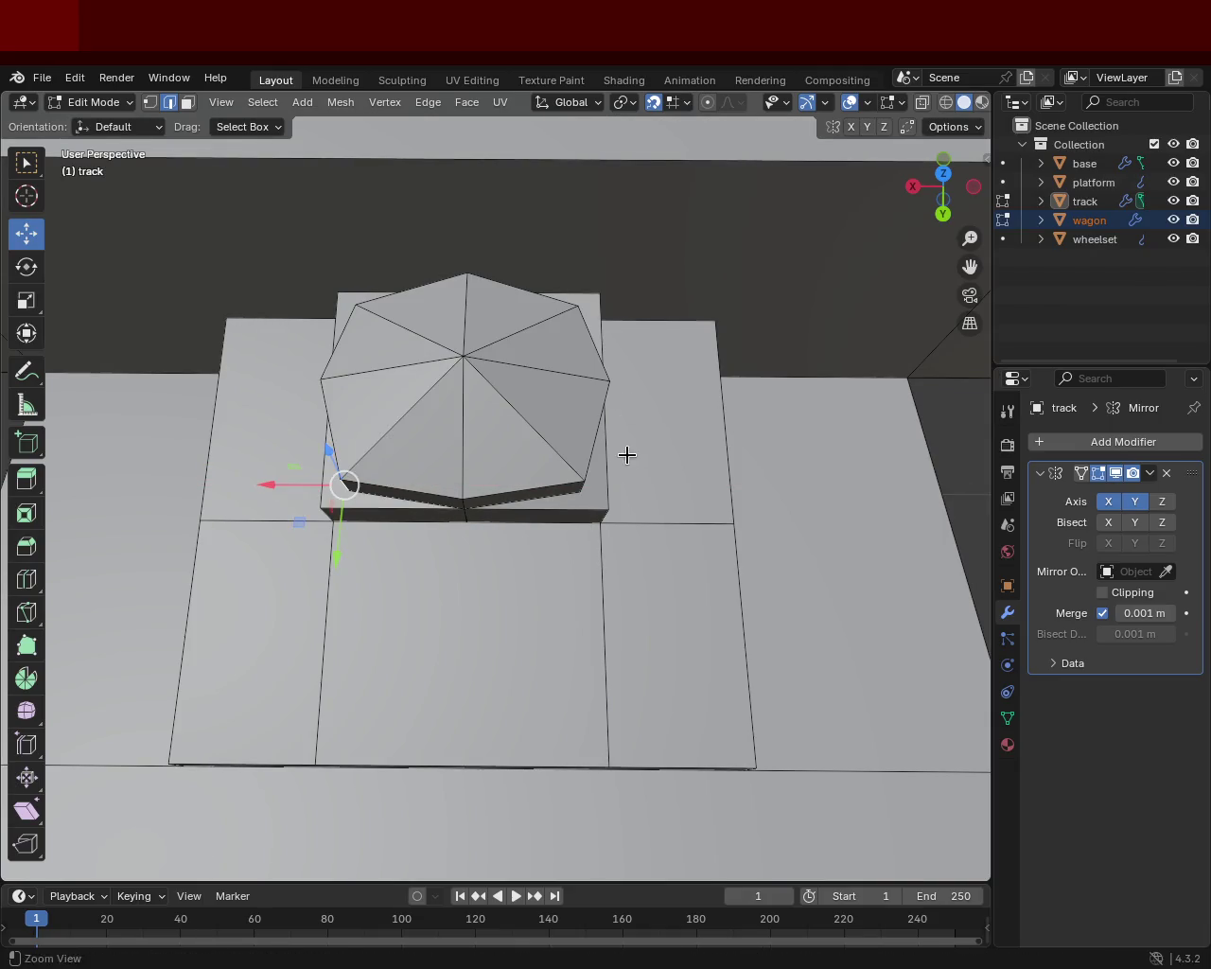
scroll(628, 456, down, 4)
mouse_move(628, 456)
middle_down()
mouse_move(699, 461)
mouse_move(502, 490)
middle_up()
scroll(490, 445, up, 2)
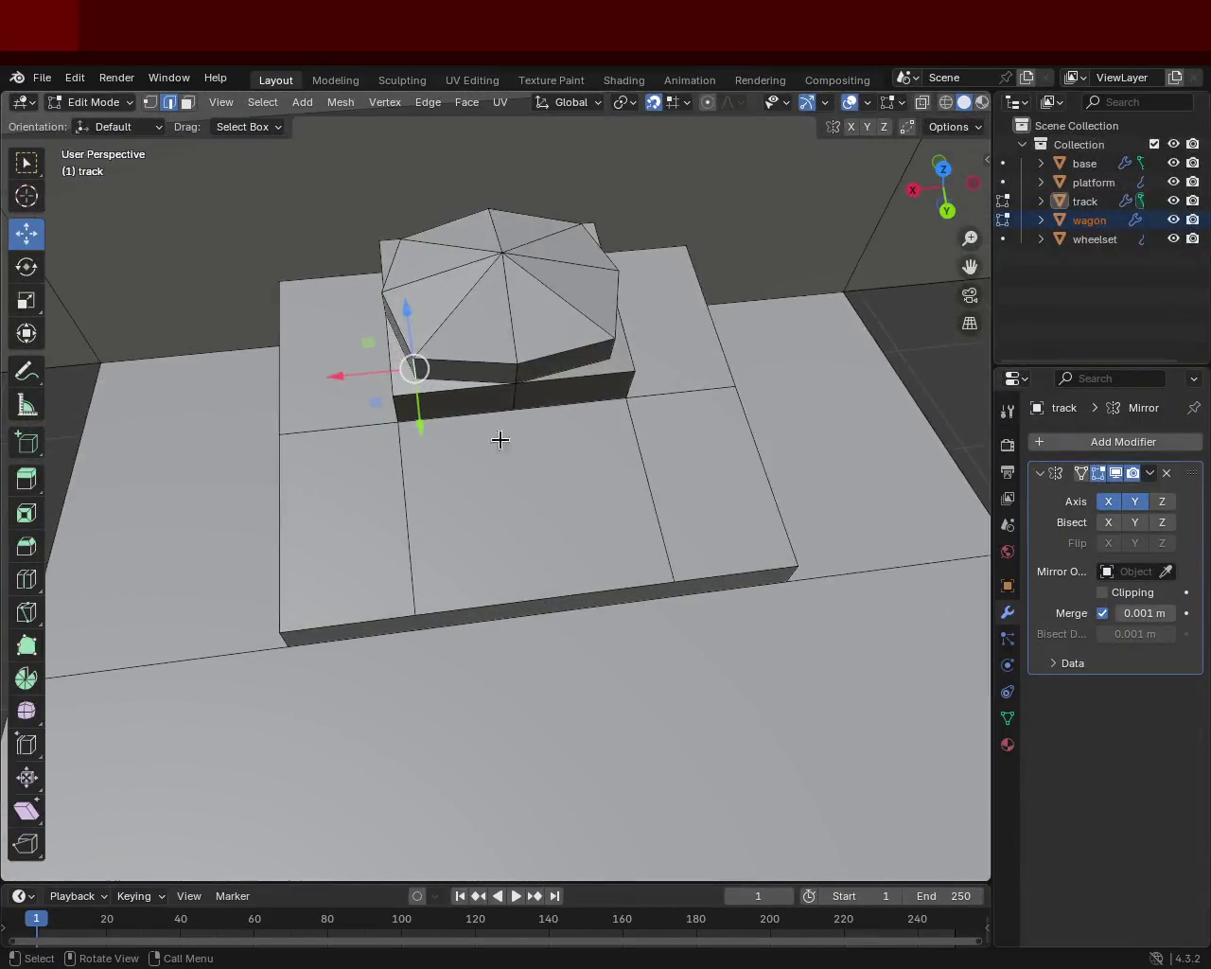
- Move another octagon vertex and the octagon corner edge along Y to even out the sides
click(515, 402)
mouse_move(522, 395)
mouse_down()
mouse_move(528, 413)
mouse_move(521, 405)
mouse_up()
middle_drag(521, 405, 481, 377)
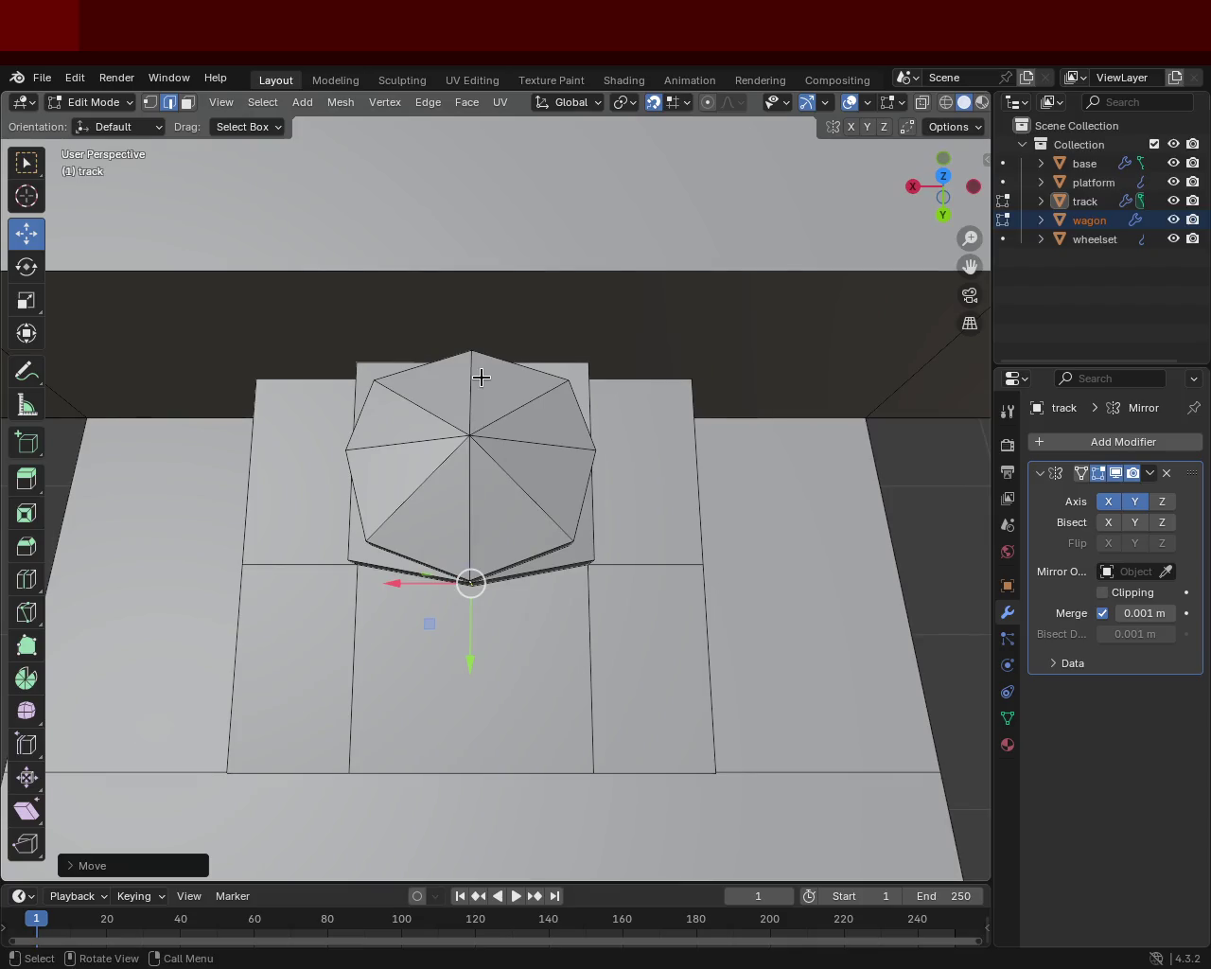
mouse_move(450, 457)
middle_down()
mouse_move(465, 395)
mouse_move(546, 514)
mouse_move(611, 519)
mouse_move(597, 495)
middle_up()
click(603, 458)
click(611, 443)
mouse_move(614, 482)
mouse_down()
mouse_move(630, 564)
mouse_move(623, 470)
mouse_up()
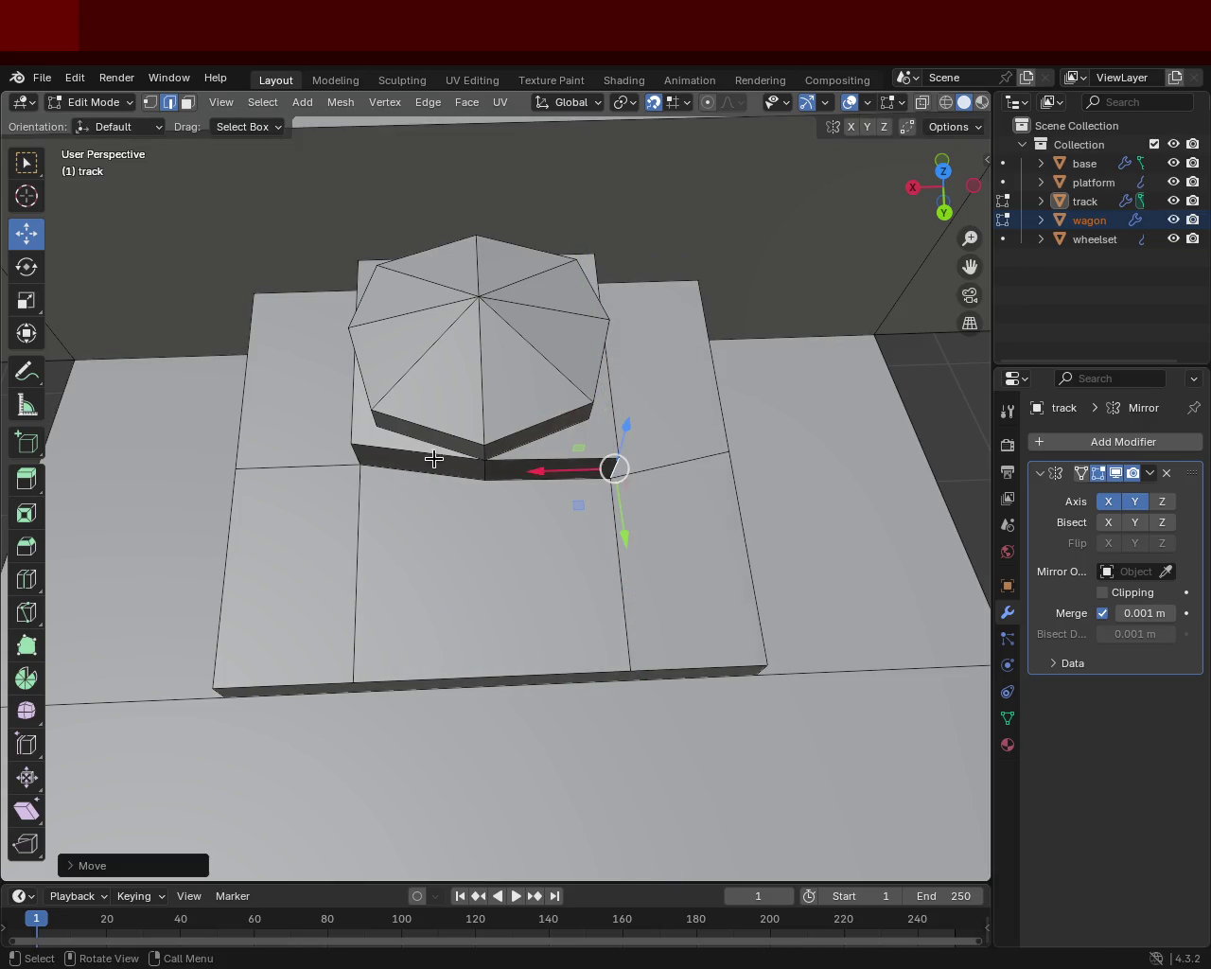
- Move the tie plate corner vertex along Y to line up beneath the octagon
click(357, 461)
middle_drag(347, 511, 438, 340)
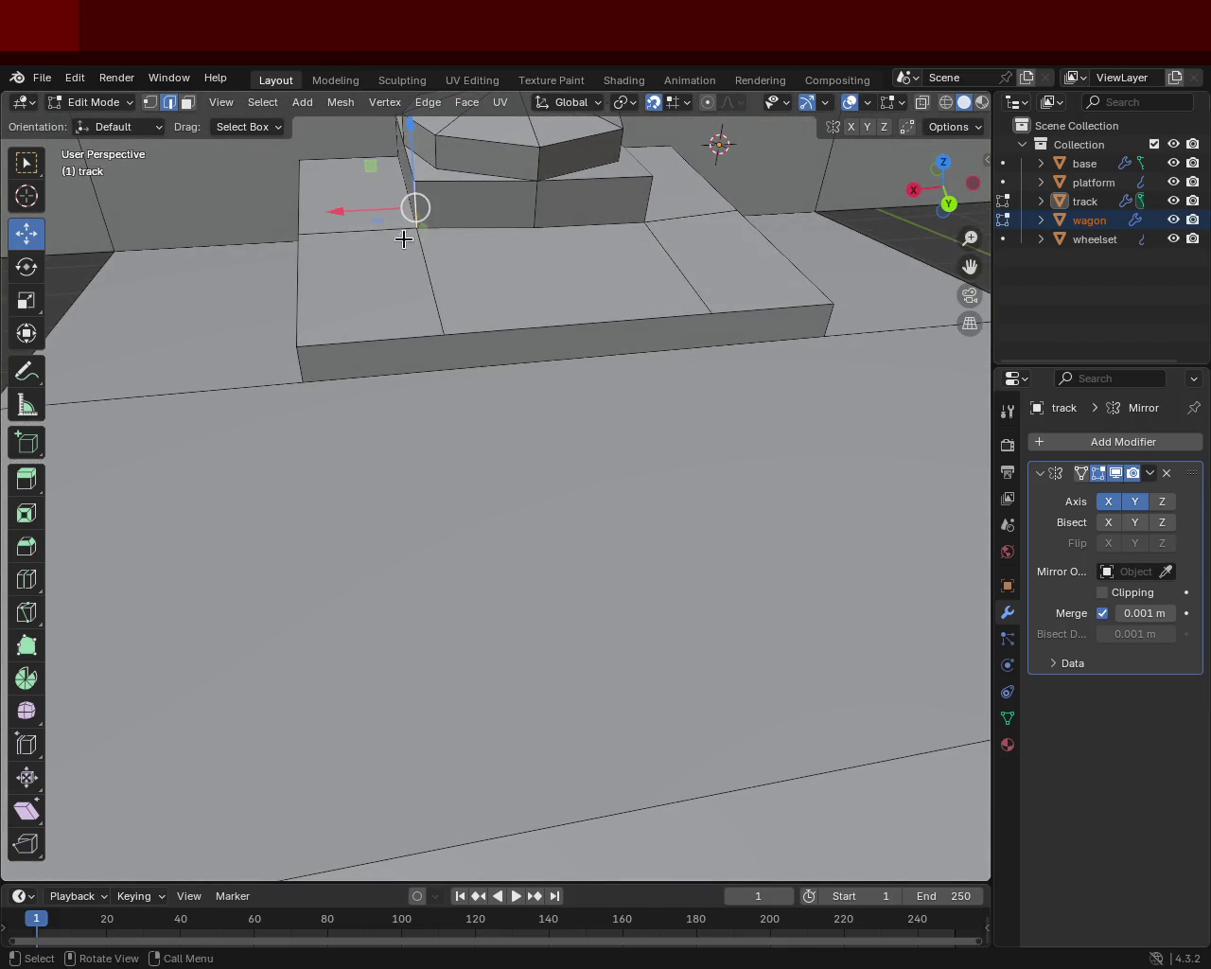
scroll(489, 236, up, 2)
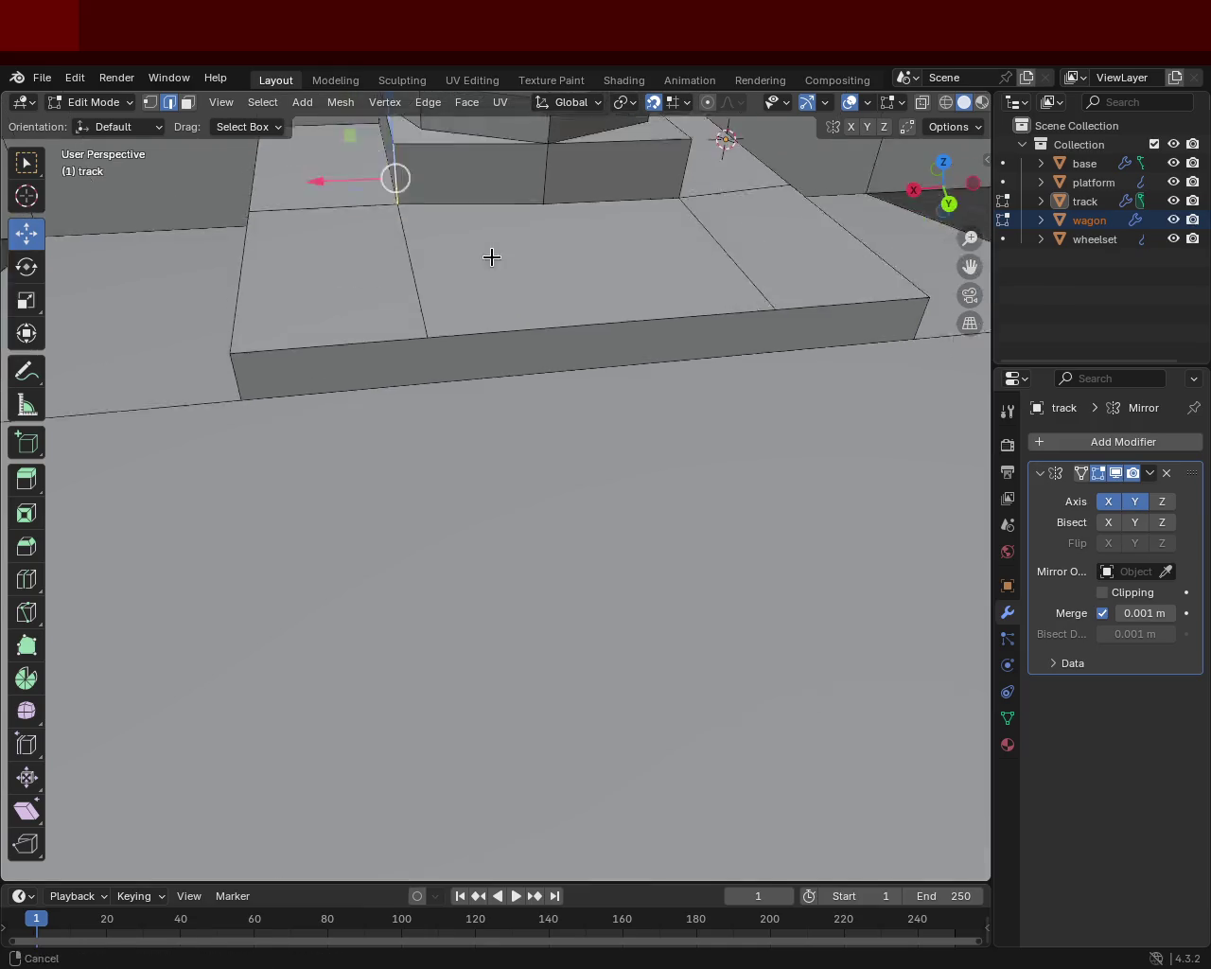
middle_drag(489, 235, 499, 608)
scroll(491, 470, up, 5)
scroll(491, 469, down, 5)
middle_drag(491, 469, 524, 463)
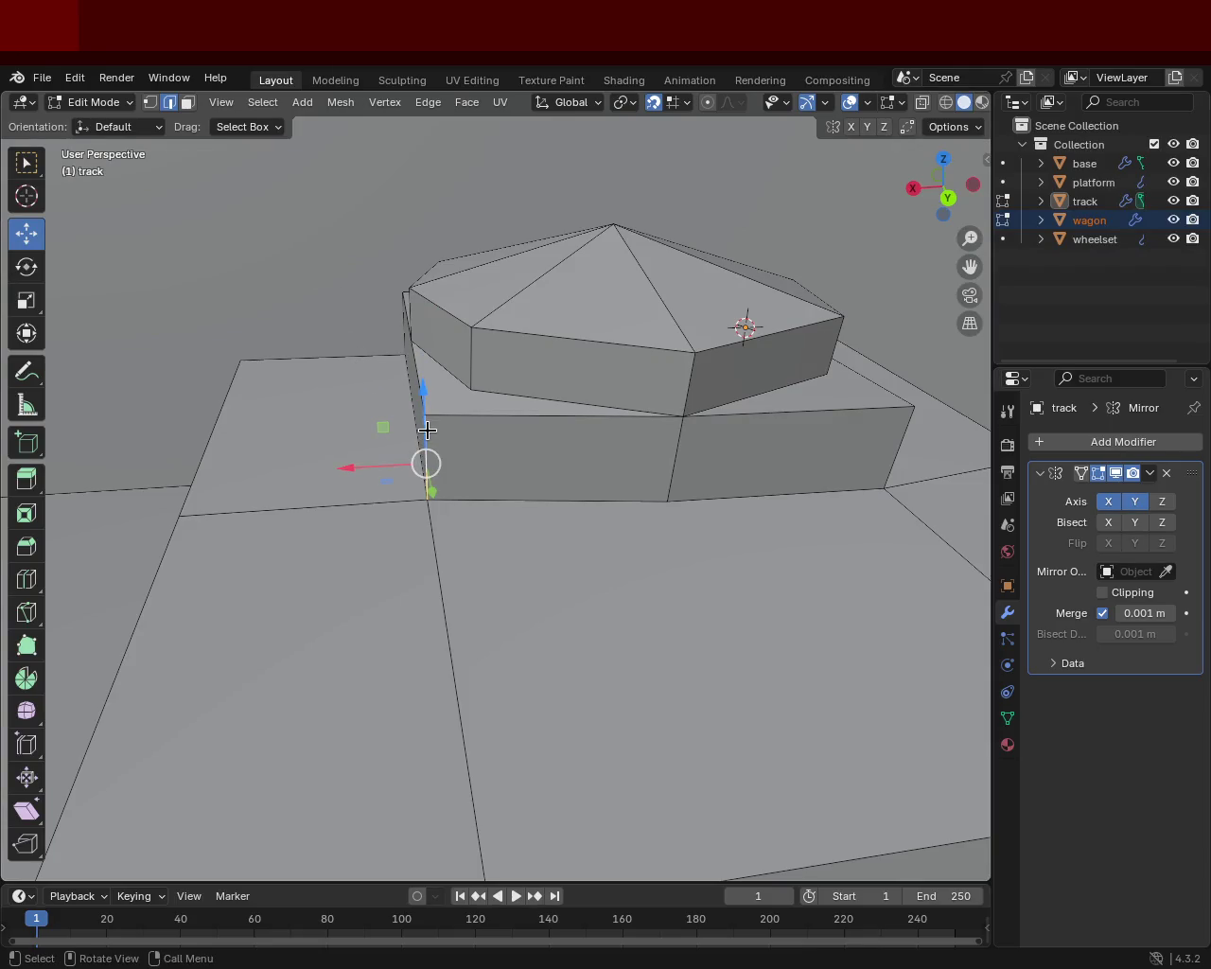
drag(430, 486, 432, 490)
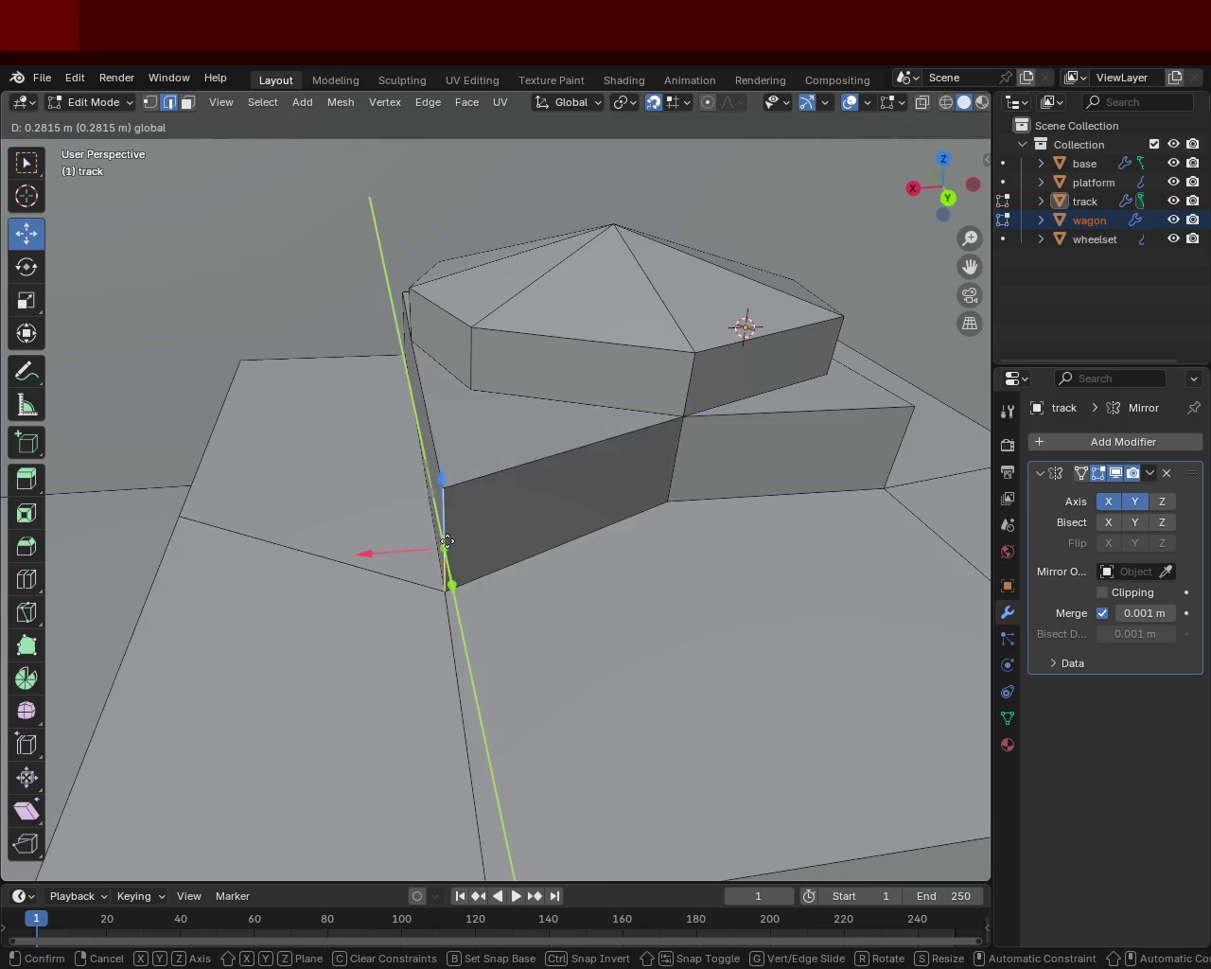
click(480, 464)
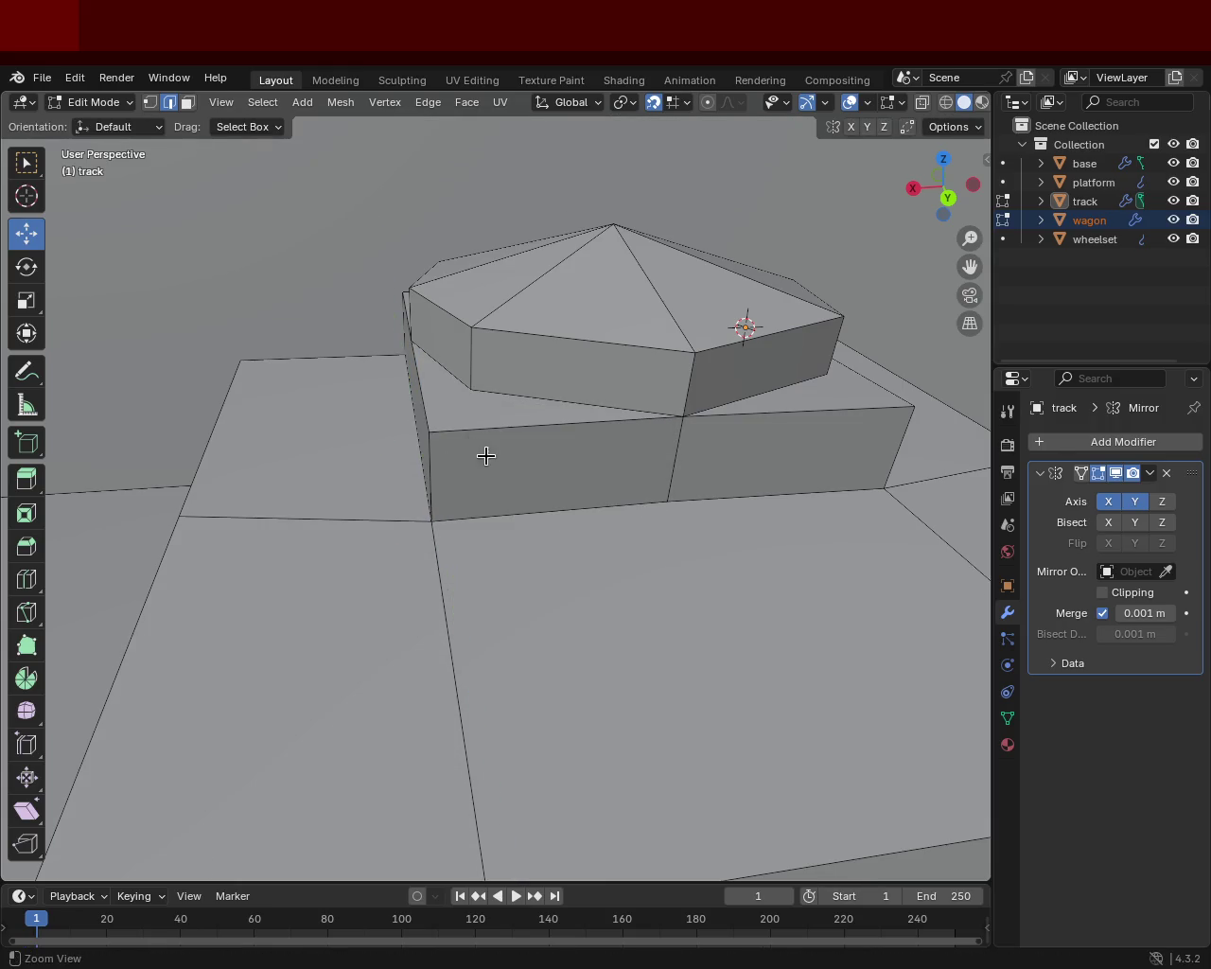
mouse_move(501, 300)
ctrl+middle_down()
mouse_move(557, 518)
mouse_move(634, 473)
mouse_move(631, 514)
mouse_move(638, 478)
mouse_move(624, 490)
mouse_move(511, 473)
mouse_move(497, 448)
mouse_move(416, 485)
mouse_move(454, 452)
ctrl+middle_up()
- In face select, extrude the plate's dark side face, redoing it as a shorter extrusion
click(187, 103)
click(437, 431)
key(e)
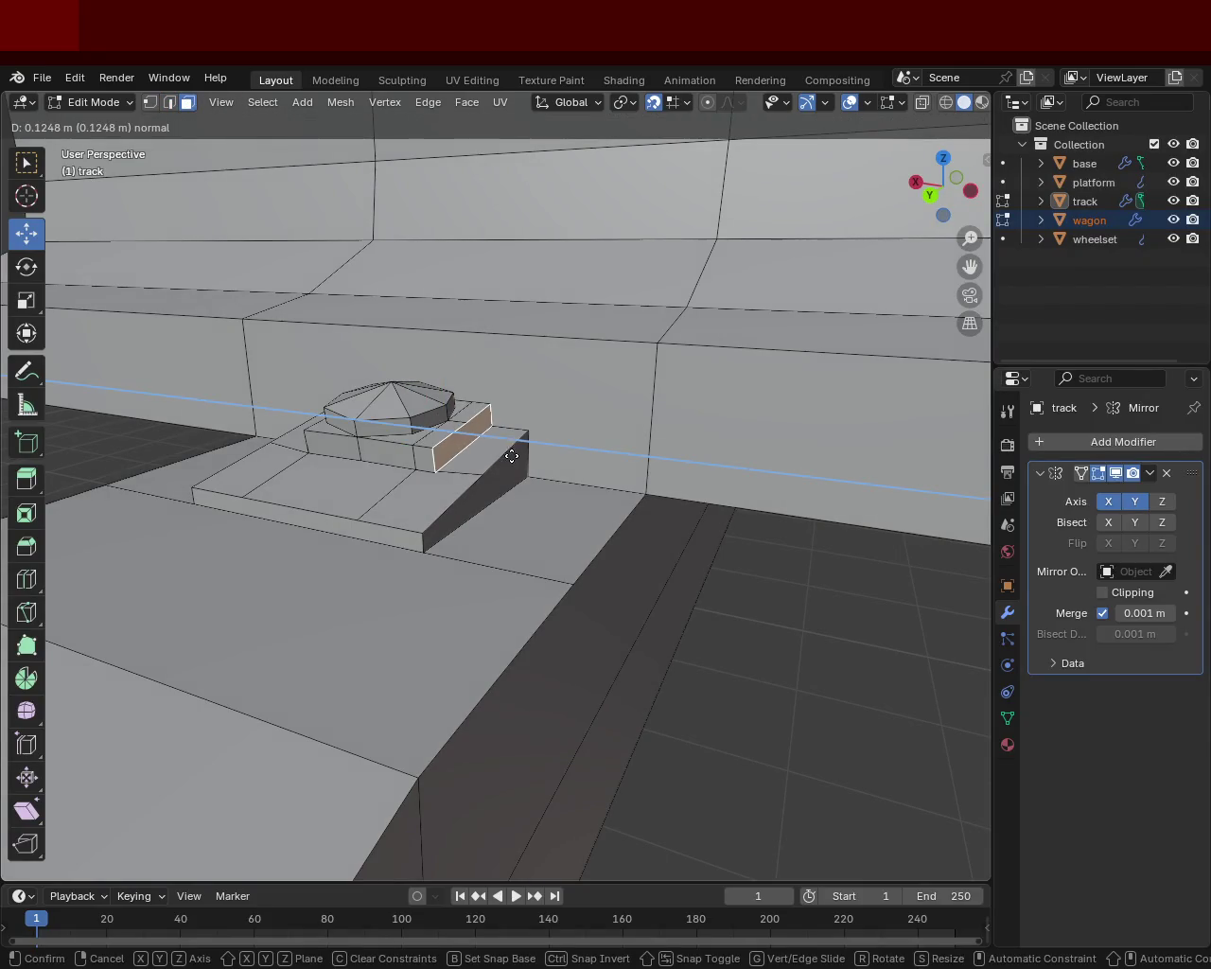
click(527, 454)
key(ctrl+z)
key(e)
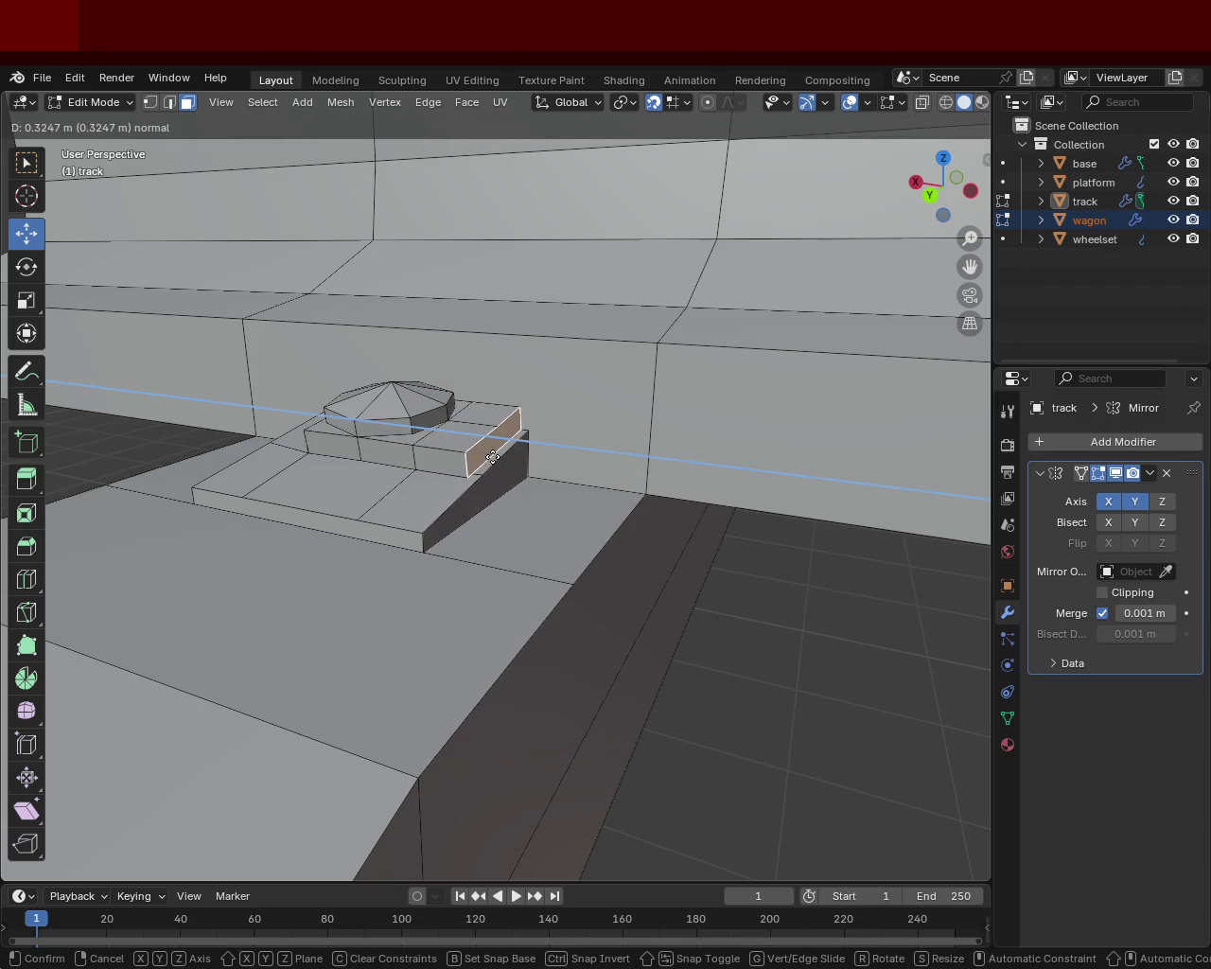
click(505, 463)
- Shift the sloped step face along X to shorten the step
click(514, 478)
drag(455, 488, 472, 504)
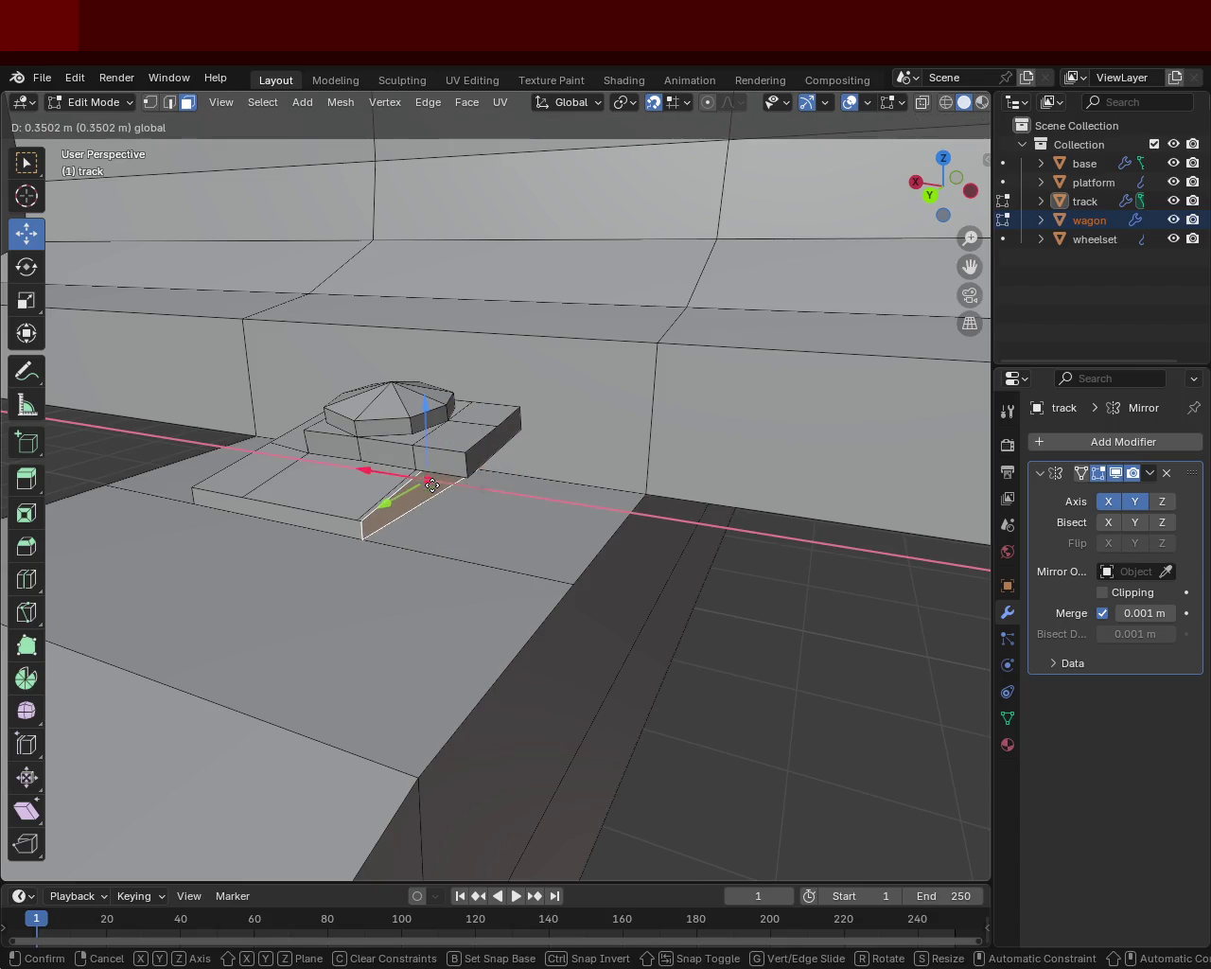
mouse_move(472, 504)
middle_down()
mouse_move(846, 384)
mouse_move(413, 479)
mouse_move(475, 495)
mouse_move(459, 483)
middle_up()
click(413, 481)
click(459, 484)
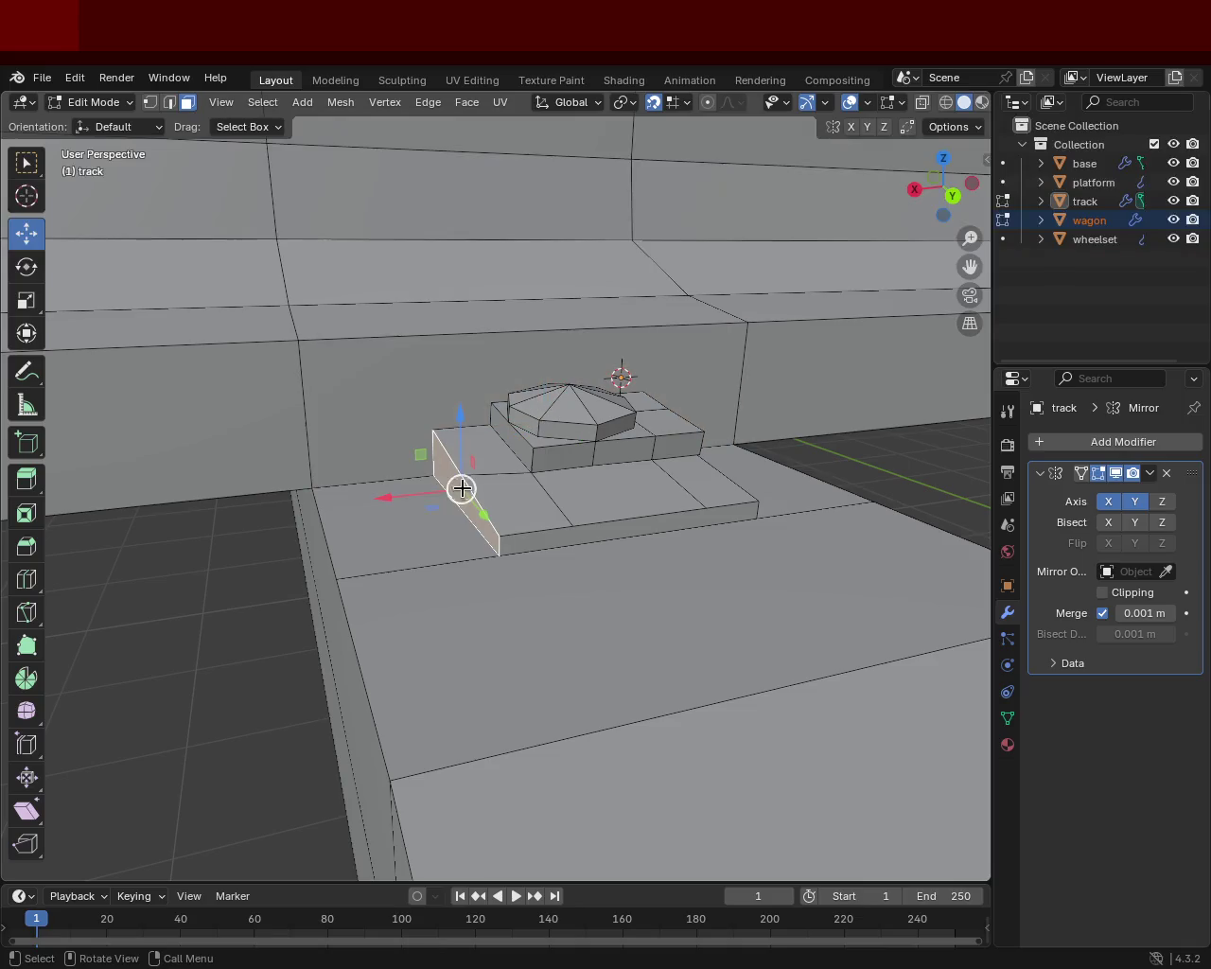
drag(422, 495, 445, 495)
- Extrude the step's small end face outward
click(511, 441)
key(e)
click(467, 514)
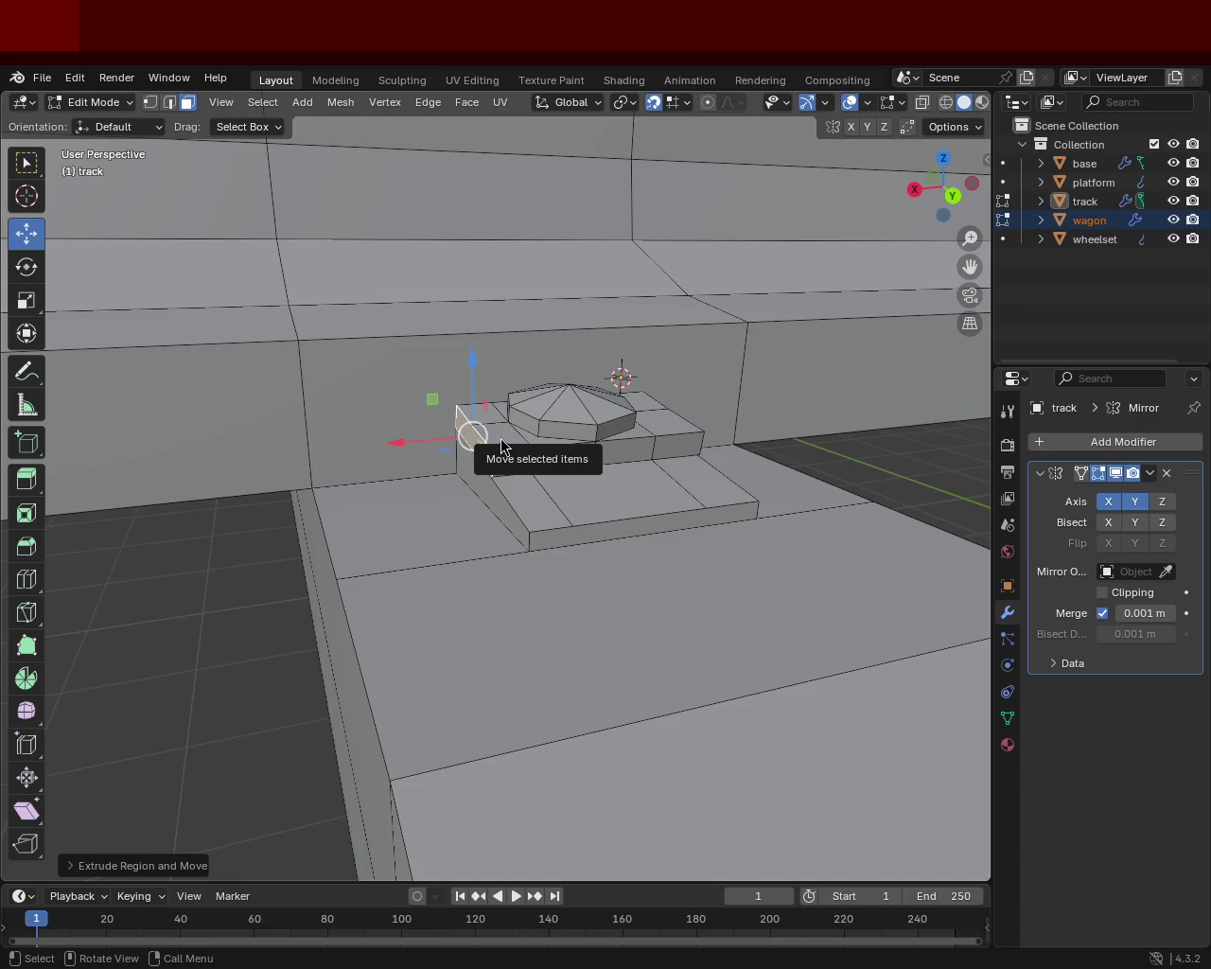
mouse_move(703, 521)
middle_down()
mouse_move(534, 604)
mouse_move(524, 573)
middle_up()
scroll(567, 479, up, 3)
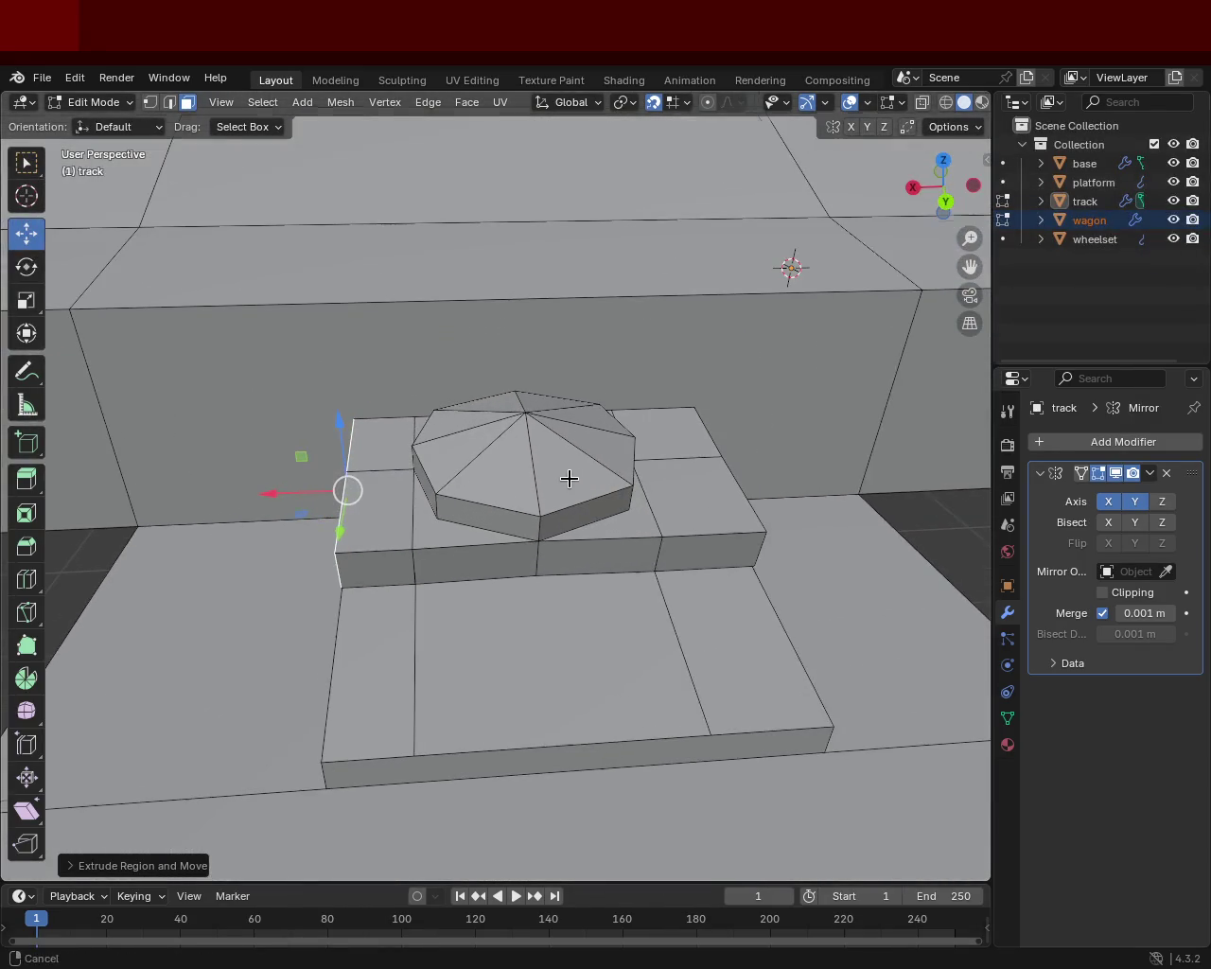
- Pick the front block's right edge in edge select and slide it along Y to match the plate
click(539, 575)
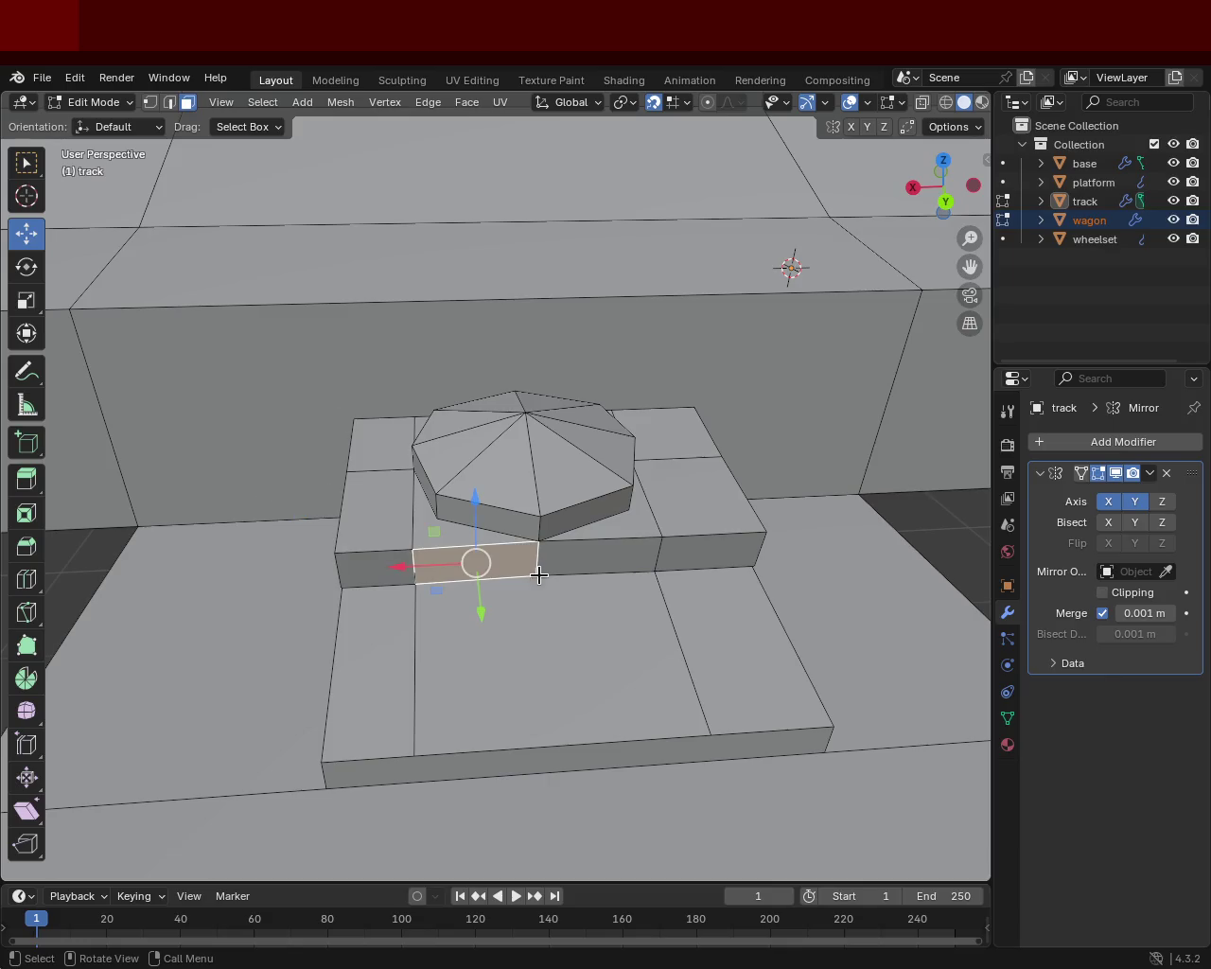
click(177, 105)
click(534, 575)
drag(548, 607, 536, 561)
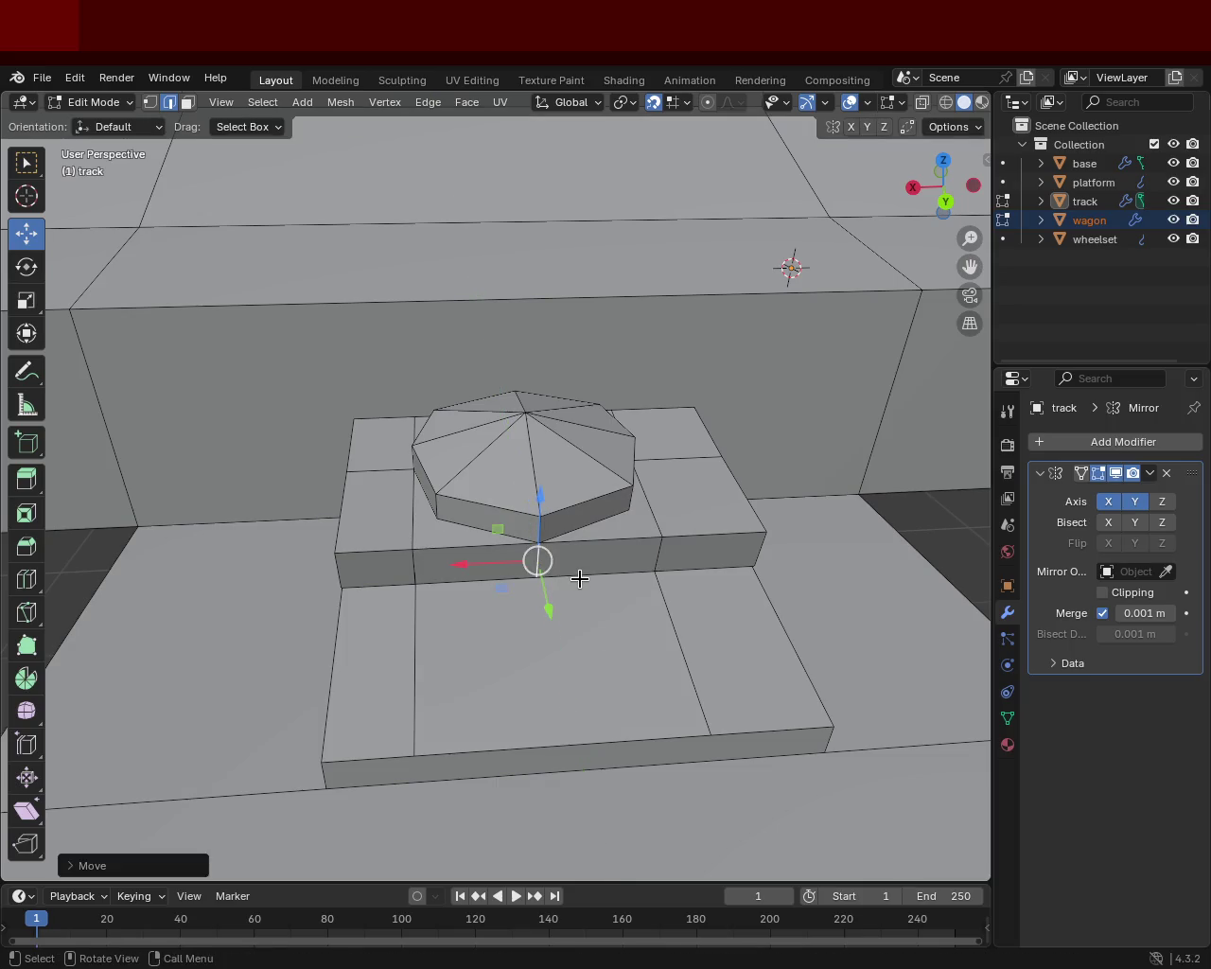
middle_drag(575, 574, 493, 506)
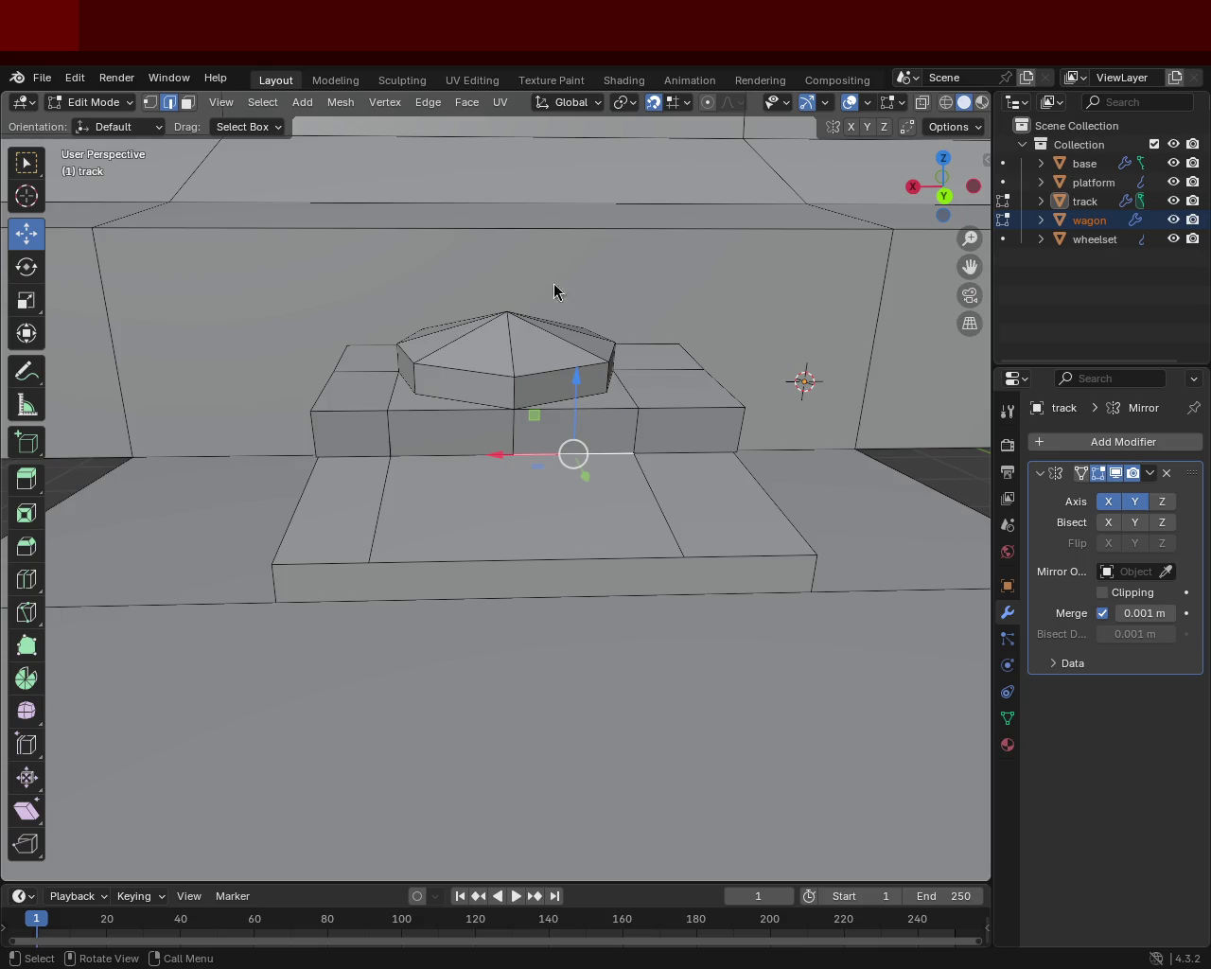
mouse_move(845, 343)
middle_down()
mouse_move(586, 527)
mouse_move(662, 562)
mouse_move(649, 570)
mouse_move(557, 447)
mouse_move(422, 368)
mouse_move(397, 525)
mouse_move(374, 432)
mouse_move(846, 237)
mouse_move(546, 540)
mouse_move(522, 529)
mouse_move(549, 520)
mouse_move(457, 450)
mouse_move(397, 464)
middle_up()
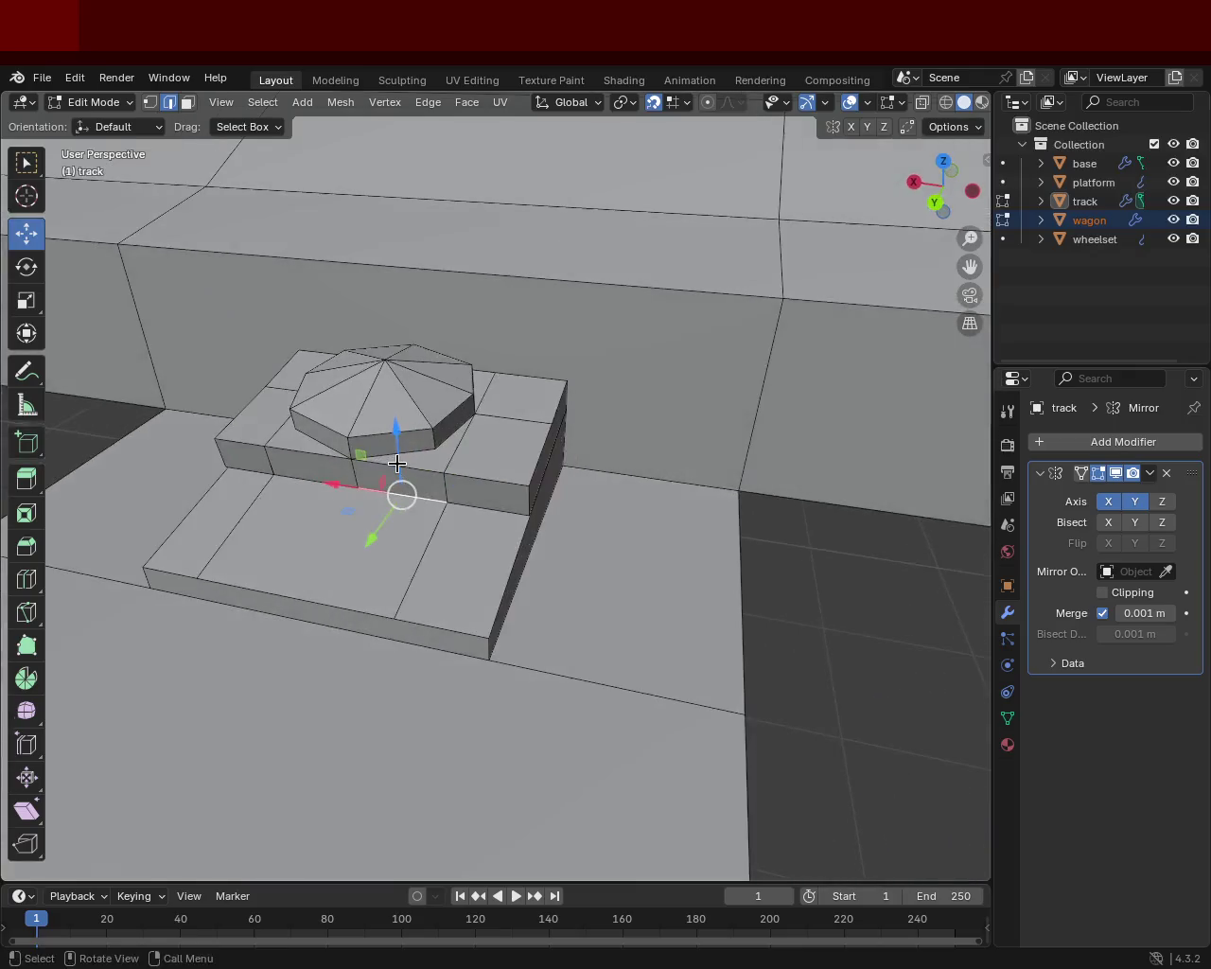
click(188, 106)
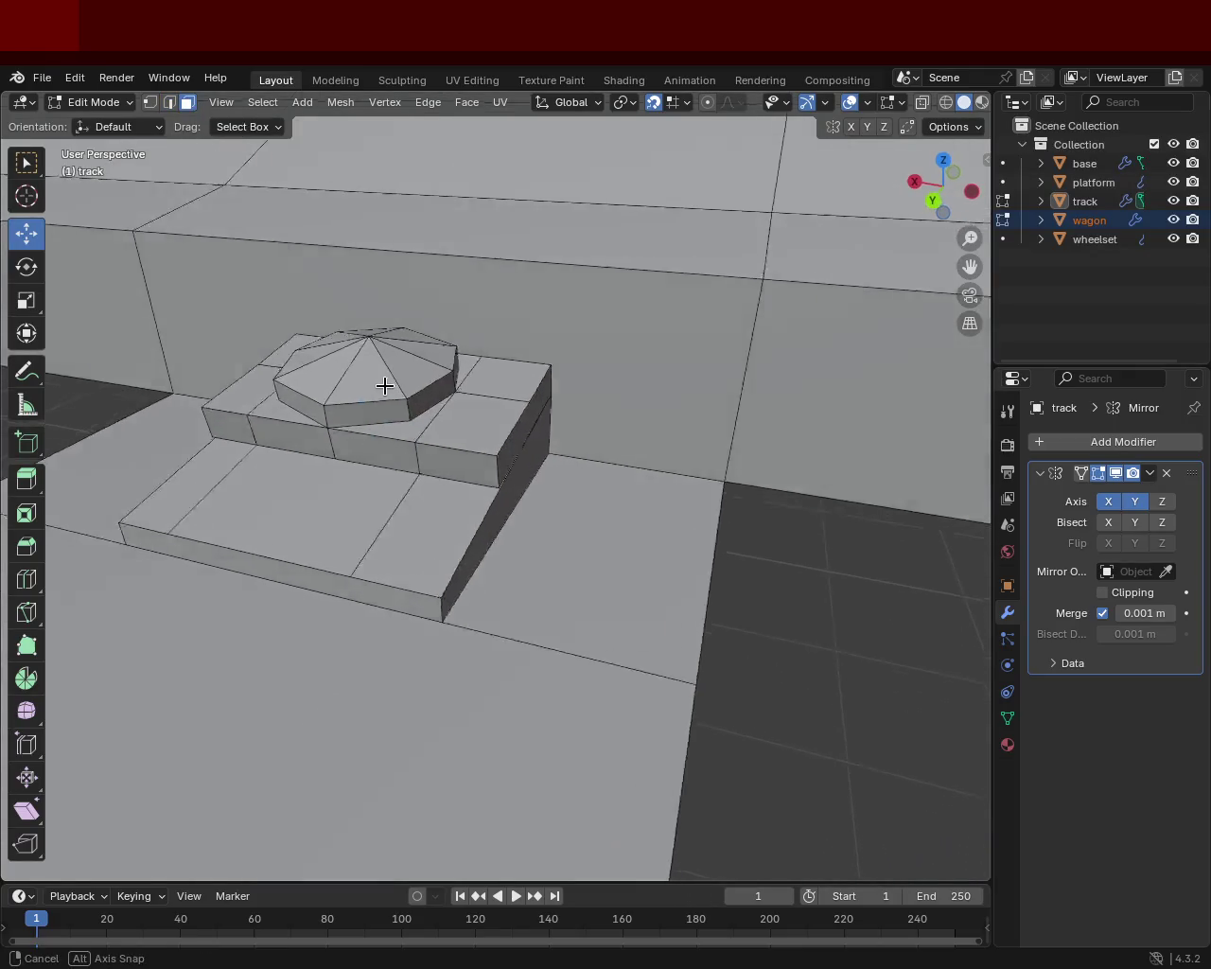
- Move the tie plate's end face and sloped side face 0.3 m along X, then save train.blend
middle_drag(386, 387, 575, 375)
click(507, 388)
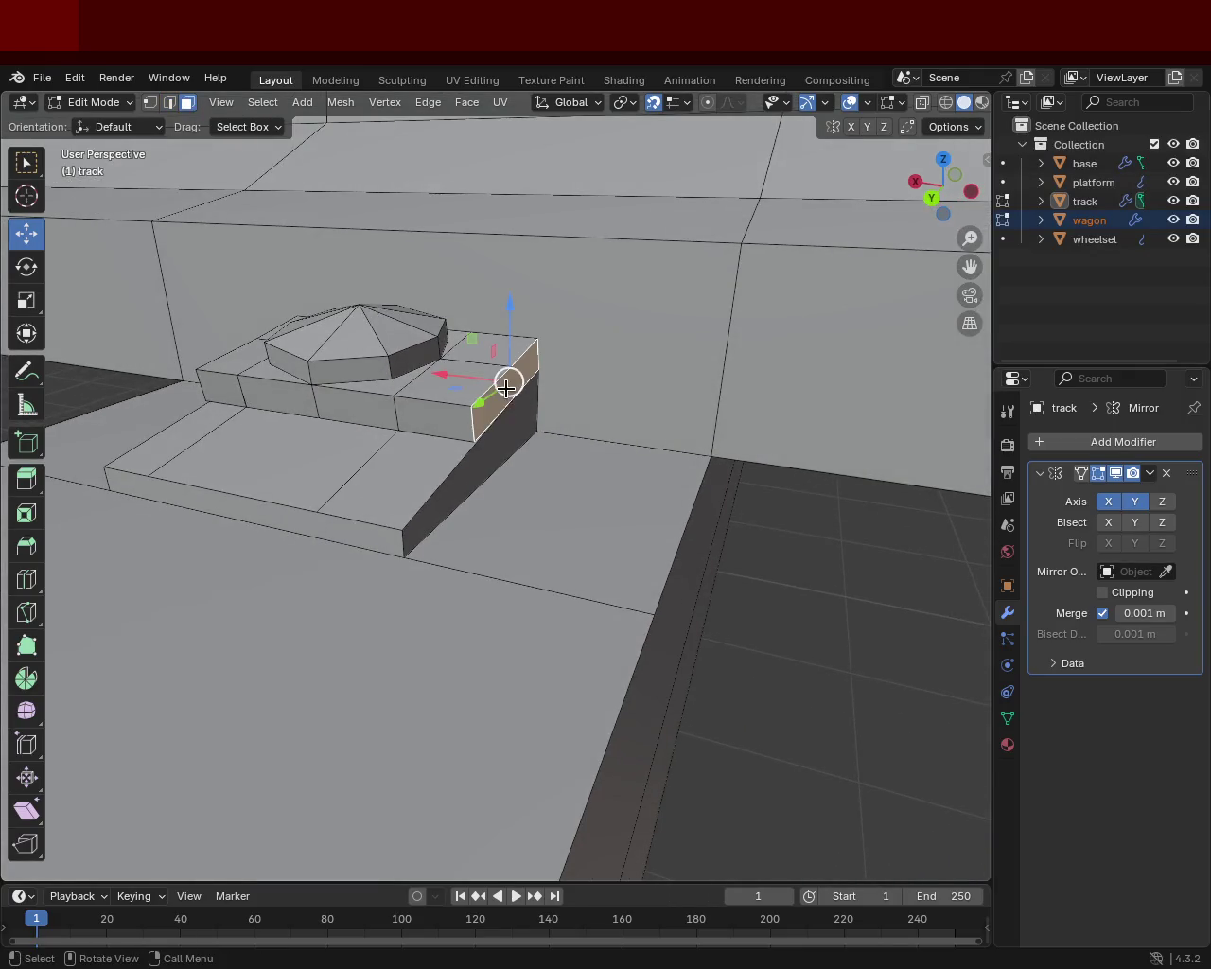
shift+click(488, 449)
key(g)
key(x)
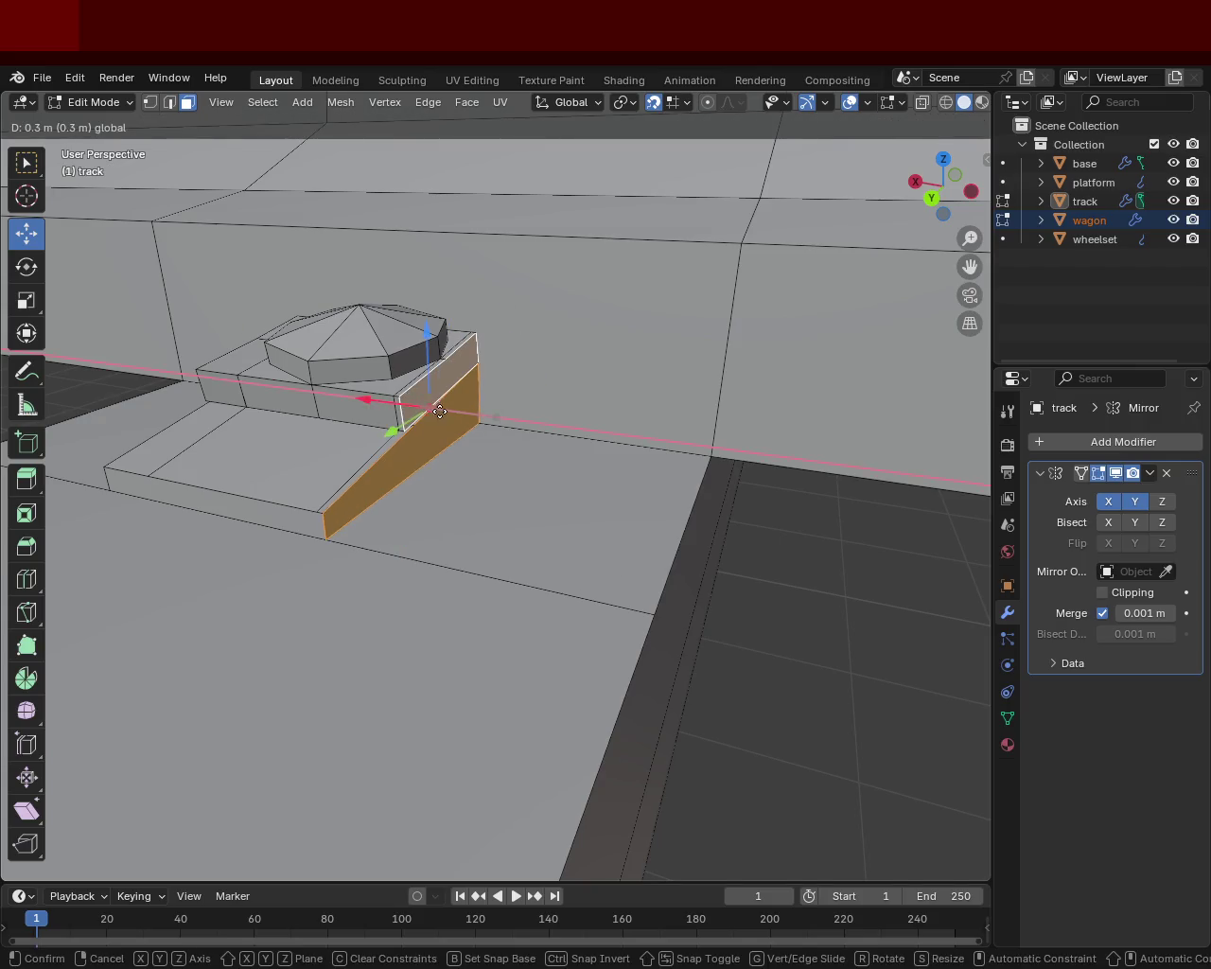
click(445, 416)
middle_drag(445, 417, 503, 471)
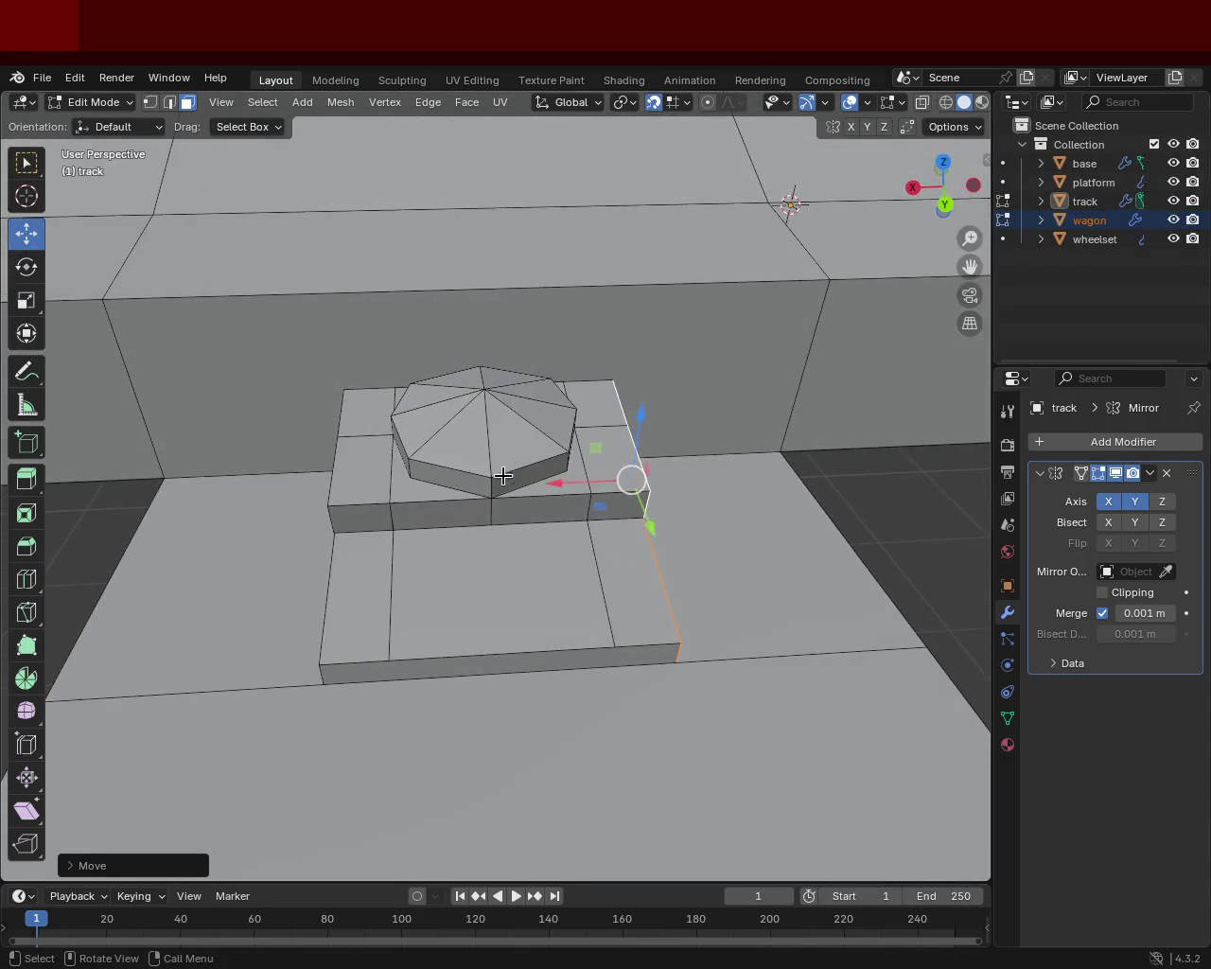
key(ctrl+s)
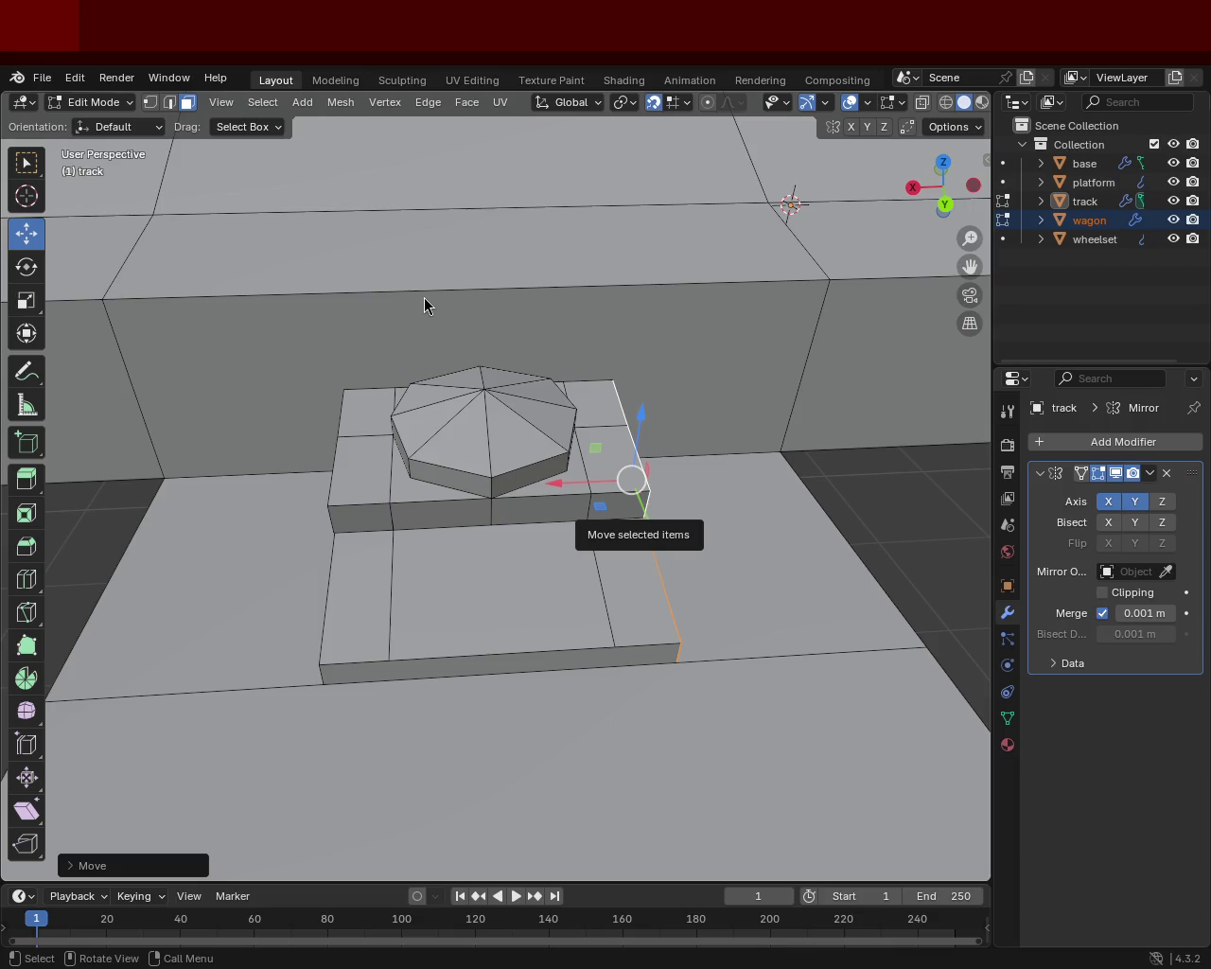
middle_drag(716, 416, 471, 498)
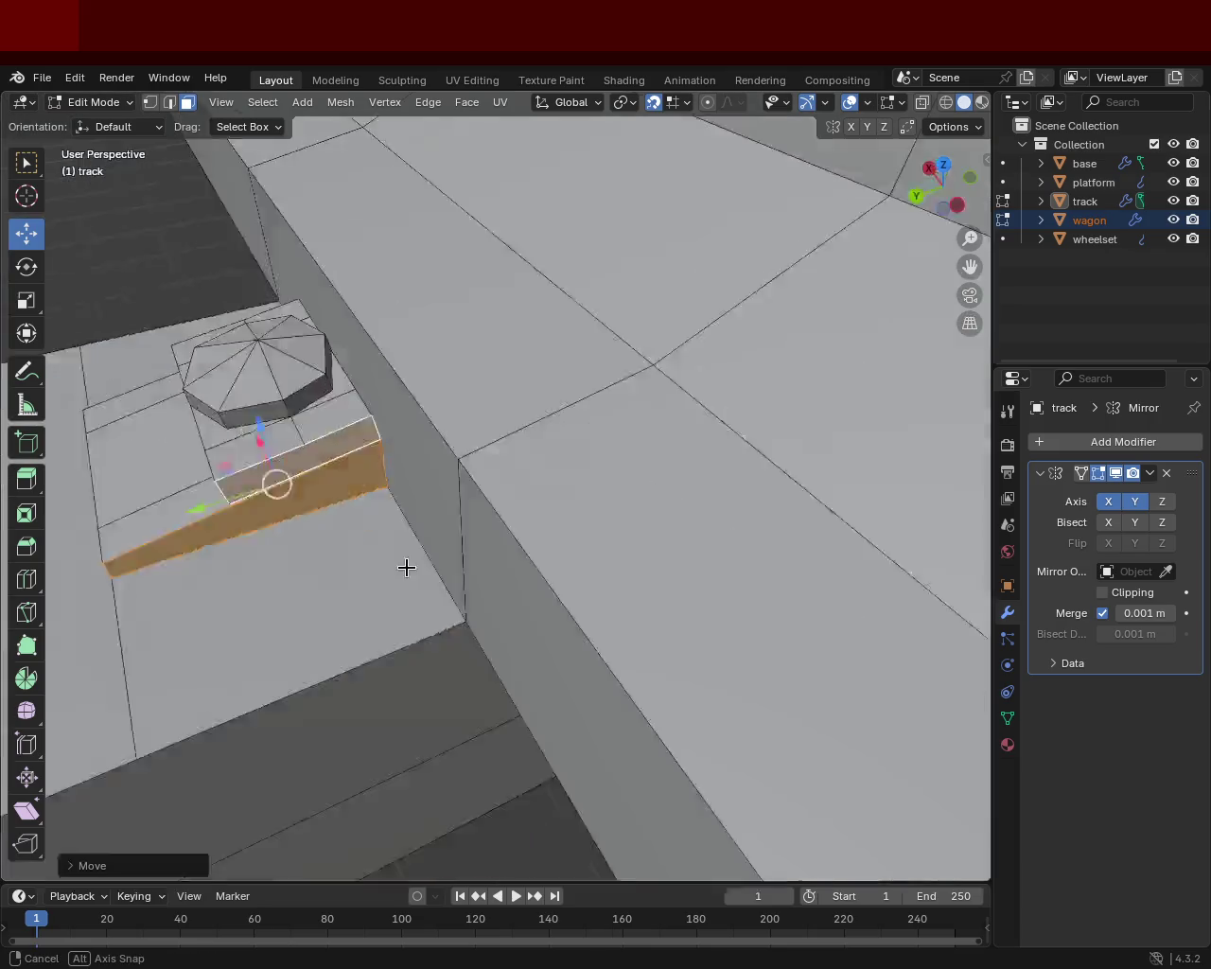
- Restore the sloped face selection, add the vertical face, and delete both hidden faces
key(ctrl+z)
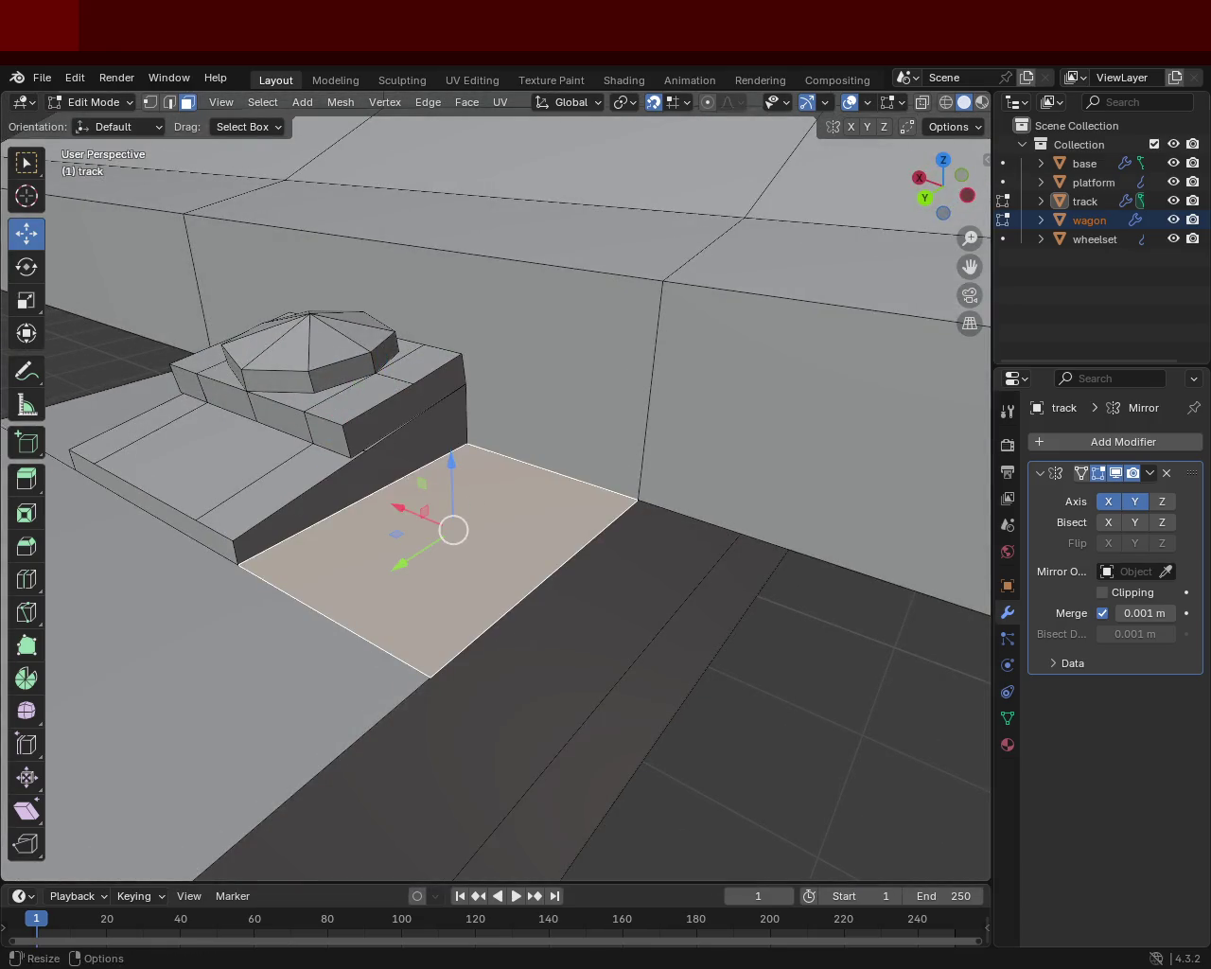
key(ctrl+shift+z)
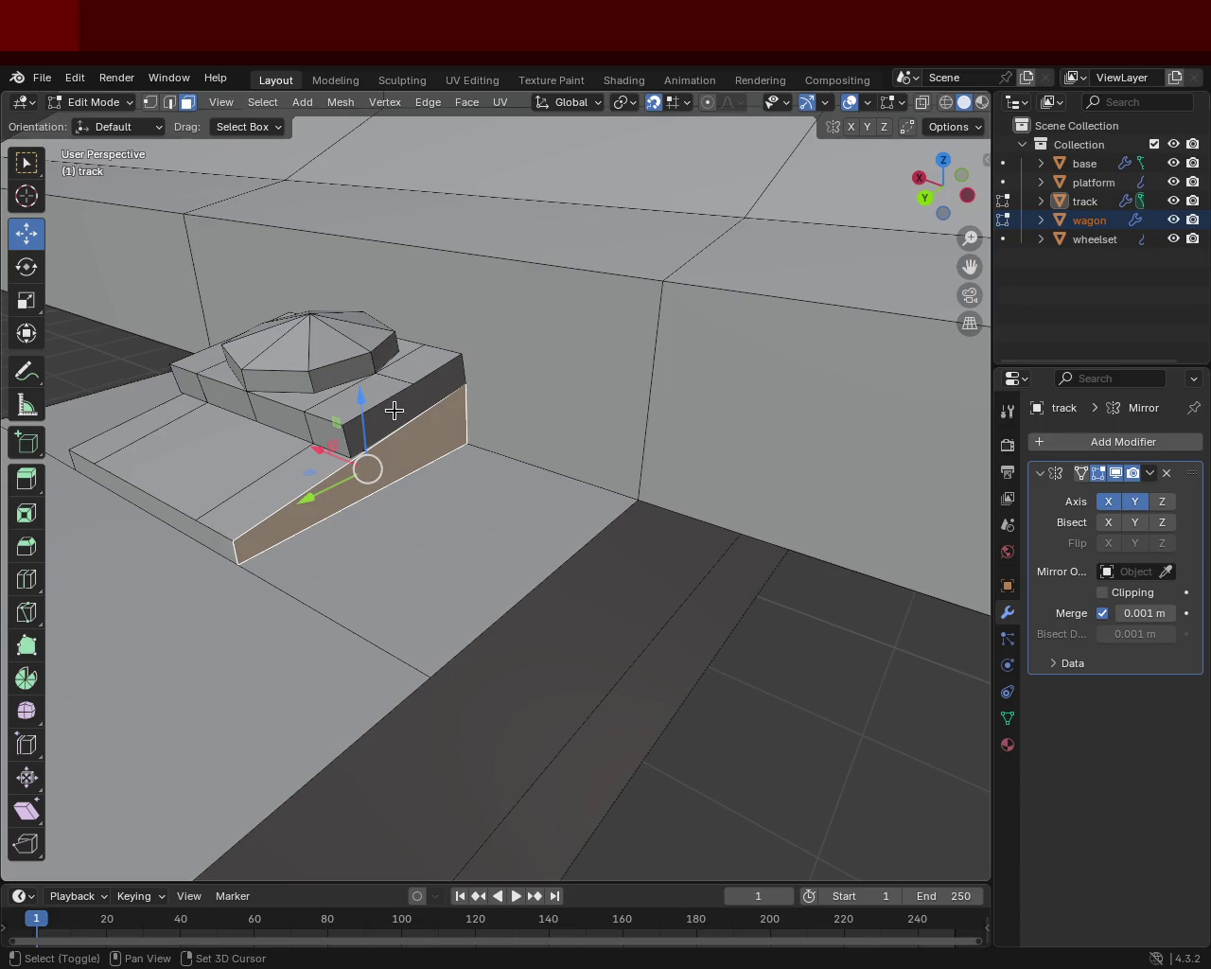
shift+click(394, 412)
key(x)
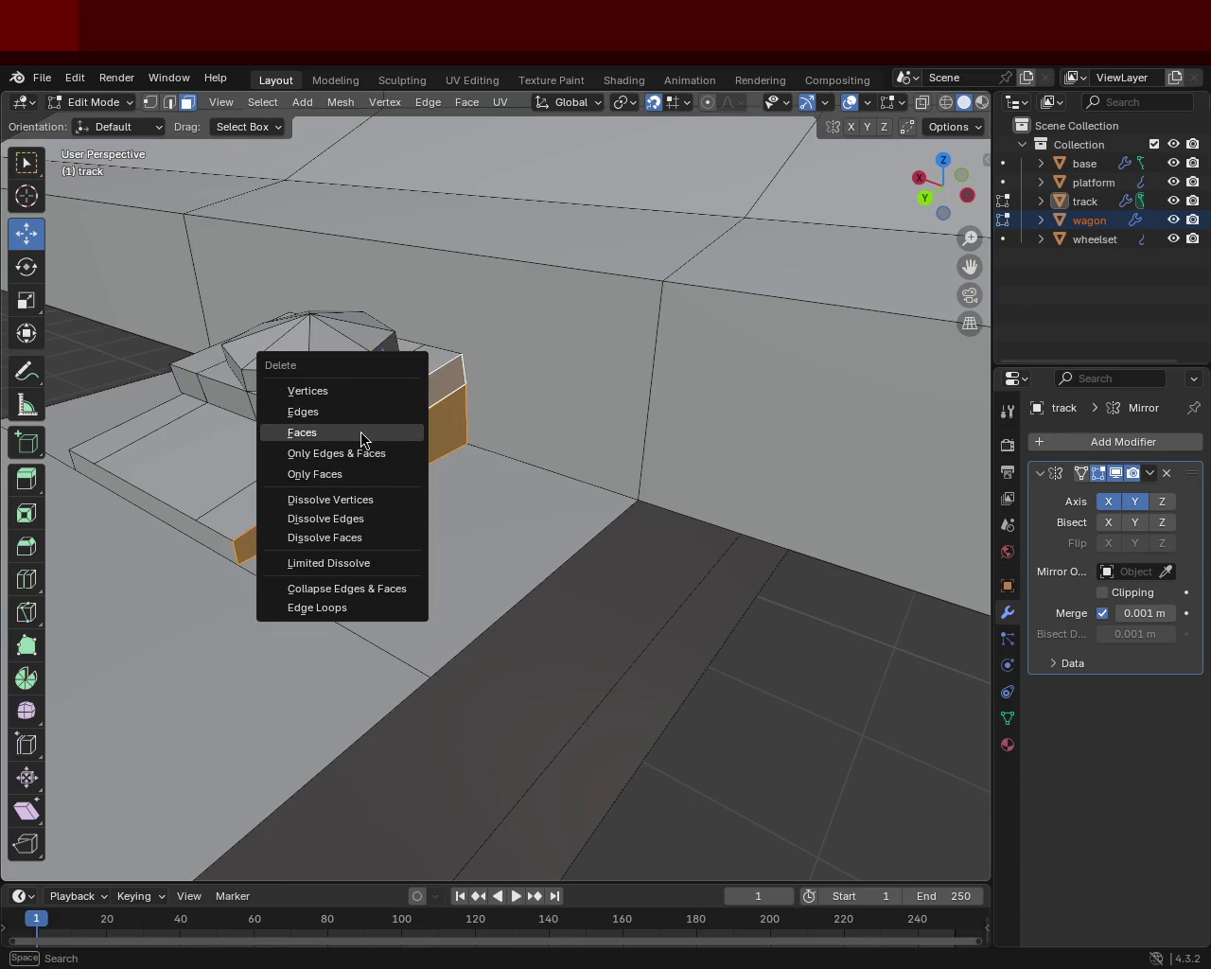
click(362, 433)
- Delete two more hidden faces, including a hidden step face under the plate
mouse_move(394, 480)
middle_down()
mouse_move(360, 435)
mouse_move(415, 456)
mouse_move(400, 427)
mouse_move(444, 465)
mouse_move(411, 473)
mouse_move(385, 438)
mouse_move(330, 473)
mouse_move(331, 435)
mouse_move(313, 433)
mouse_move(425, 441)
mouse_move(521, 501)
mouse_move(606, 497)
mouse_move(633, 457)
mouse_move(735, 411)
mouse_move(438, 486)
mouse_move(237, 429)
mouse_move(162, 436)
mouse_move(467, 468)
mouse_move(456, 320)
mouse_move(498, 464)
mouse_move(454, 435)
mouse_move(452, 476)
mouse_move(512, 237)
middle_up()
click(386, 412)
key(x)
click(386, 412)
click(627, 451)
key(x)
click(630, 460)
- Delete the upper wall face and select the lower face beneath its edge
click(458, 285)
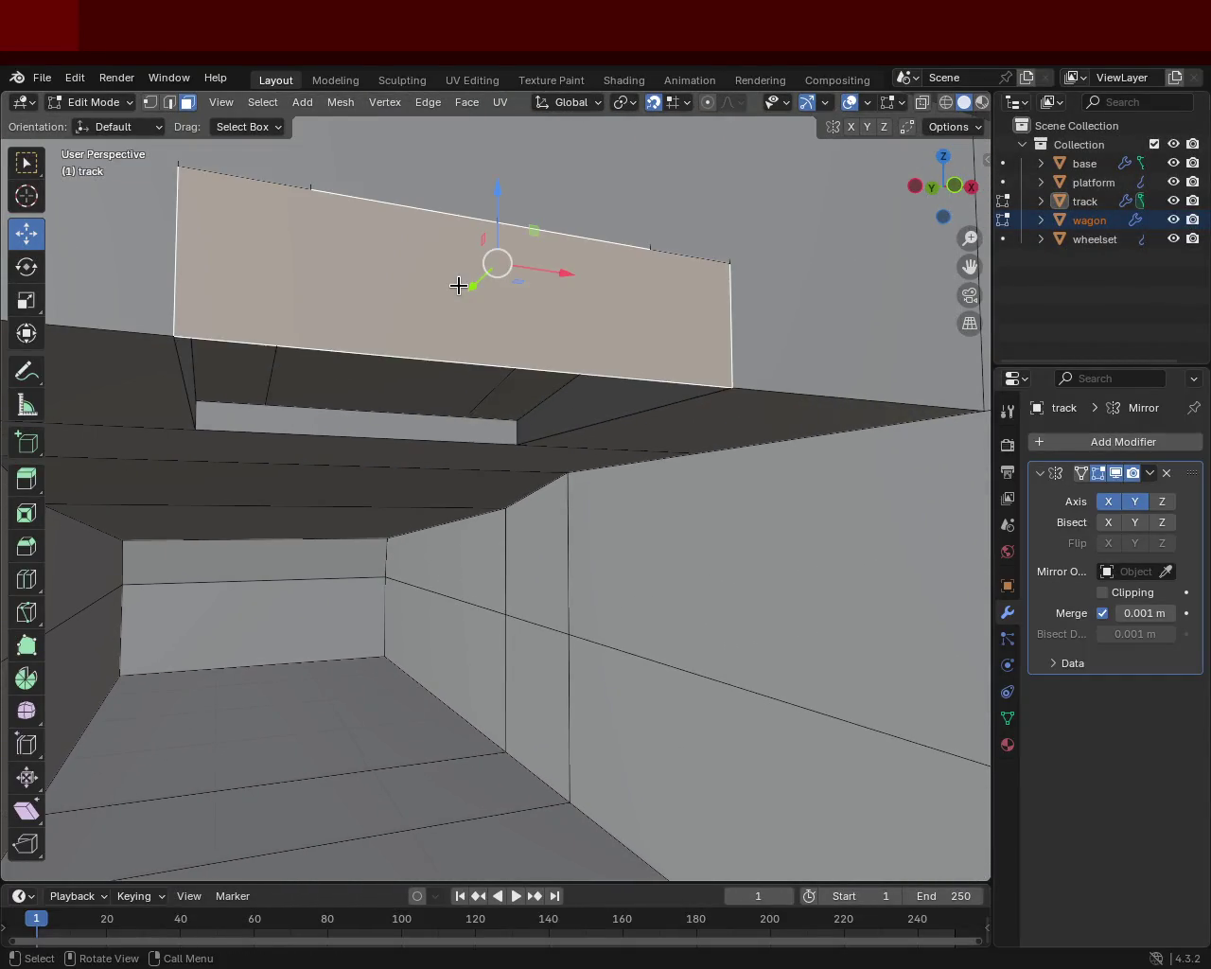
key(x)
click(451, 316)
middle_drag(452, 319, 441, 318)
click(439, 323)
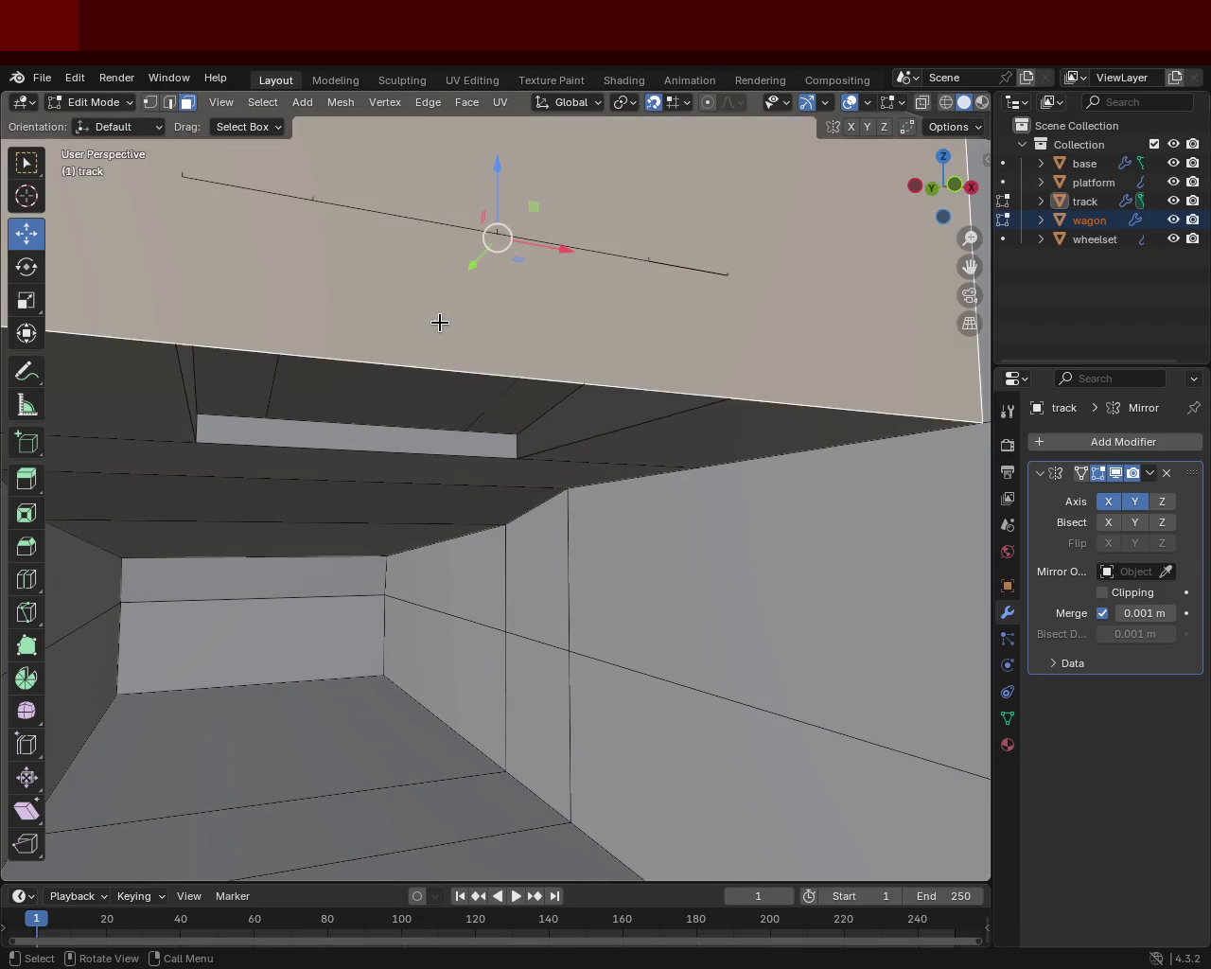
ctrl+click(511, 324)
ctrl+click(511, 325)
mouse_move(511, 325)
middle_down()
mouse_move(502, 369)
mouse_move(522, 359)
mouse_move(525, 274)
mouse_move(432, 395)
mouse_move(479, 388)
middle_up()
- From a low side-on view, delete the lower face and the large wall face behind it
mouse_move(369, 437)
middle_down()
mouse_move(419, 387)
mouse_move(433, 416)
middle_up()
click(399, 428)
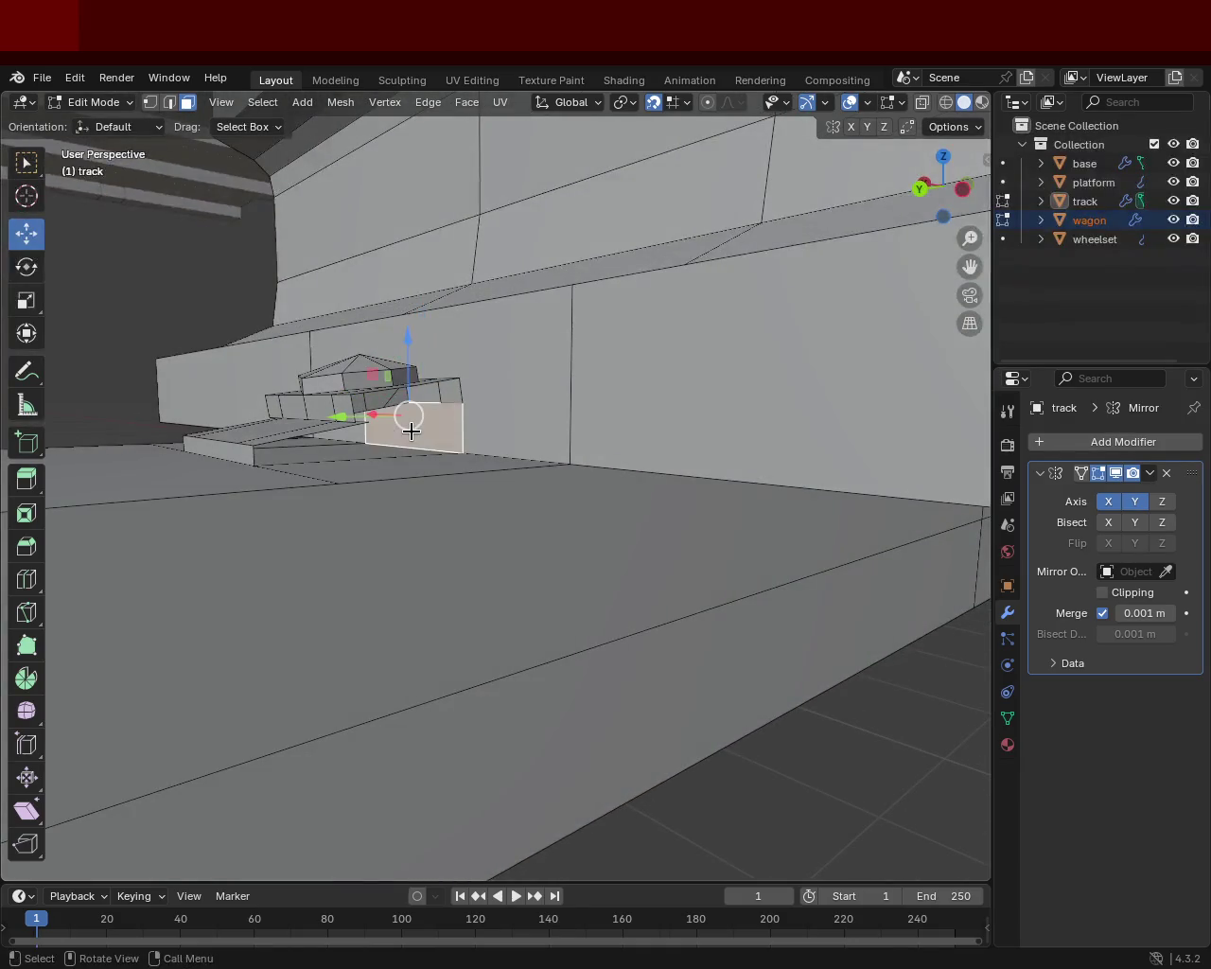
key(x)
click(413, 437)
click(414, 432)
mouse_move(413, 433)
middle_down()
mouse_move(383, 403)
mouse_move(359, 465)
mouse_move(328, 447)
mouse_move(365, 419)
mouse_move(419, 487)
mouse_move(678, 421)
mouse_move(481, 422)
mouse_move(384, 401)
middle_up()
key(x)
click(385, 398)
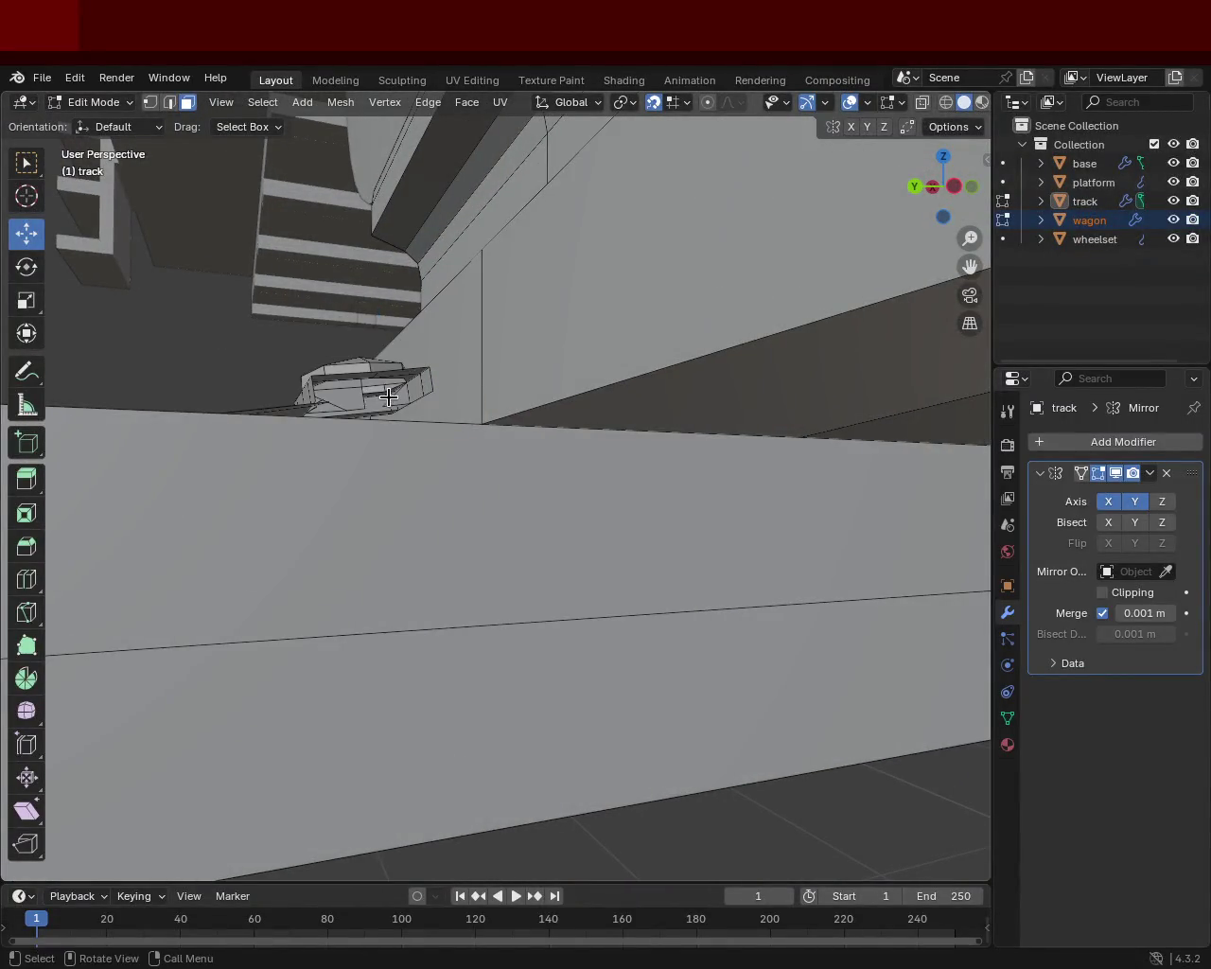
- Delete a face of the small box and two more hidden faces nearby
mouse_move(342, 398)
middle_down()
mouse_move(623, 432)
mouse_move(659, 481)
mouse_move(613, 416)
mouse_move(555, 393)
middle_up()
click(622, 433)
key(x)
click(622, 436)
click(660, 480)
key(x)
click(659, 487)
key(x)
click(659, 492)
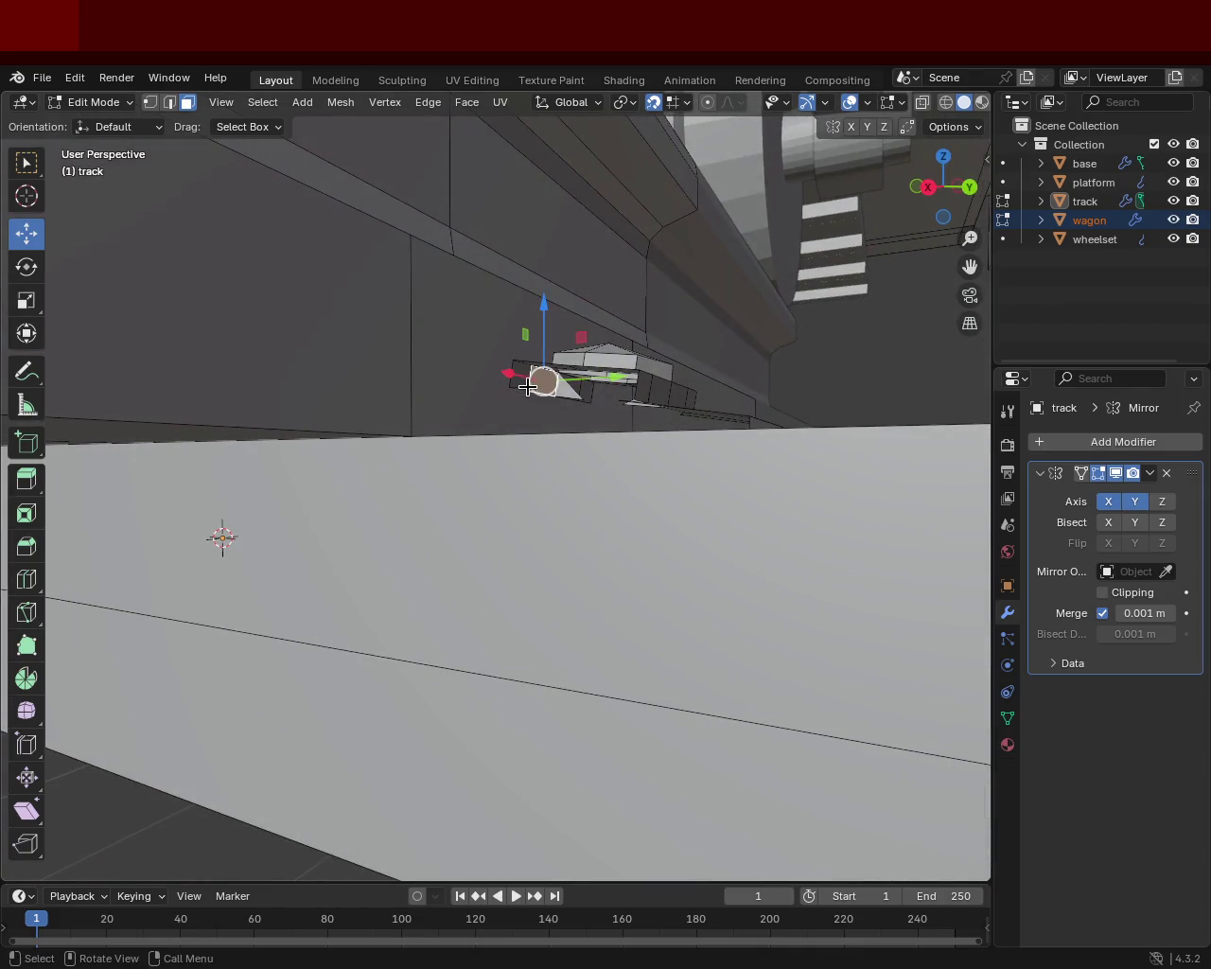
- Delete a run of hidden faces along the lower step, one after another
key(x)
click(527, 391)
key(x)
click(550, 390)
click(555, 392)
click(565, 388)
key(x)
click(568, 391)
- Delete the remaining hidden faces along the step, including one reached from a new angle
click(579, 394)
key(x)
click(579, 391)
click(586, 397)
key(x)
click(587, 397)
mouse_move(587, 397)
middle_down()
mouse_move(682, 406)
mouse_move(554, 441)
mouse_move(599, 397)
mouse_move(445, 392)
mouse_move(600, 397)
mouse_move(477, 513)
middle_up()
click(663, 400)
key(x)
click(659, 414)
- Delete a hidden face on the plate and select the small faces beneath the track
click(477, 513)
key(x)
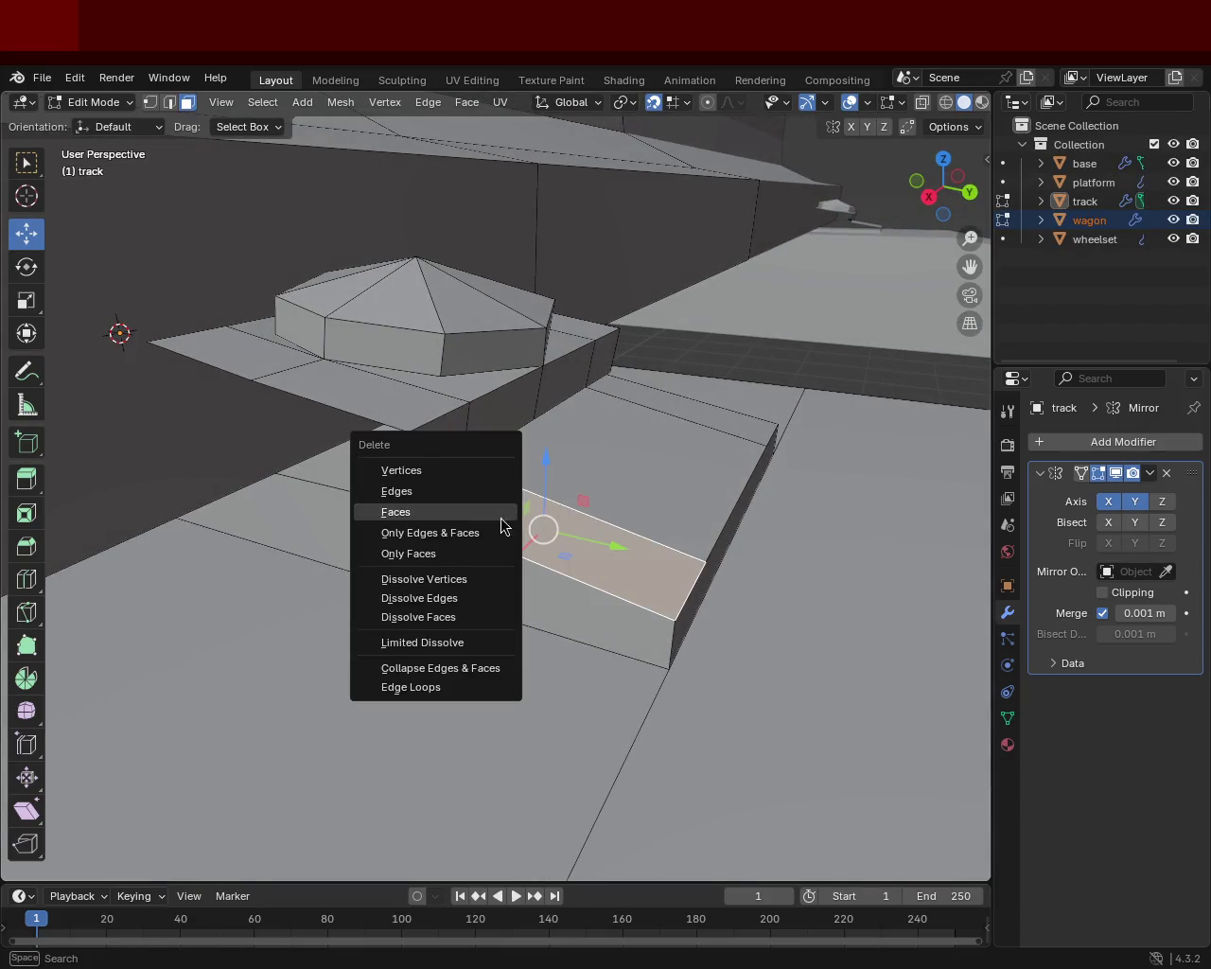
click(477, 508)
mouse_move(553, 476)
middle_down()
mouse_move(624, 435)
mouse_move(608, 382)
middle_up()
click(605, 348)
click(615, 371)
click(611, 352)
middle_drag(580, 398, 559, 374)
- In edge select mode, delete the leftover loose edges and vertex under the track
click(170, 103)
click(615, 337)
key(x)
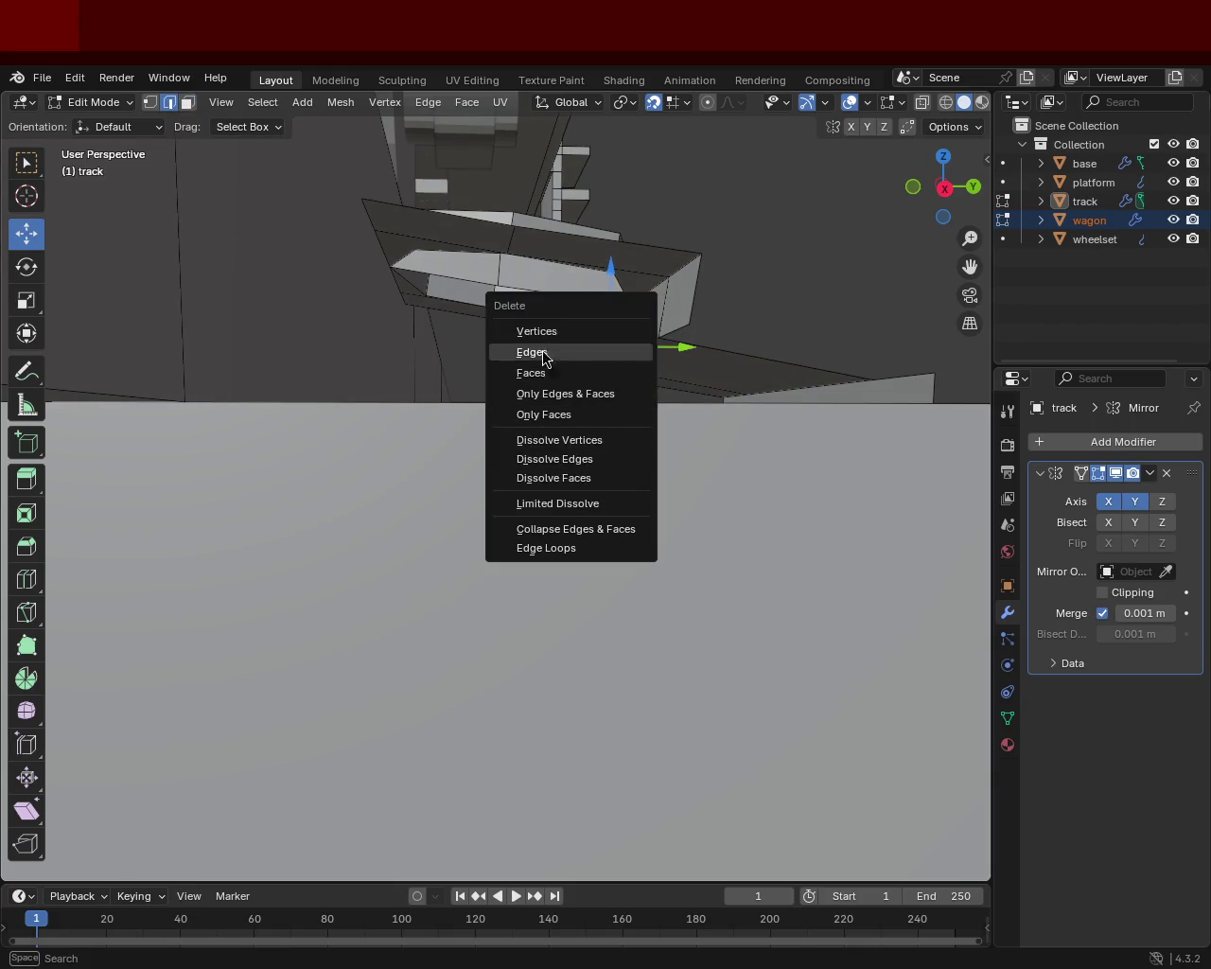
click(616, 348)
click(610, 344)
key(x)
click(619, 356)
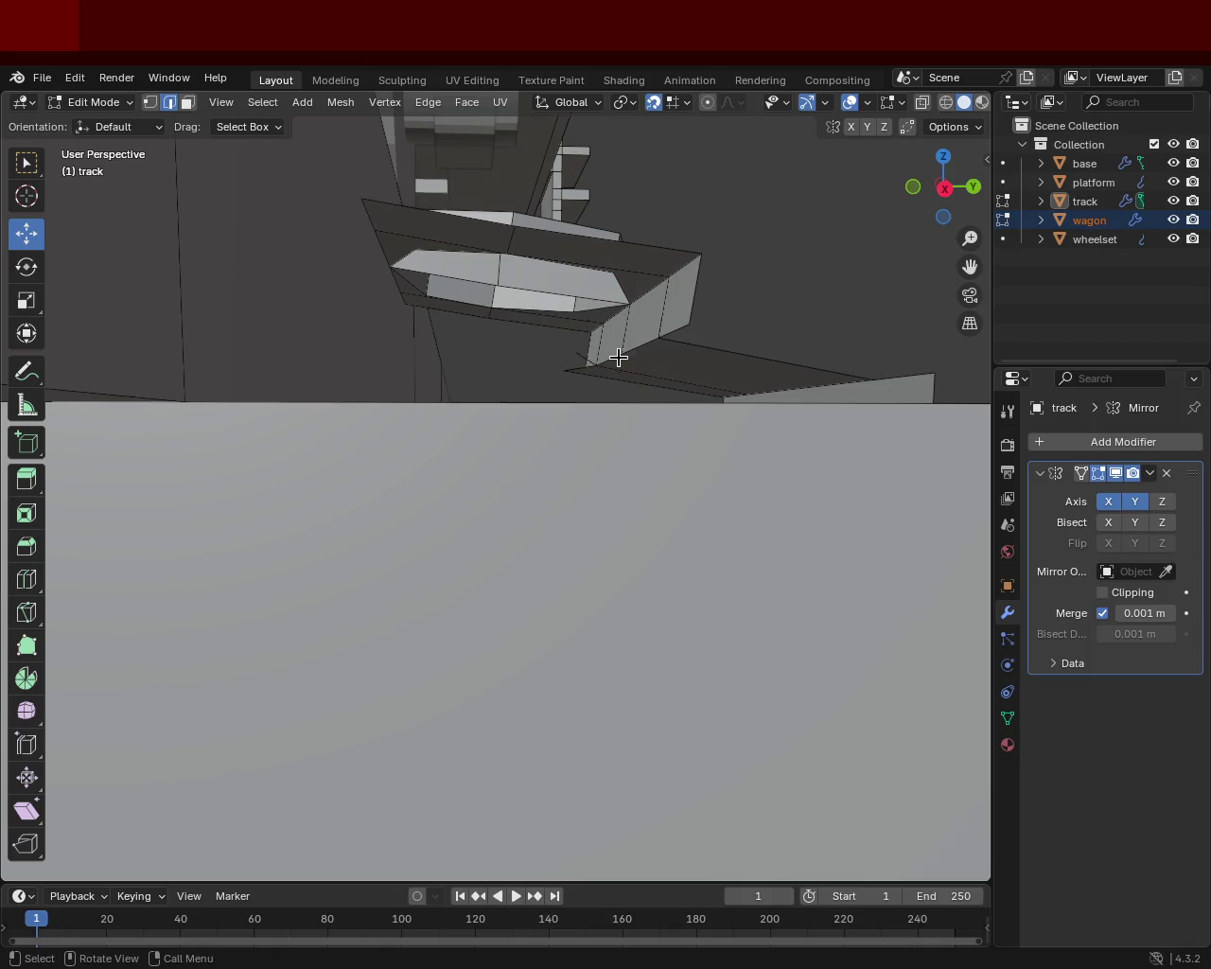
click(586, 356)
key(x)
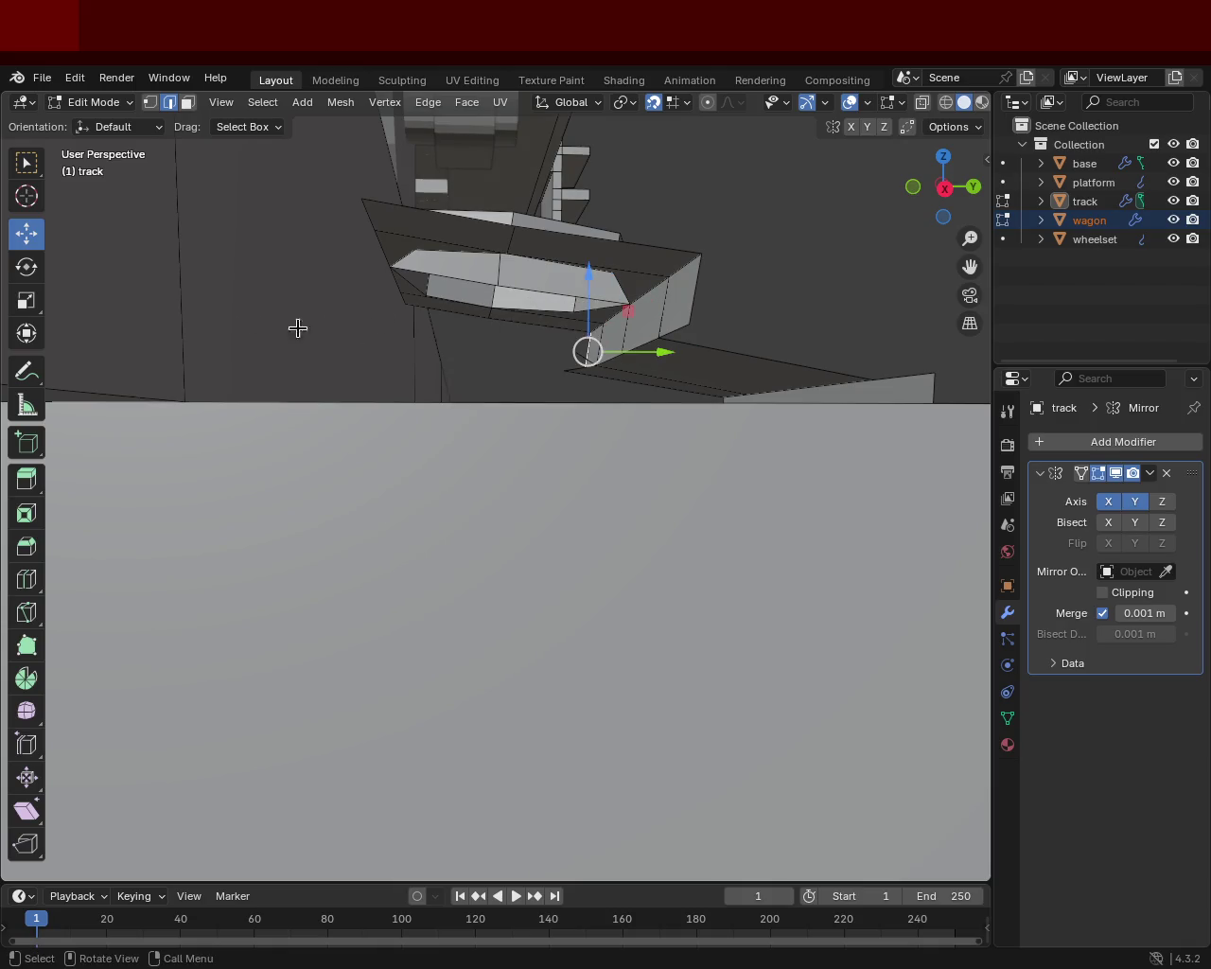
key(x)
click(586, 364)
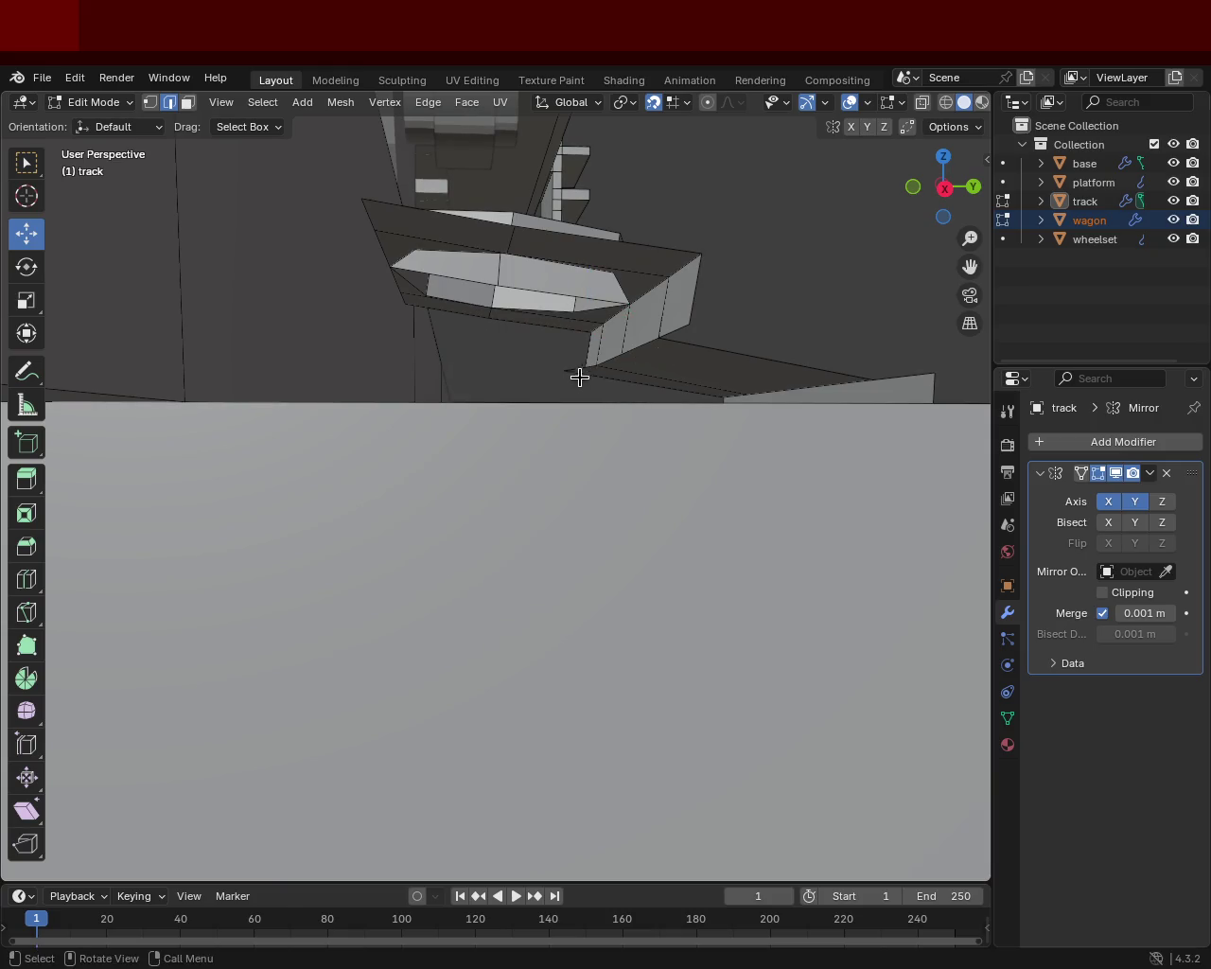
- Delete another hidden face under the tie plate
middle_drag(546, 397, 528, 413)
scroll(530, 410, down, 5)
mouse_move(387, 410)
middle_down()
mouse_move(303, 438)
mouse_move(235, 437)
mouse_move(177, 179)
middle_up()
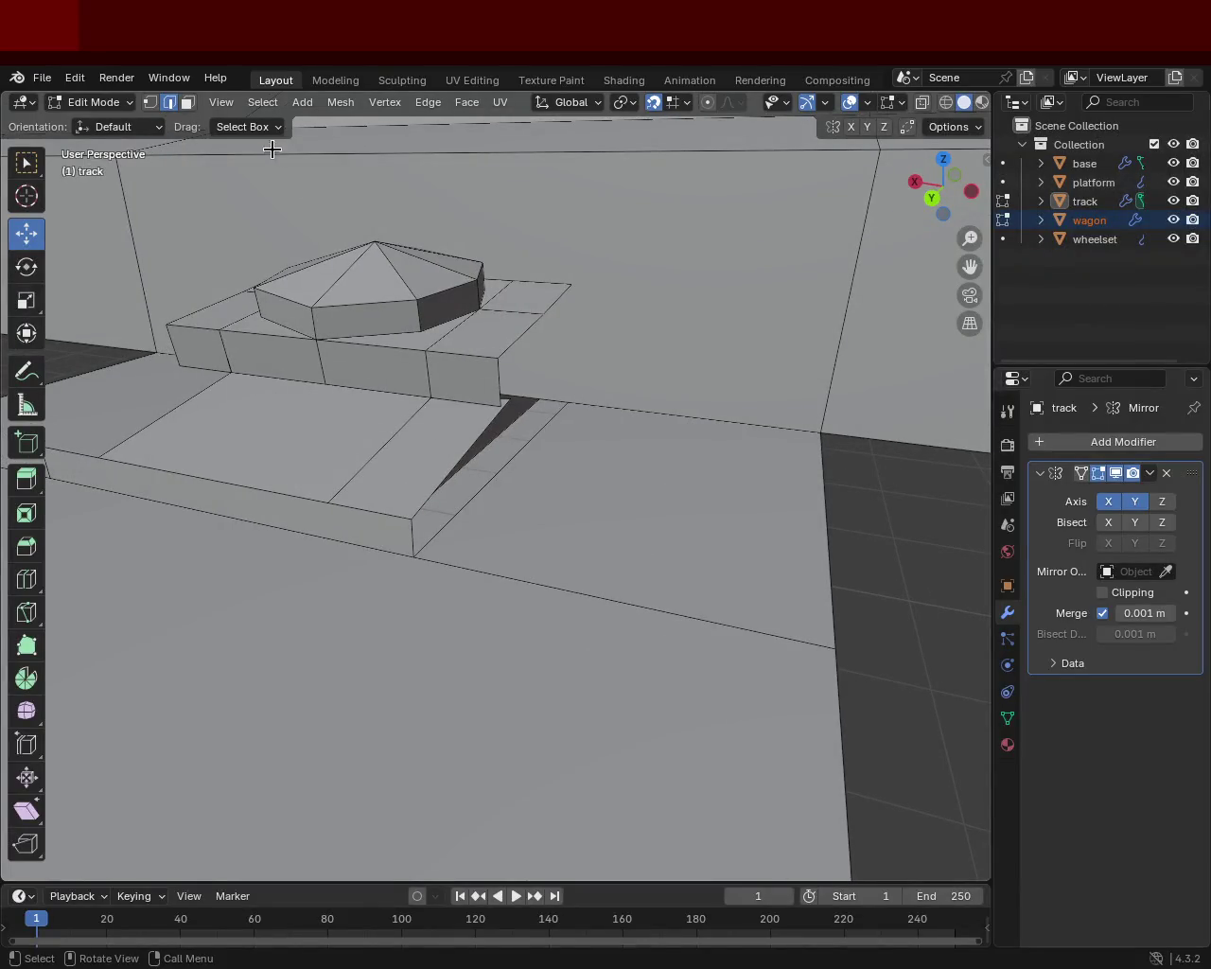
key(x)
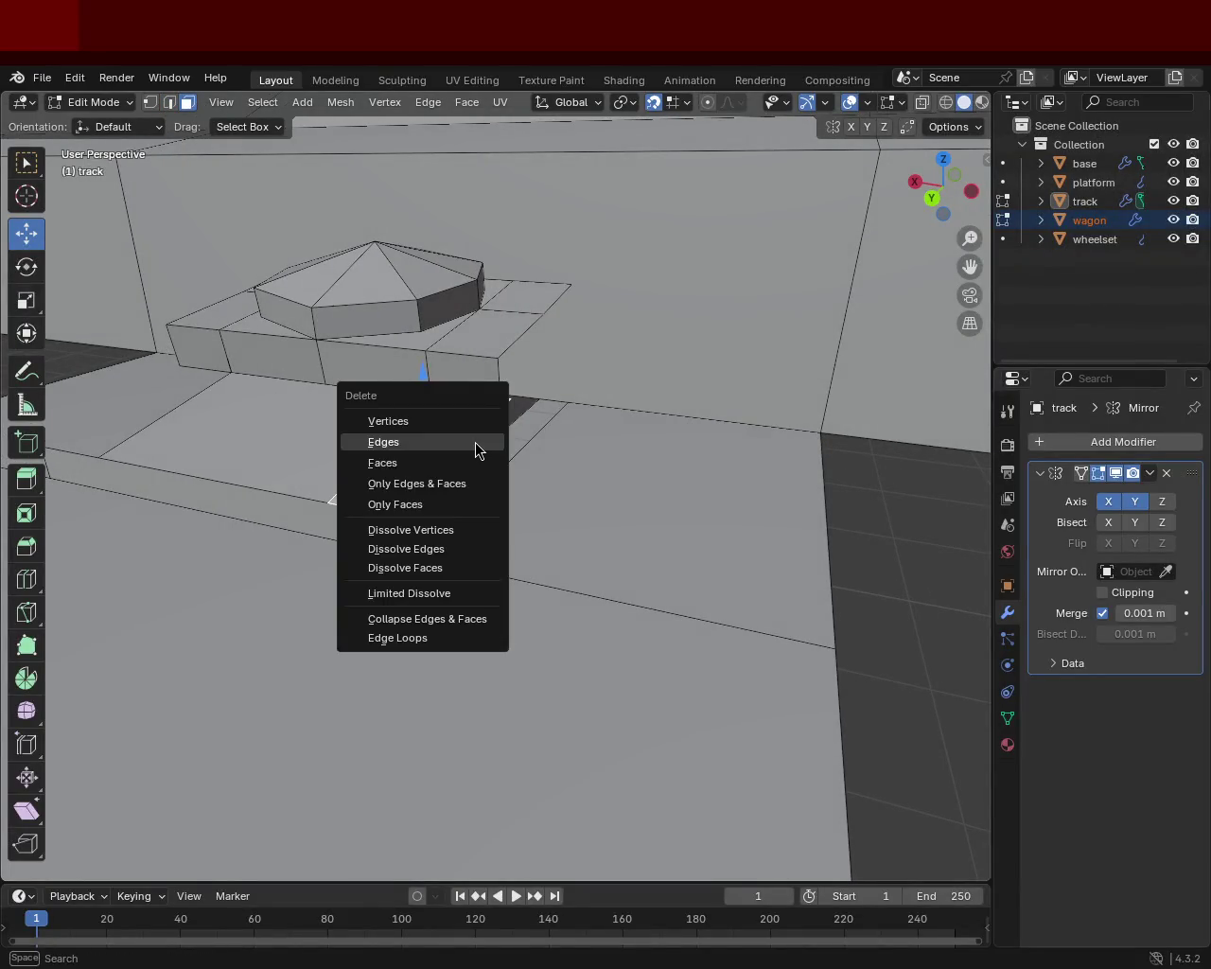
click(448, 462)
mouse_move(448, 462)
middle_down()
mouse_move(205, 397)
mouse_move(695, 381)
mouse_move(666, 387)
mouse_move(669, 372)
middle_up()
- Delete two adjacent hidden faces and check the plate's underside
key(x)
click(519, 275)
click(457, 267)
key(x)
click(471, 285)
mouse_move(471, 284)
middle_down()
mouse_move(327, 381)
mouse_move(446, 298)
mouse_move(487, 289)
mouse_move(471, 315)
middle_up()
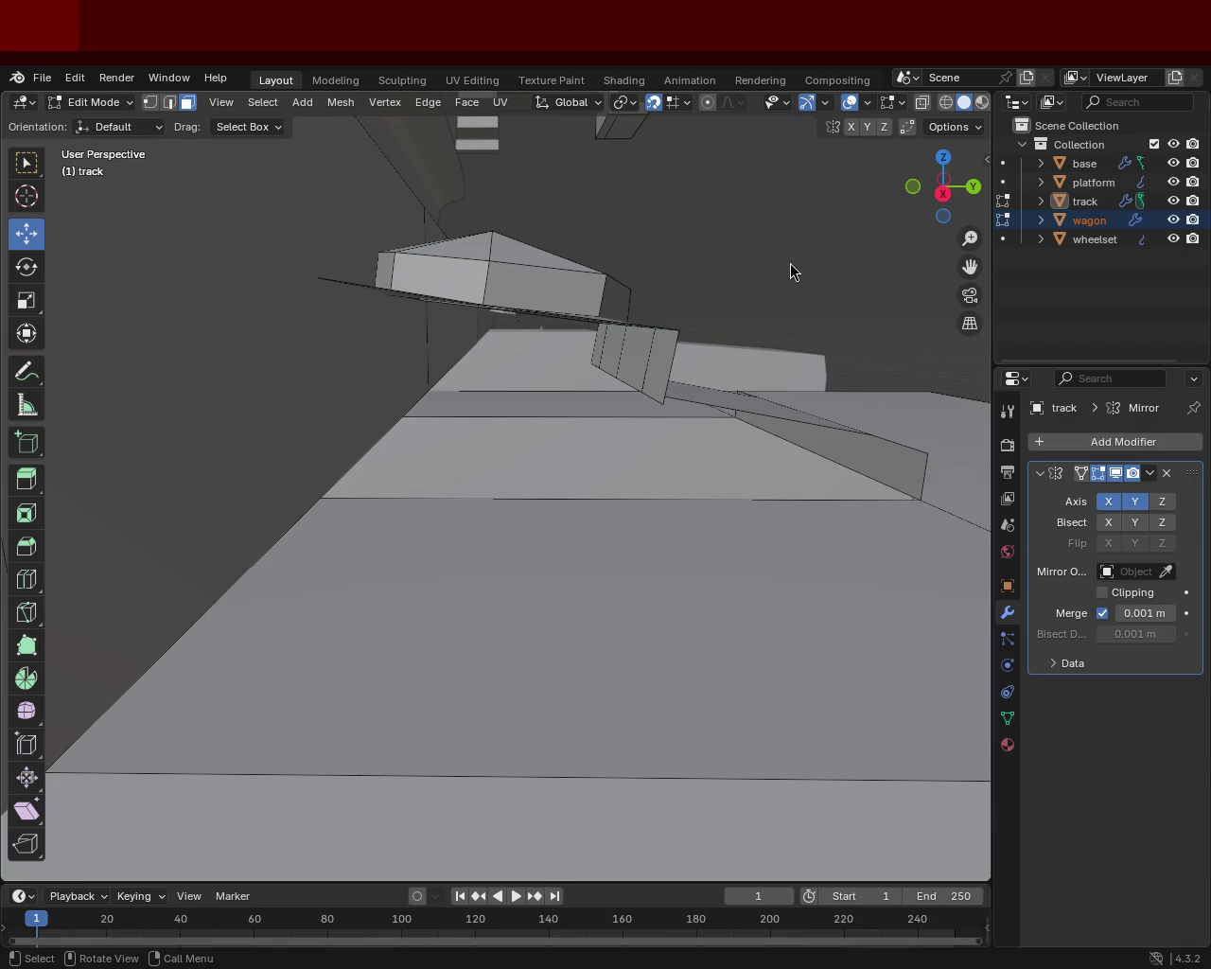
mouse_move(667, 385)
middle_down()
mouse_move(568, 419)
mouse_move(709, 438)
mouse_move(653, 397)
mouse_move(695, 351)
mouse_move(706, 359)
mouse_move(652, 388)
mouse_move(463, 430)
mouse_move(636, 388)
mouse_move(554, 419)
mouse_move(523, 397)
mouse_move(469, 390)
middle_up()
- Select the redundant plate and step vertices around the bolt base and dissolve their edges
shift+click(343, 498)
shift+click(620, 416)
shift+click(552, 398)
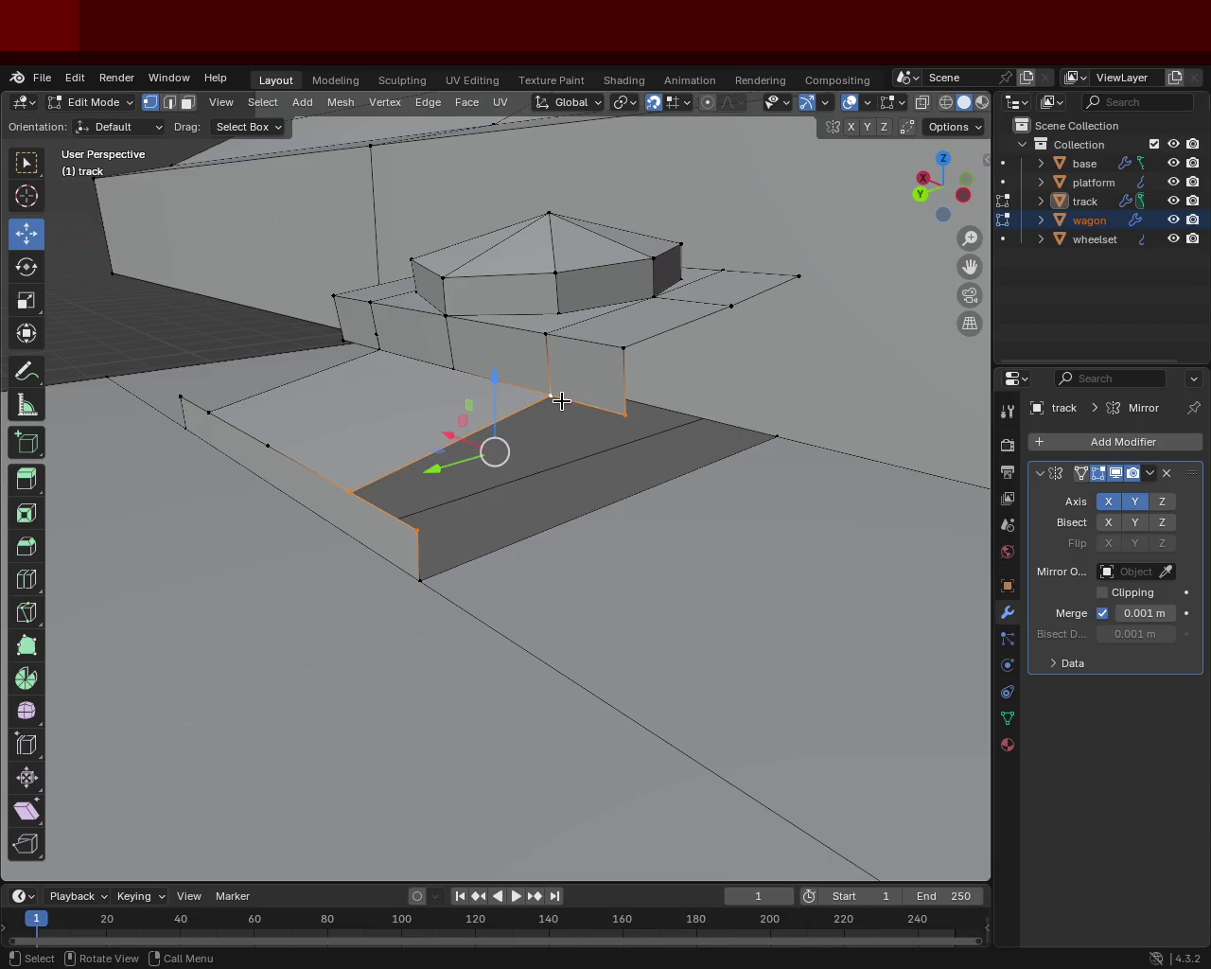
middle_drag(468, 410, 588, 429)
click(486, 410)
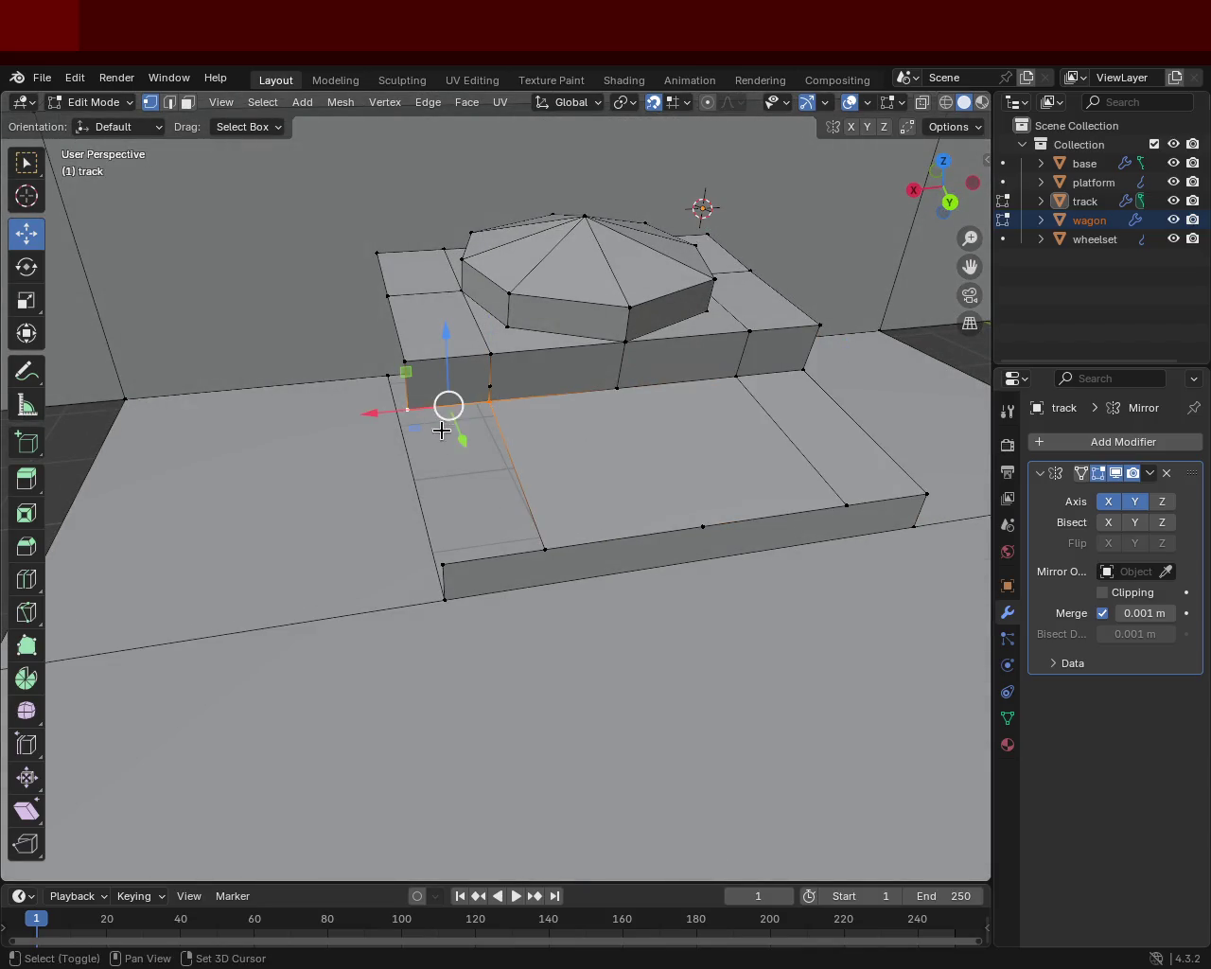
shift+click(444, 552)
shift+click(548, 550)
click(489, 384)
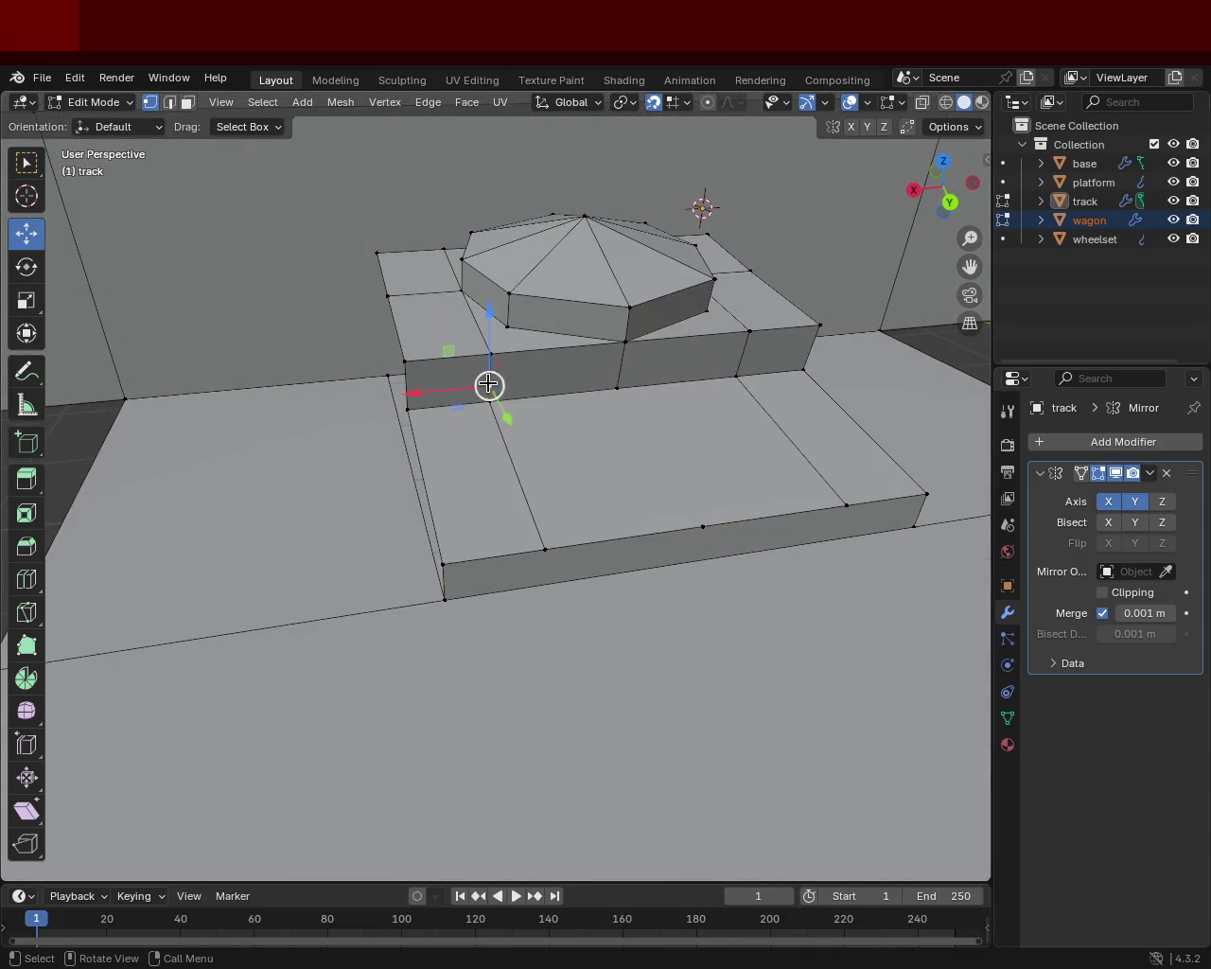
key(x)
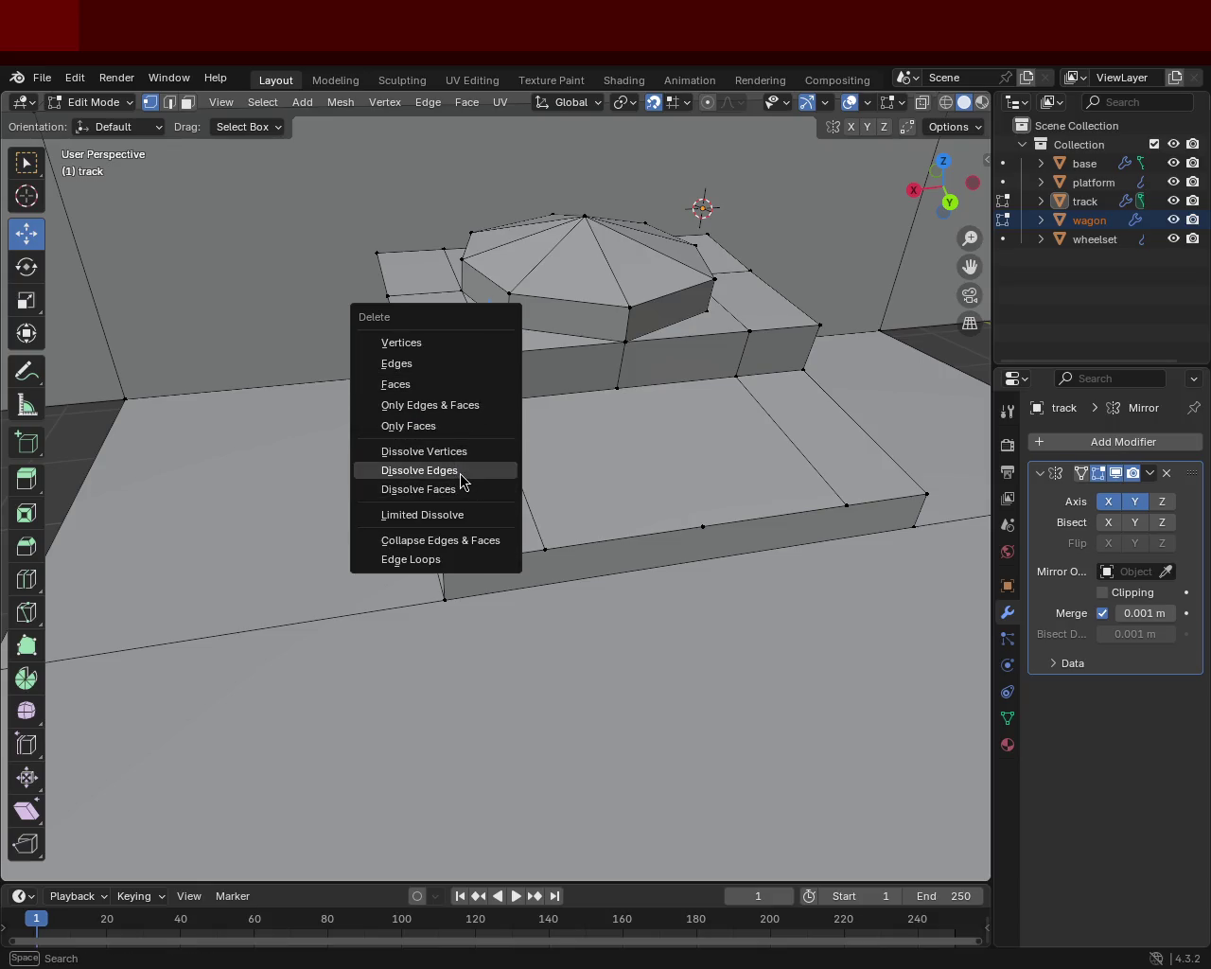
click(461, 474)
- Dissolve the lower redundant vertices and the leftover vertex, then delete the stray edges
click(698, 518)
key(x)
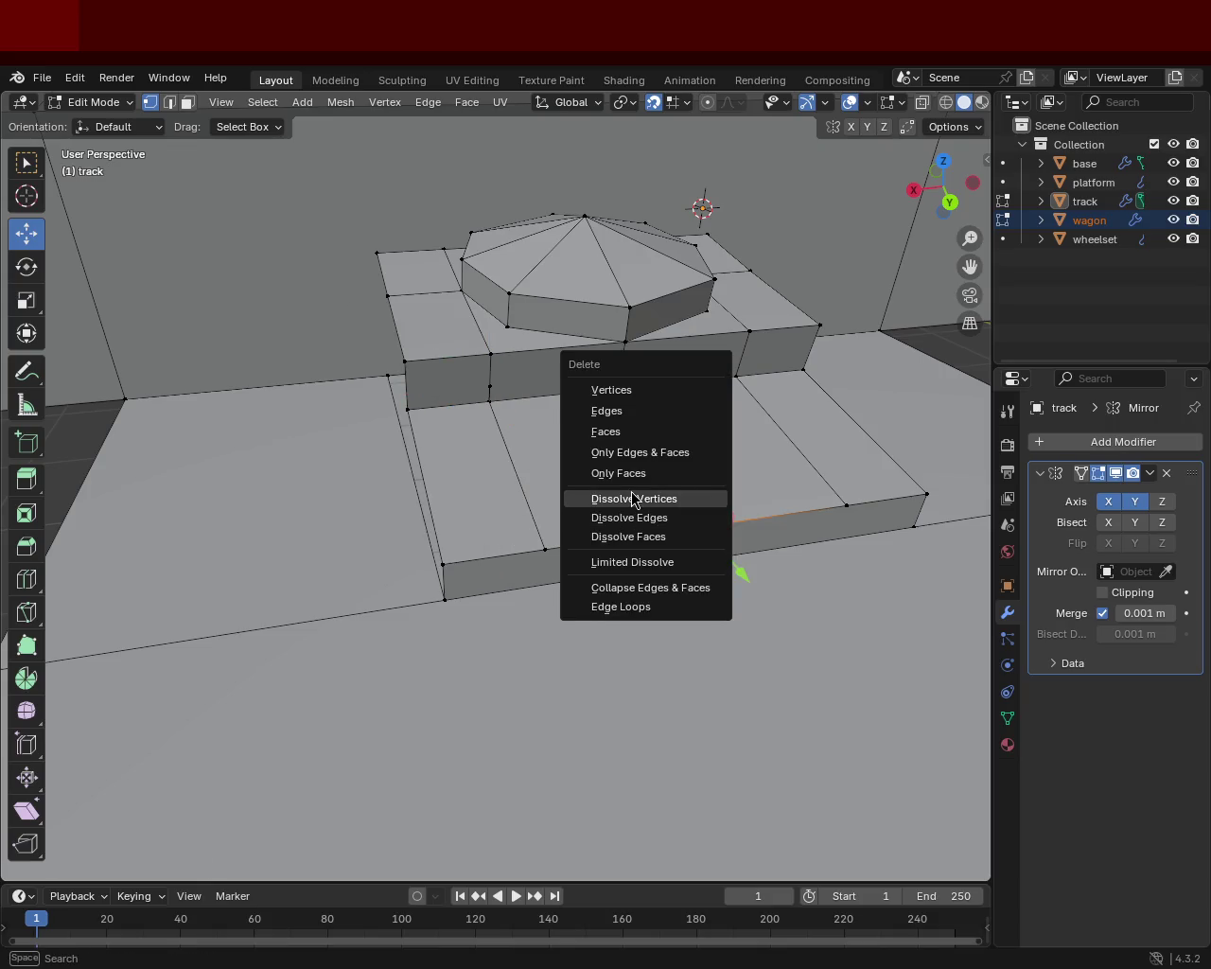
click(636, 498)
click(489, 385)
key(x)
click(486, 386)
mouse_move(485, 386)
middle_down()
mouse_move(527, 433)
mouse_move(481, 401)
mouse_move(581, 363)
mouse_move(681, 362)
mouse_move(649, 354)
mouse_move(659, 360)
mouse_move(654, 346)
mouse_move(452, 464)
mouse_move(397, 456)
mouse_move(308, 408)
mouse_move(243, 406)
mouse_move(294, 483)
mouse_move(465, 479)
mouse_move(565, 514)
mouse_move(533, 557)
mouse_move(530, 465)
mouse_move(635, 504)
middle_up()
key(x)
click(442, 319)
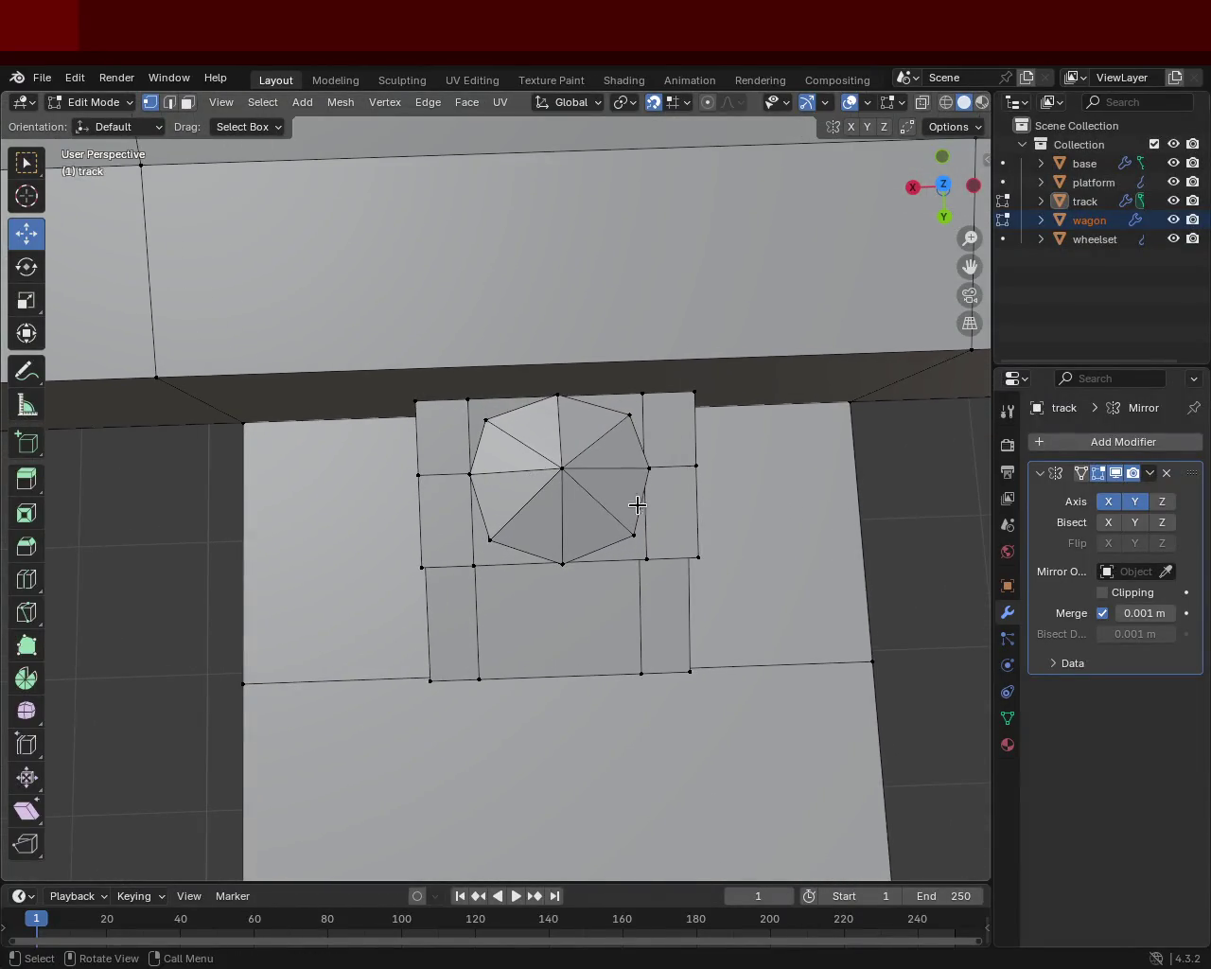
- With X-ray on, shift the plate's middle vertex row about 0.077 m along Y to the bolt centre
click(945, 103)
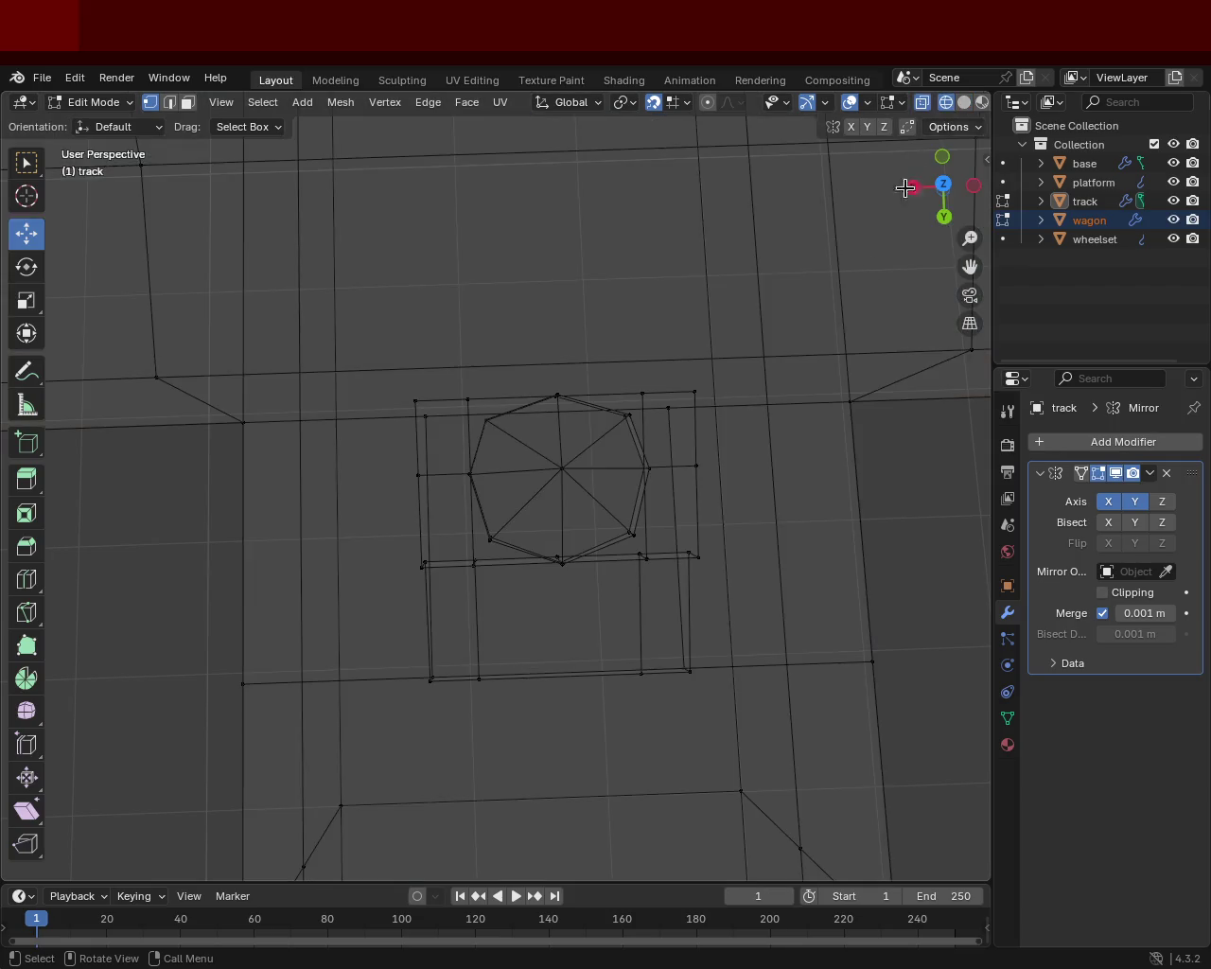
drag(442, 473, 745, 465)
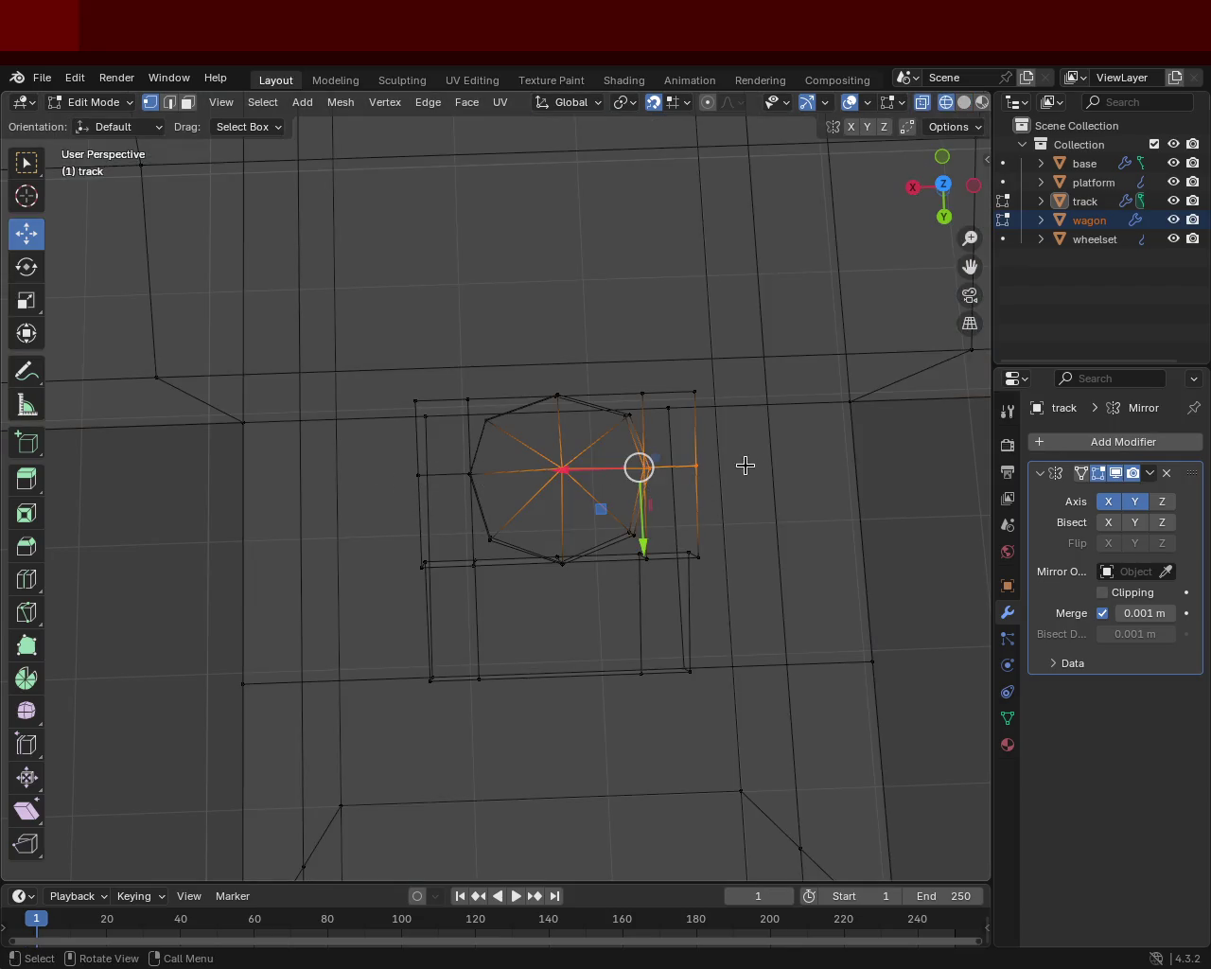
shift+drag(378, 460, 482, 511)
drag(559, 471, 564, 538)
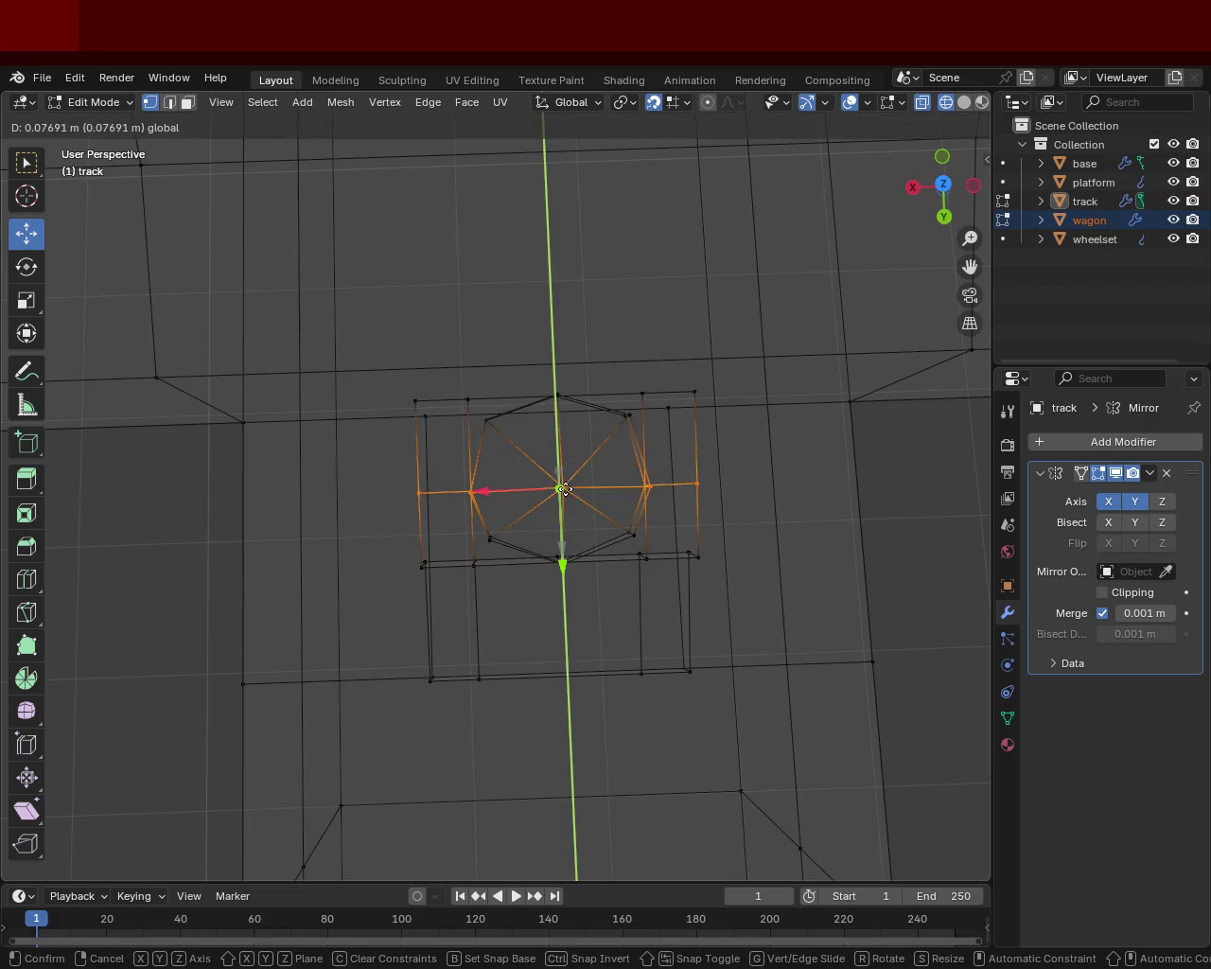
mouse_move(565, 490)
mouse_down()
mouse_move(559, 411)
mouse_move(561, 527)
mouse_move(557, 419)
mouse_move(561, 502)
mouse_move(561, 489)
mouse_up()
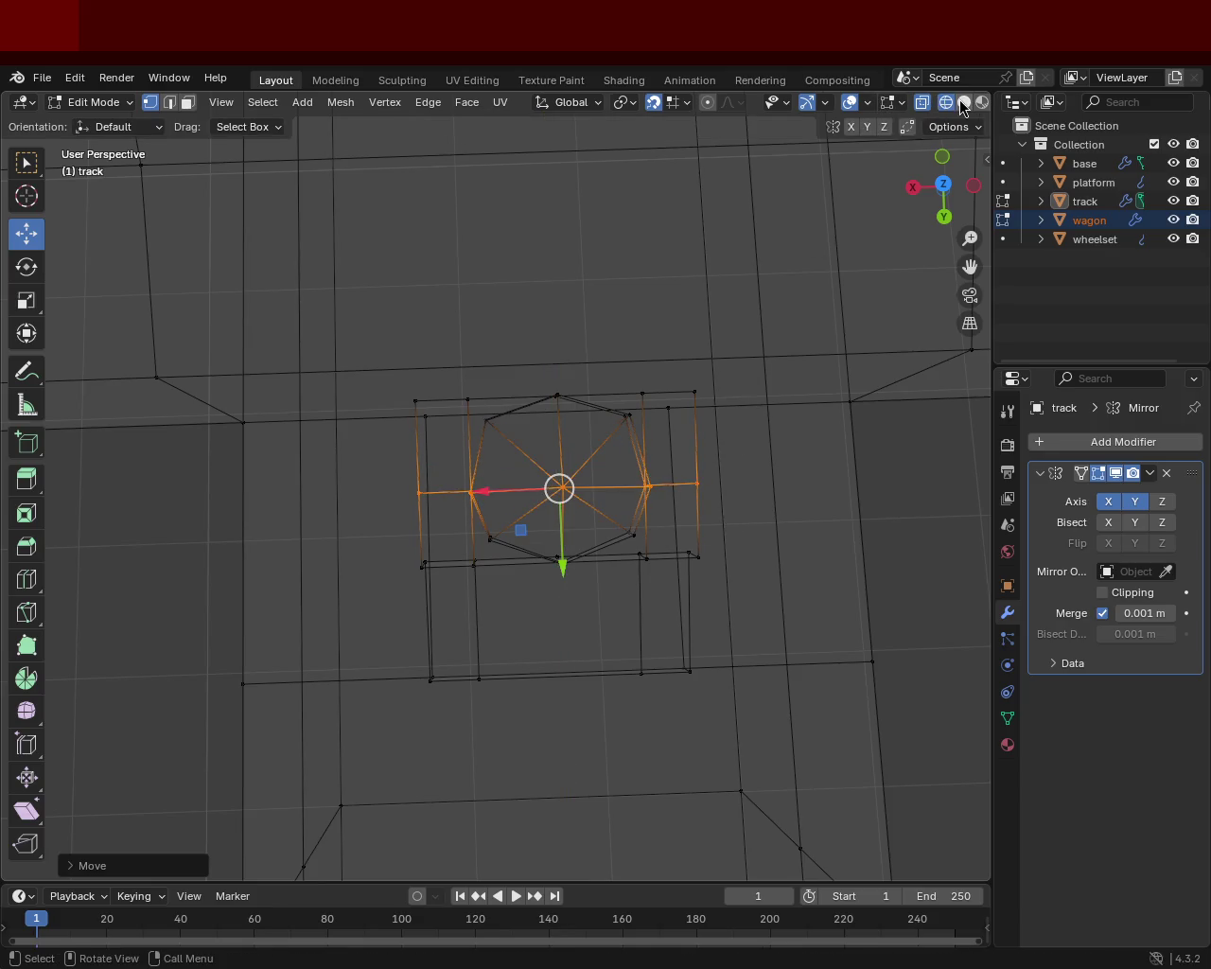
- Return to solid shading and inspect the shifted vertex row from several angles
click(963, 103)
mouse_move(760, 660)
middle_down()
mouse_move(859, 505)
mouse_move(646, 502)
mouse_move(525, 547)
mouse_move(527, 473)
mouse_move(438, 454)
mouse_move(389, 498)
mouse_move(579, 548)
middle_up()
scroll(571, 449, down, 5)
mouse_move(571, 449)
middle_down()
mouse_move(775, 444)
mouse_move(767, 455)
mouse_move(722, 435)
mouse_move(649, 476)
mouse_move(573, 487)
middle_up()
scroll(574, 488, up, 3)
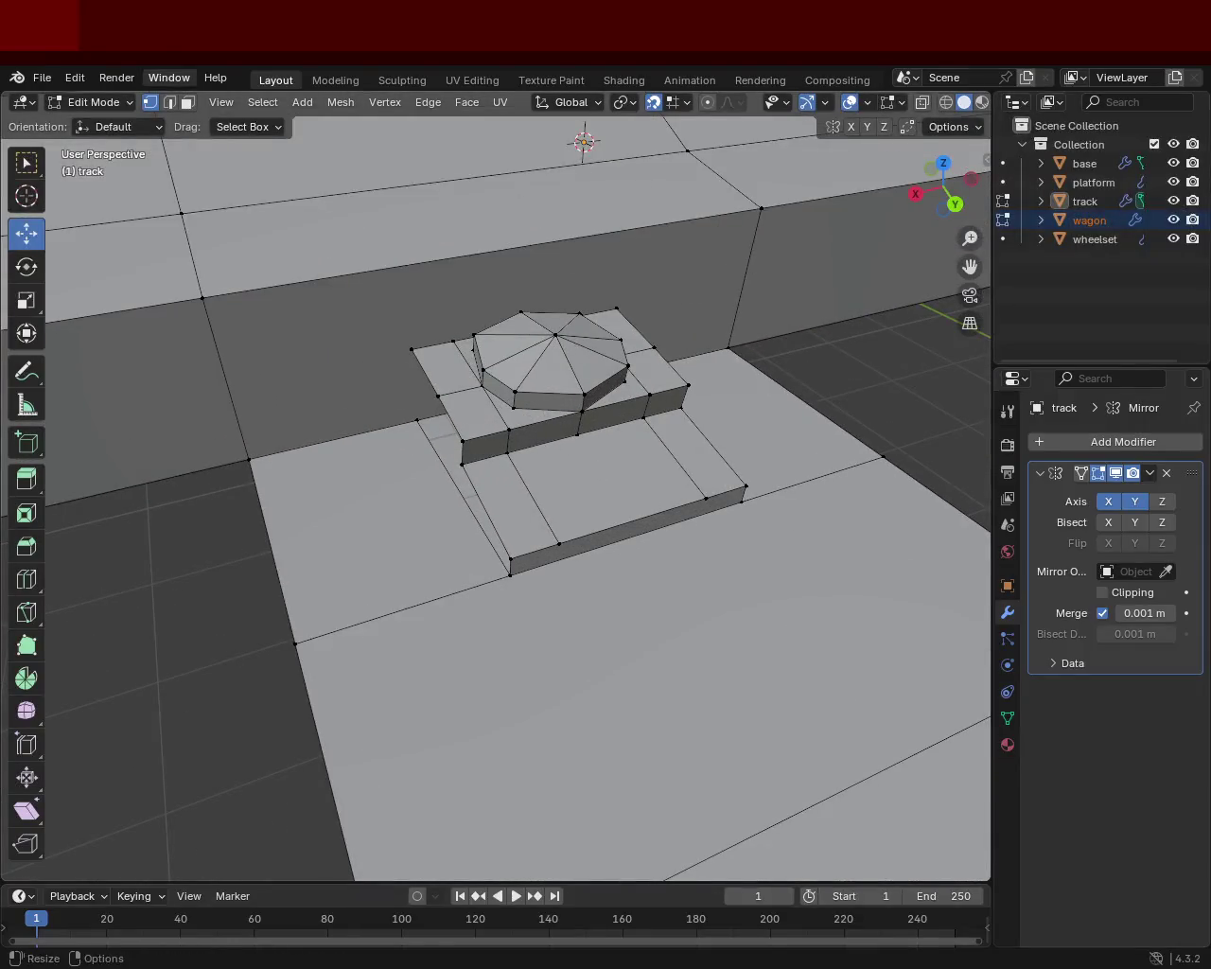
- Select the lower step's top face and the strip faces along its edge, and shift them along Y
click(189, 104)
shift+click(563, 439)
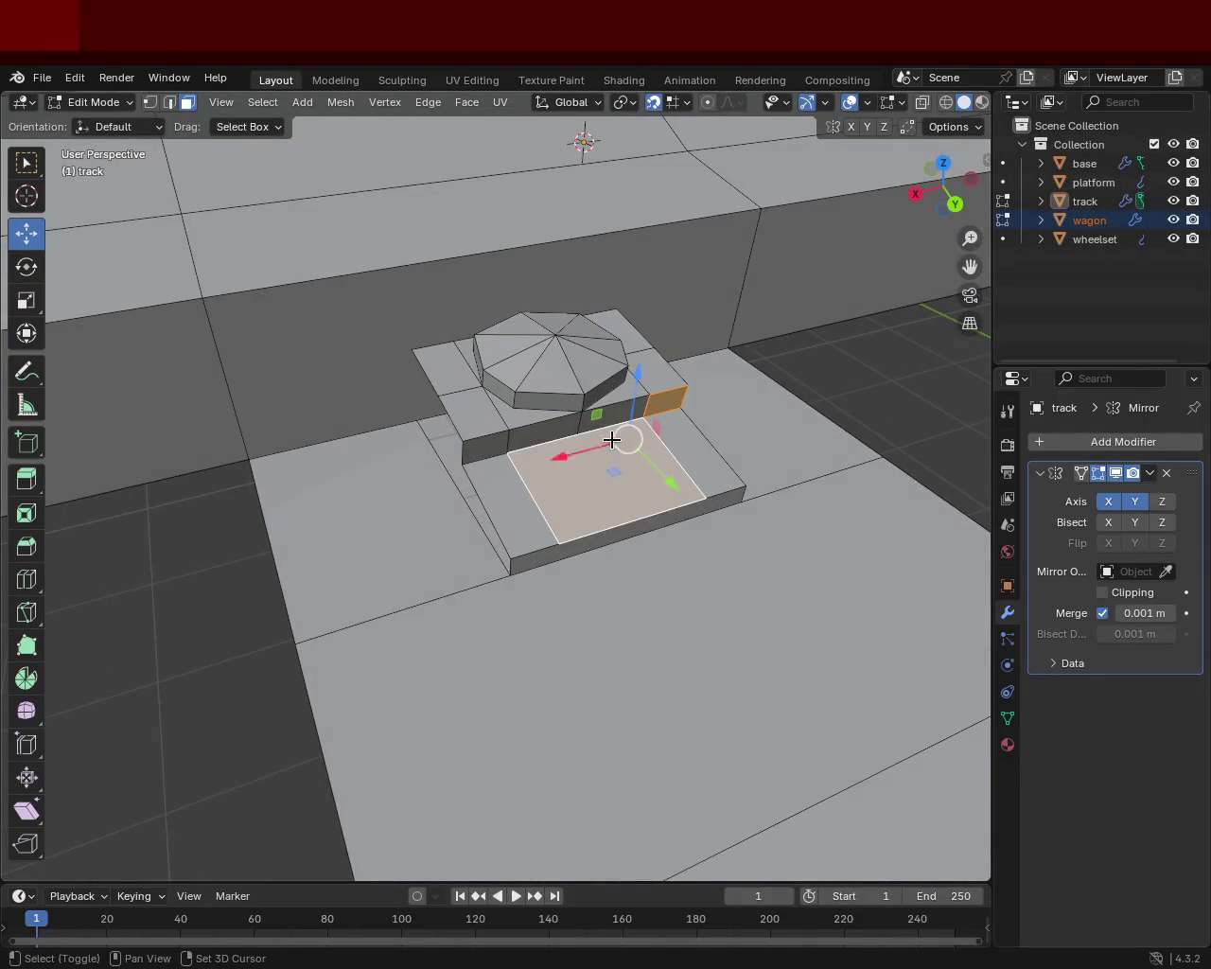
click(668, 405)
shift+click(610, 416)
shift+click(499, 433)
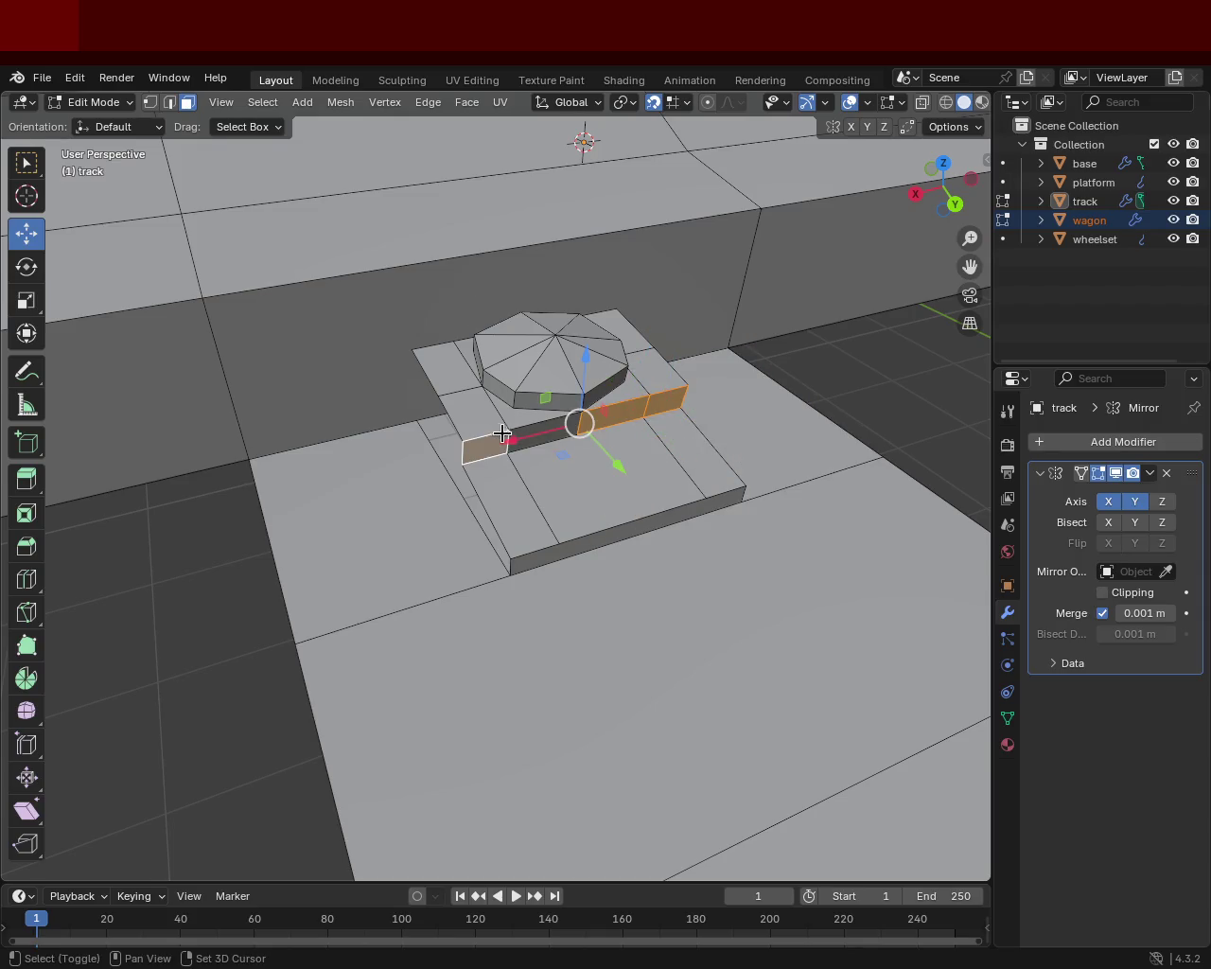
key(g)
key(y)
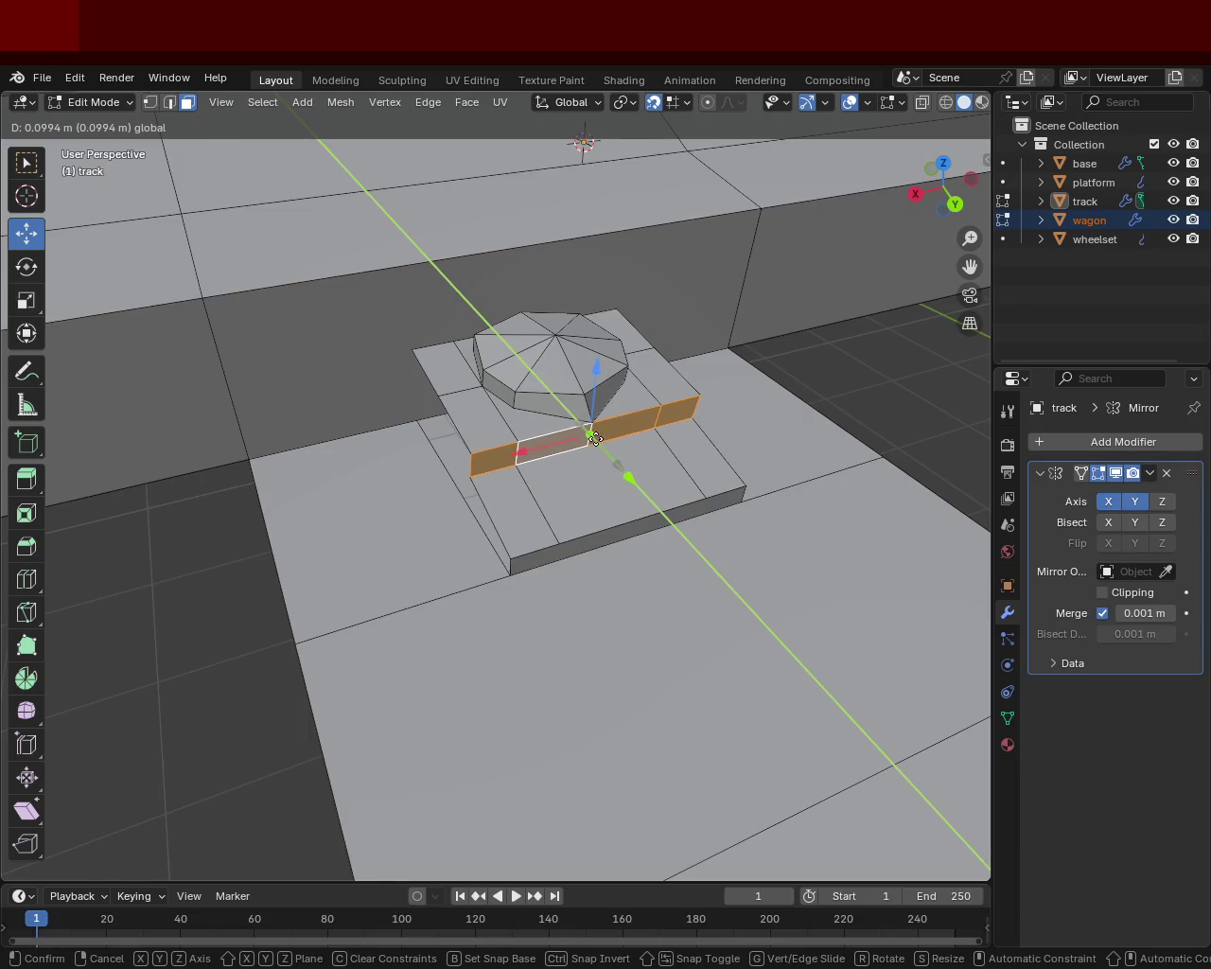
click(595, 438)
- Delete a stray vertex on the tie plate
mouse_move(590, 433)
middle_down()
mouse_move(577, 360)
mouse_move(583, 407)
middle_up()
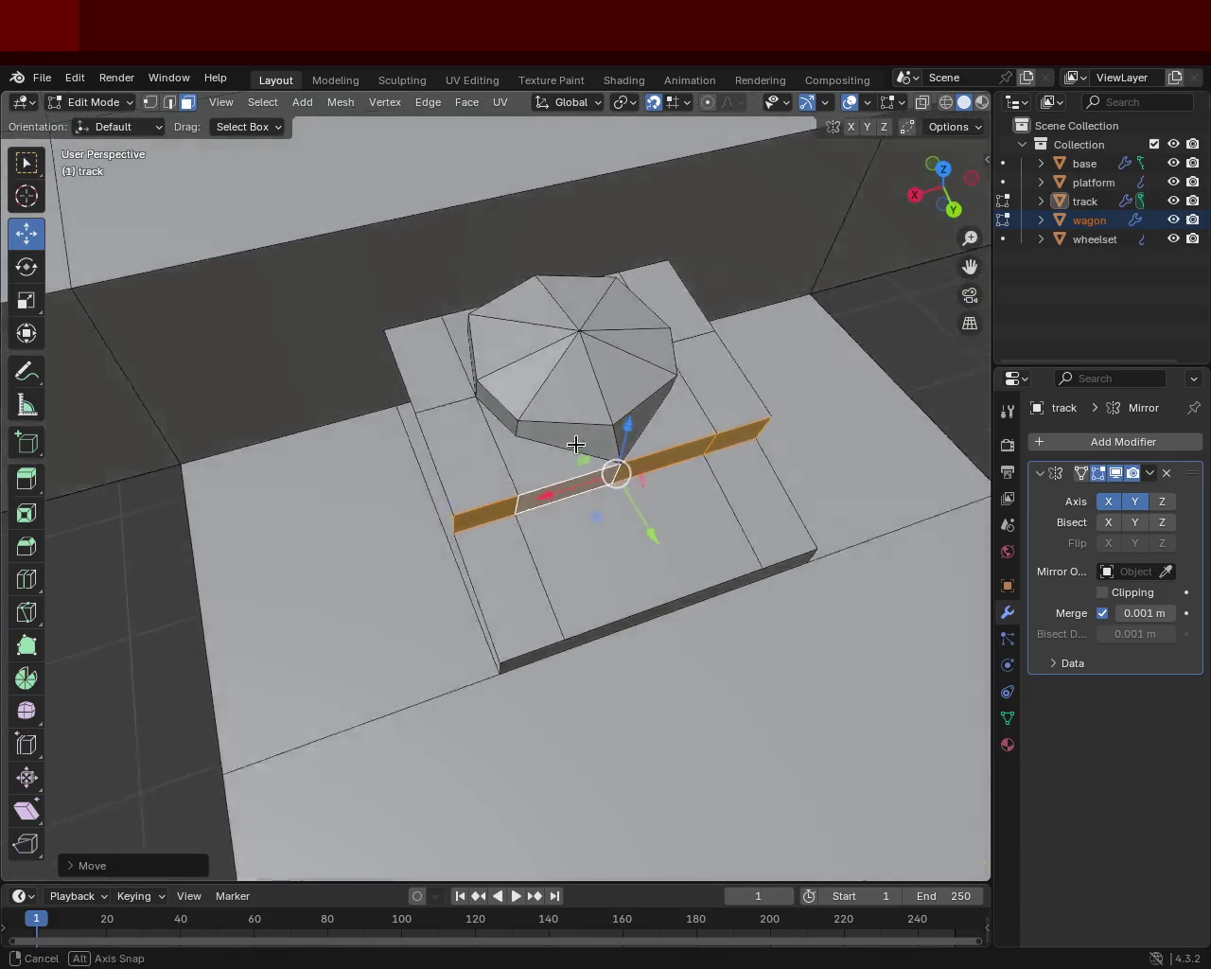
scroll(583, 406, up, 2)
click(149, 103)
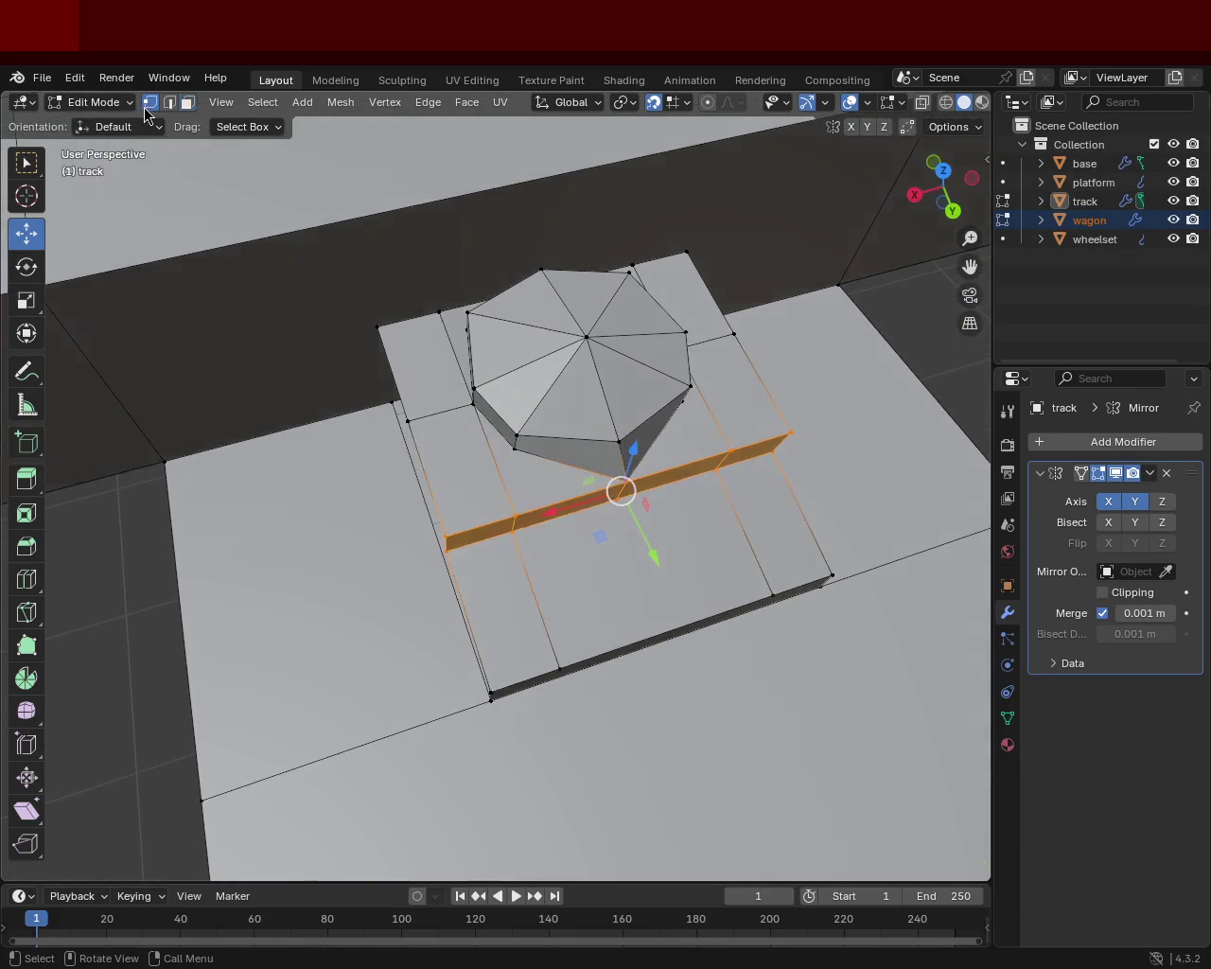
click(632, 480)
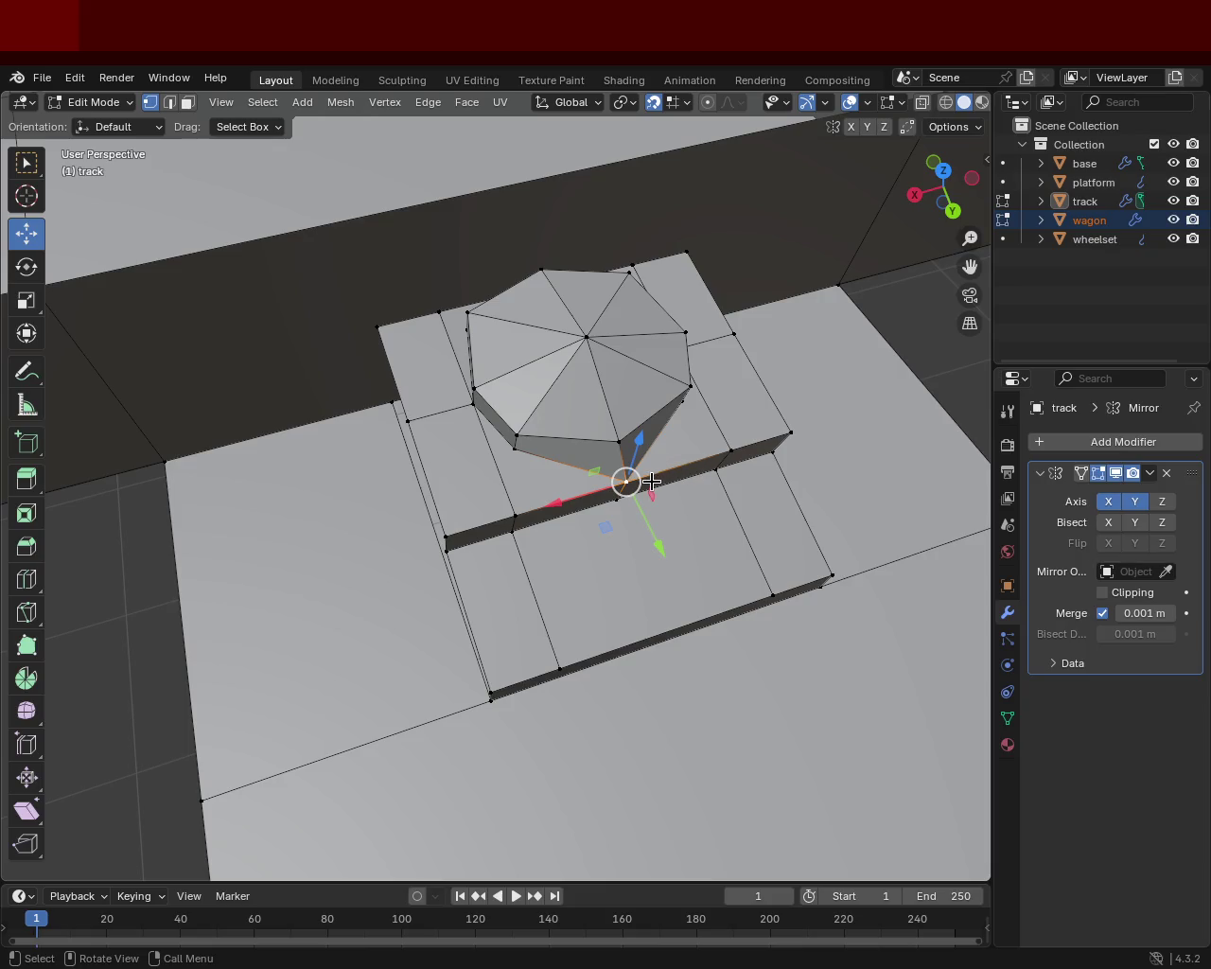
key(x)
click(649, 484)
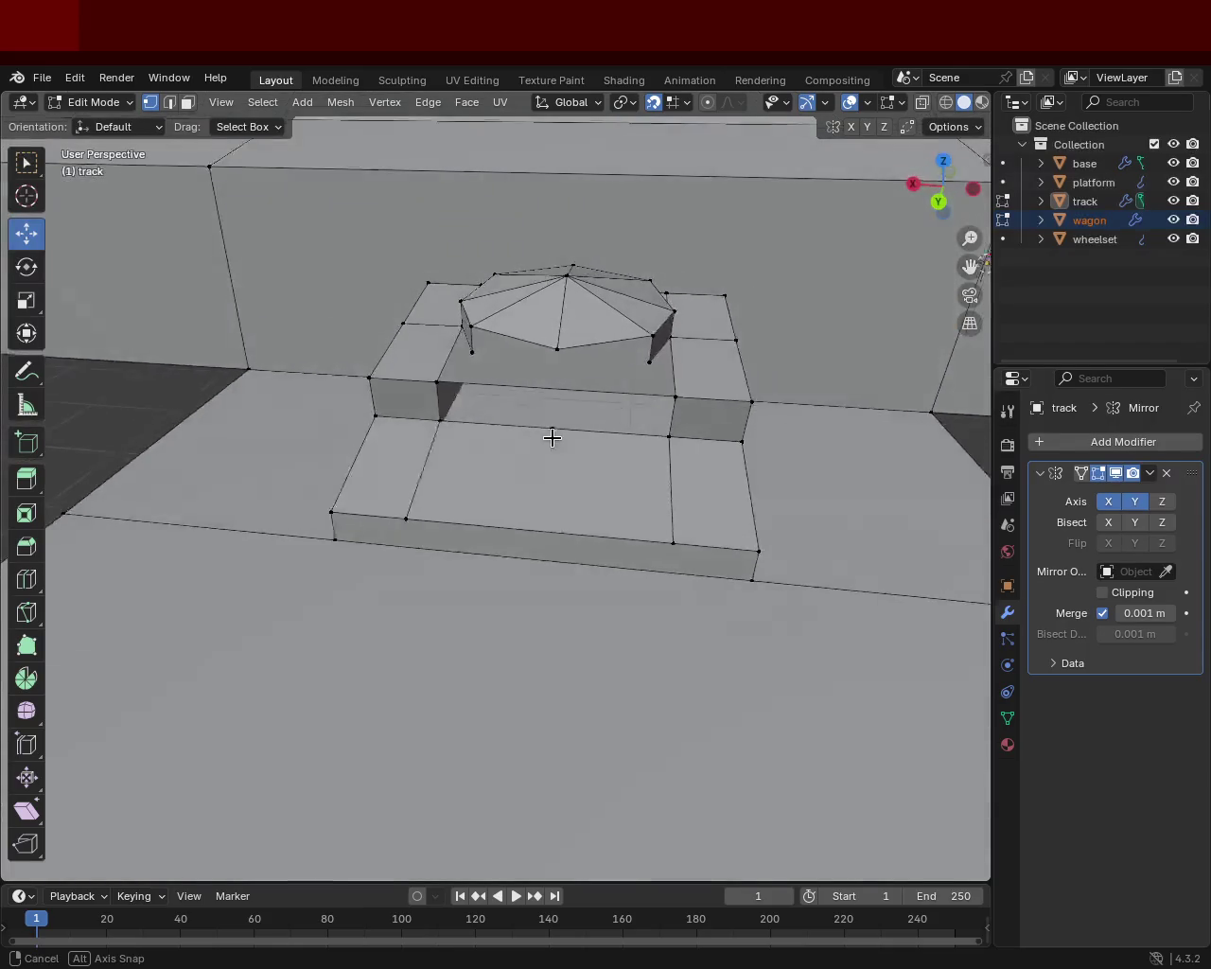
- Move three vertices on the bolt's lower edge vertically
middle_drag(616, 502, 552, 436)
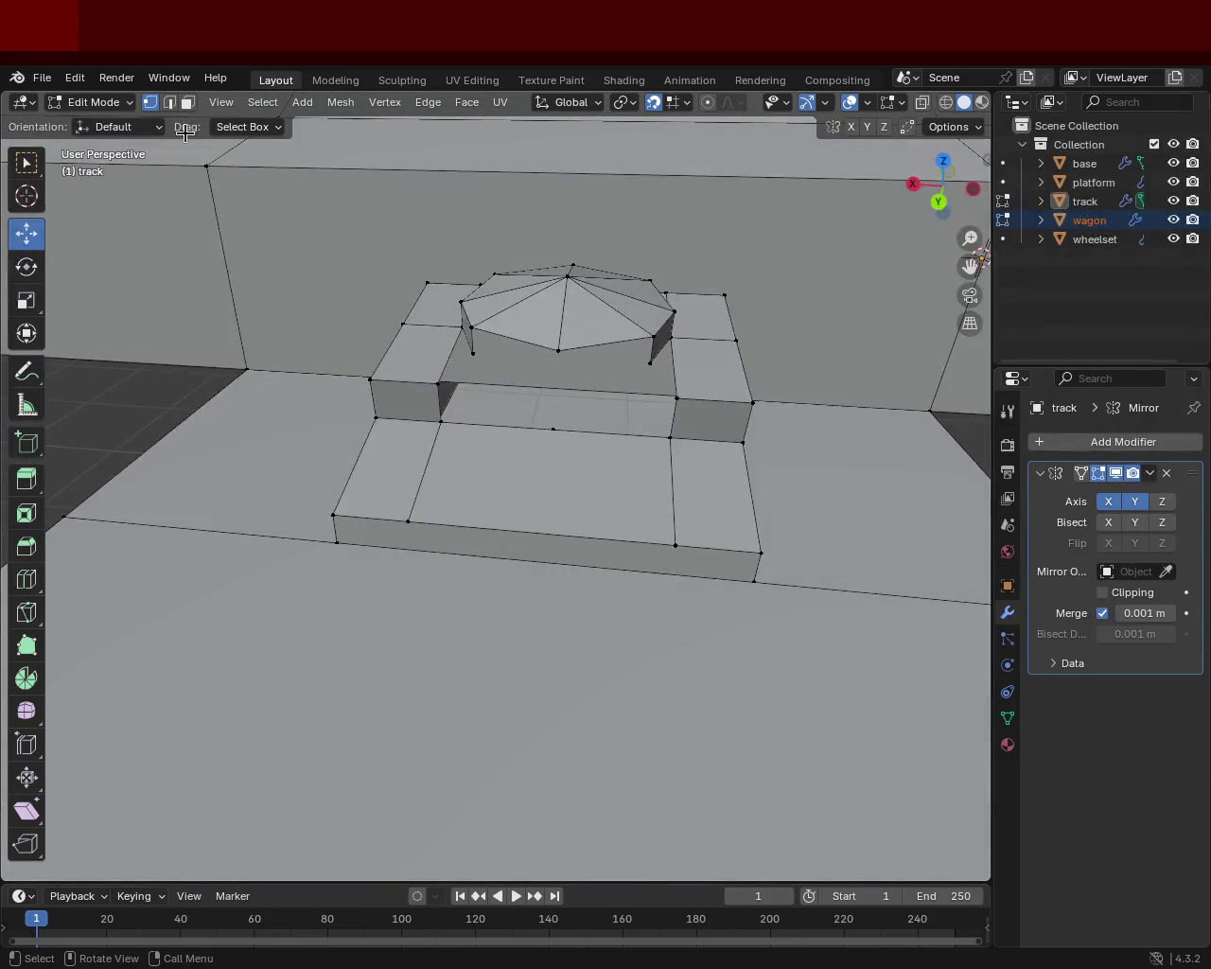
click(434, 388)
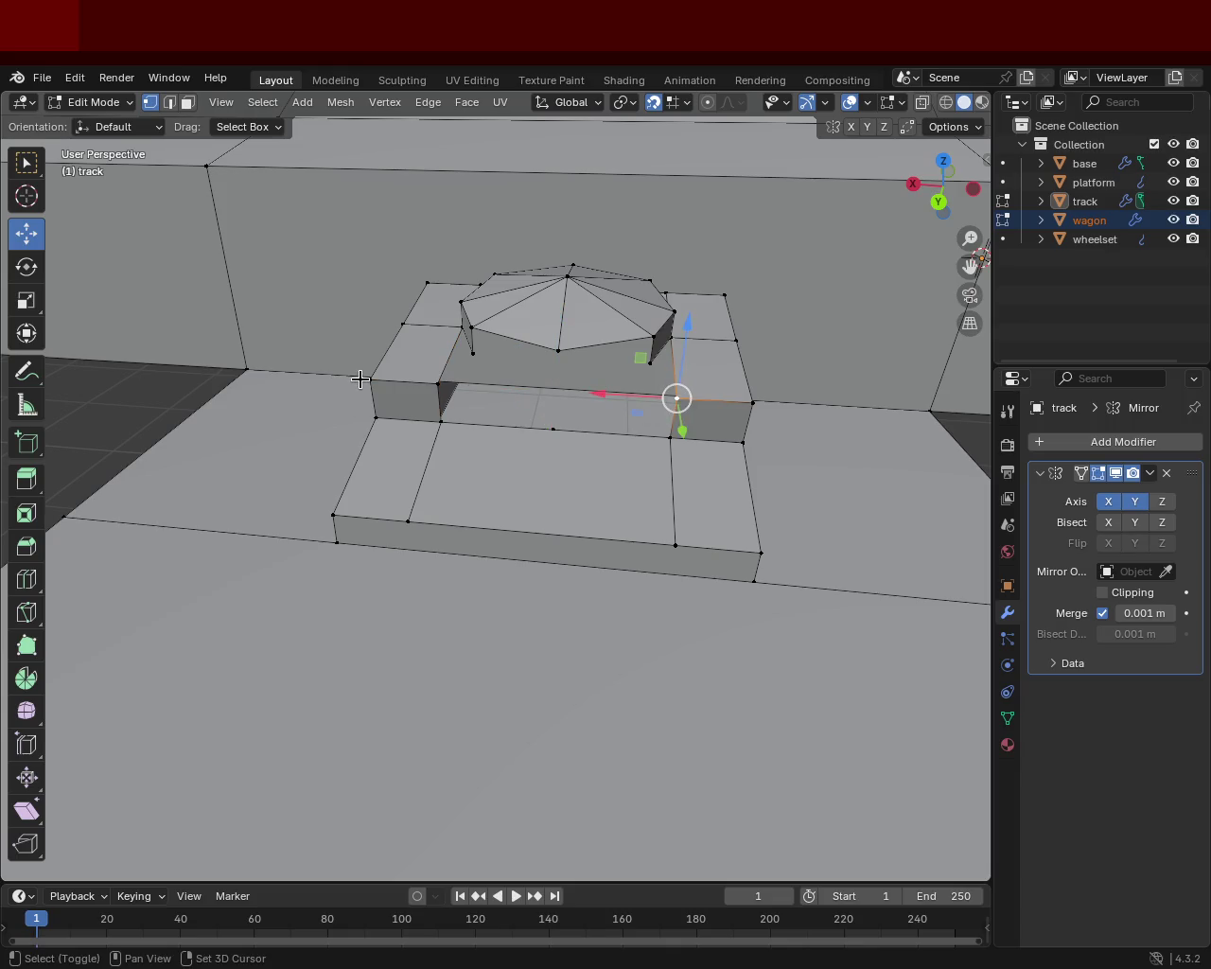
shift+click(441, 421)
shift+click(675, 439)
mouse_move(587, 445)
middle_down()
mouse_move(547, 461)
mouse_move(612, 413)
mouse_move(590, 408)
mouse_move(482, 479)
mouse_move(480, 458)
mouse_move(457, 496)
mouse_move(581, 389)
mouse_move(548, 494)
mouse_move(565, 387)
mouse_move(540, 486)
mouse_move(601, 392)
middle_up()
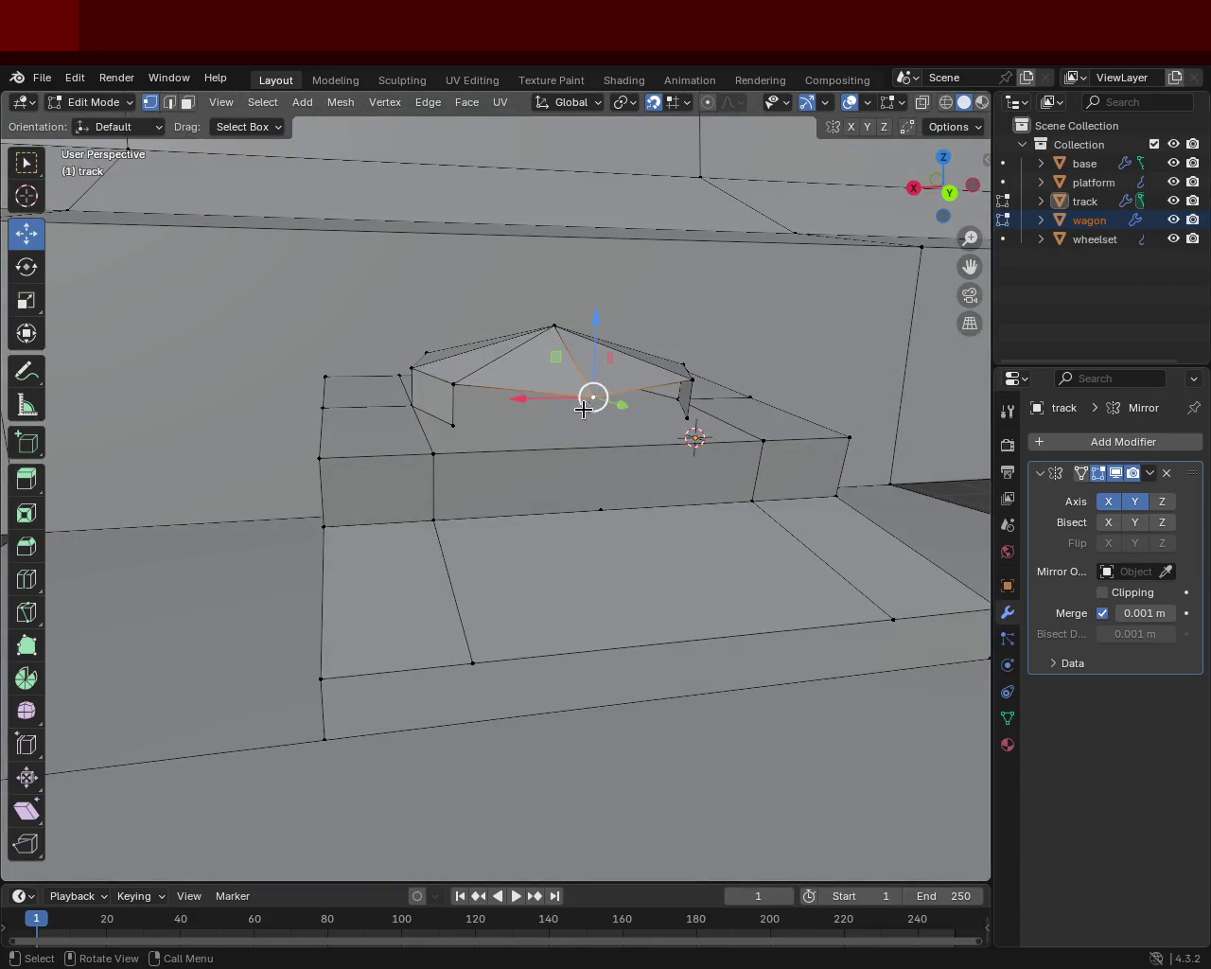
mouse_move(592, 401)
mouse_down()
mouse_move(586, 458)
mouse_move(595, 423)
mouse_up()
key(z)
key(y)
mouse_move(616, 485)
mouse_down()
mouse_move(626, 460)
mouse_move(567, 549)
mouse_up()
key(x)
key(z)
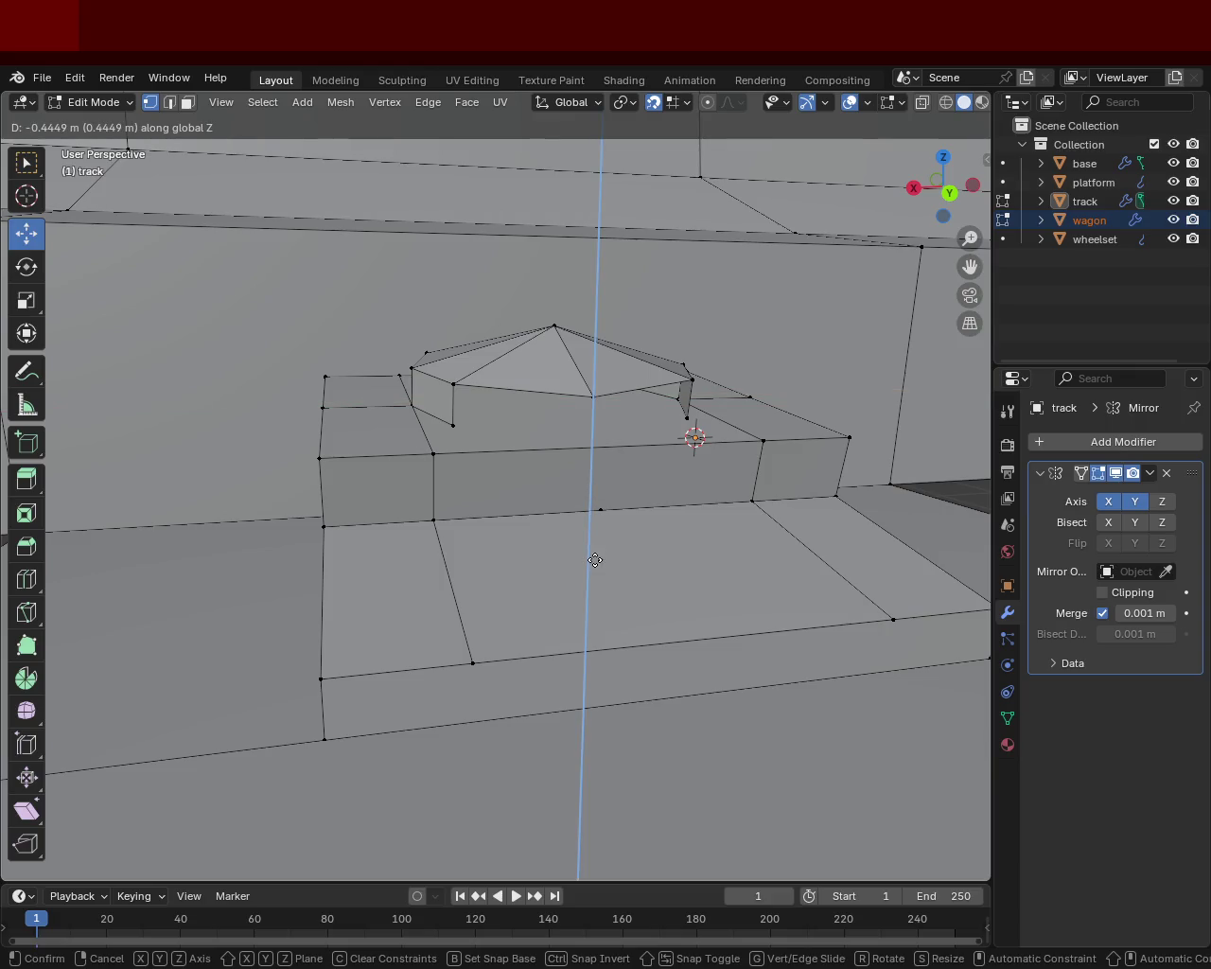
click(611, 355)
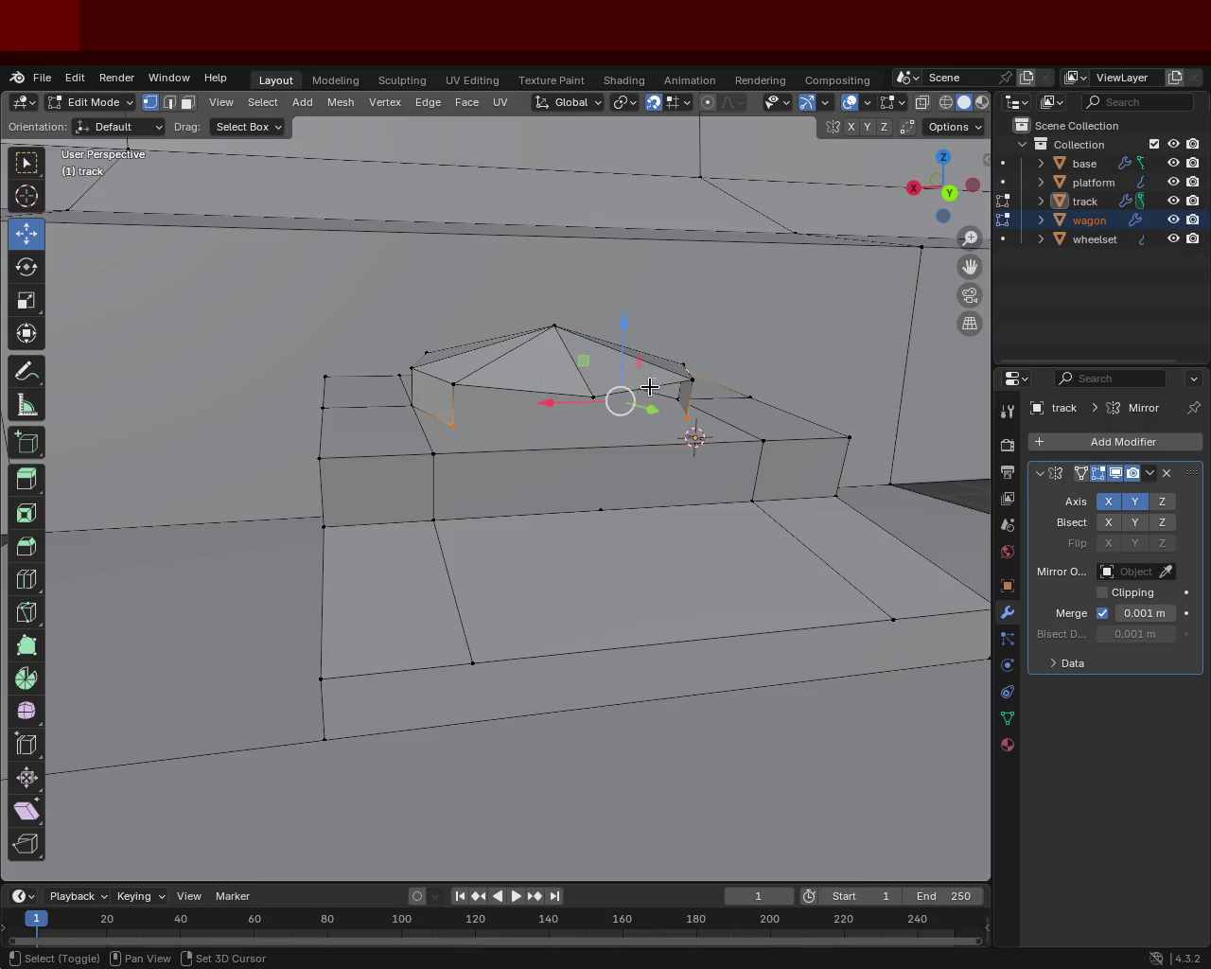
- Subdivide the bolt's lower front edge and start moving the new midpoint vertex along Y
click(679, 388)
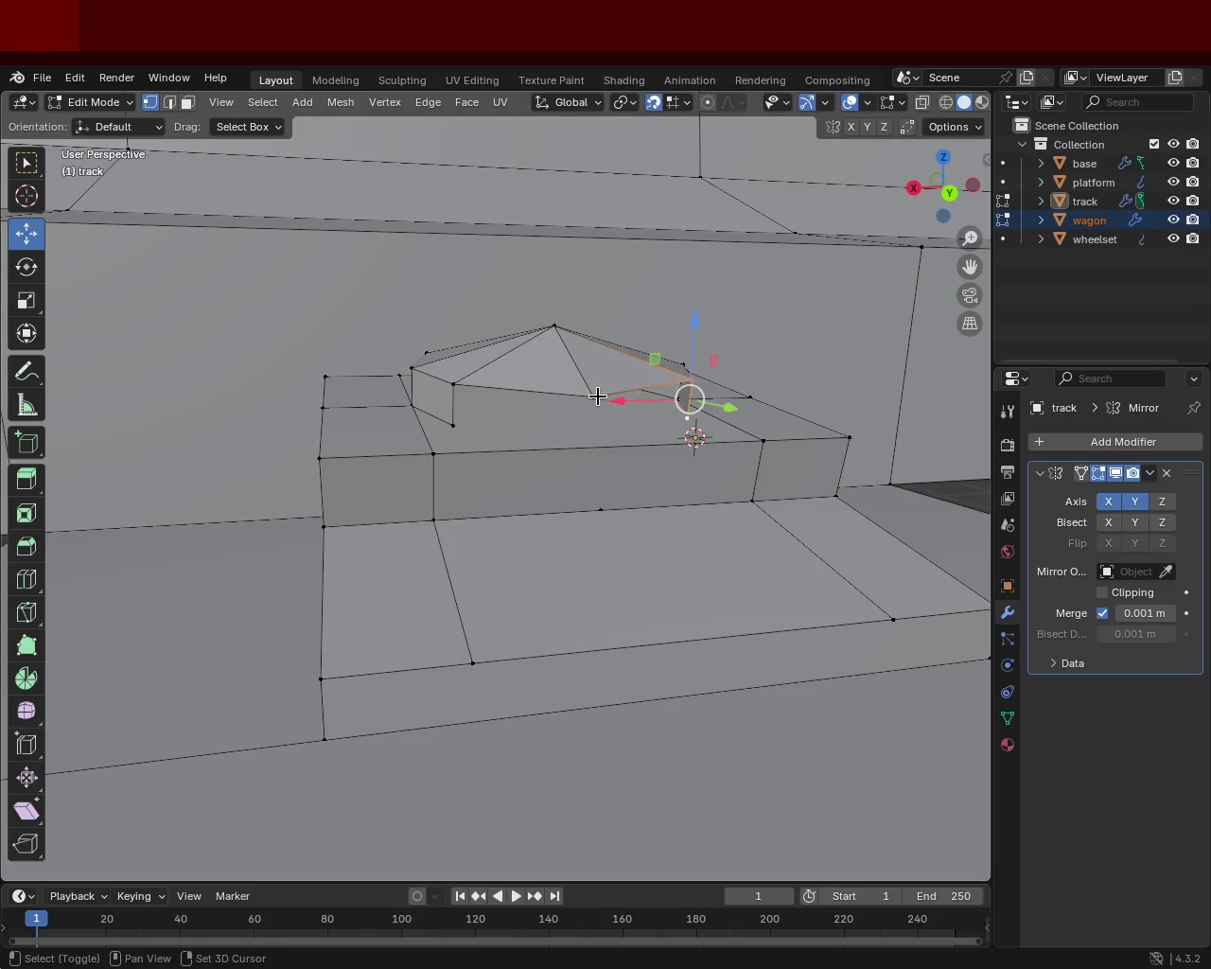
shift+click(455, 427)
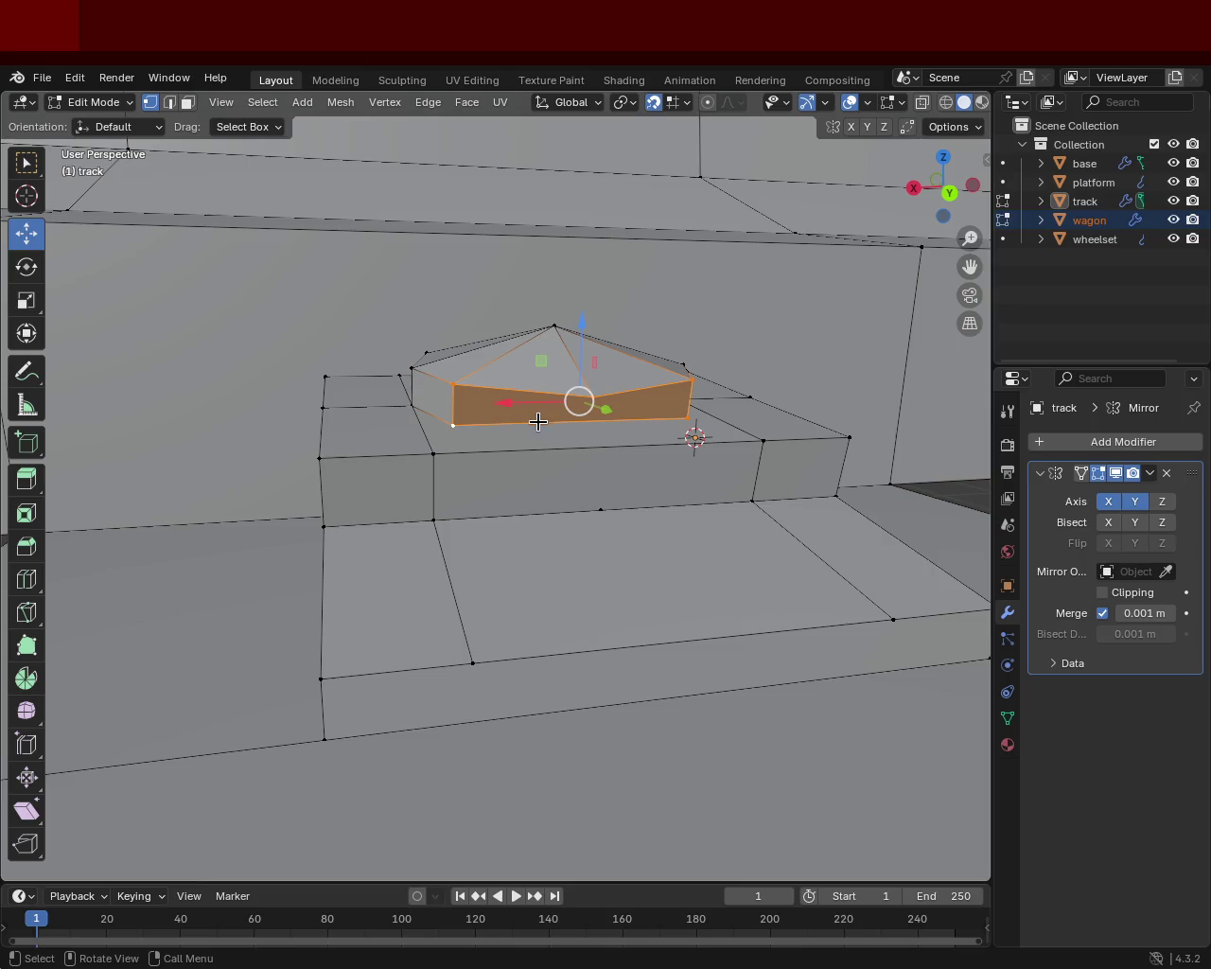
middle_drag(529, 424, 544, 441)
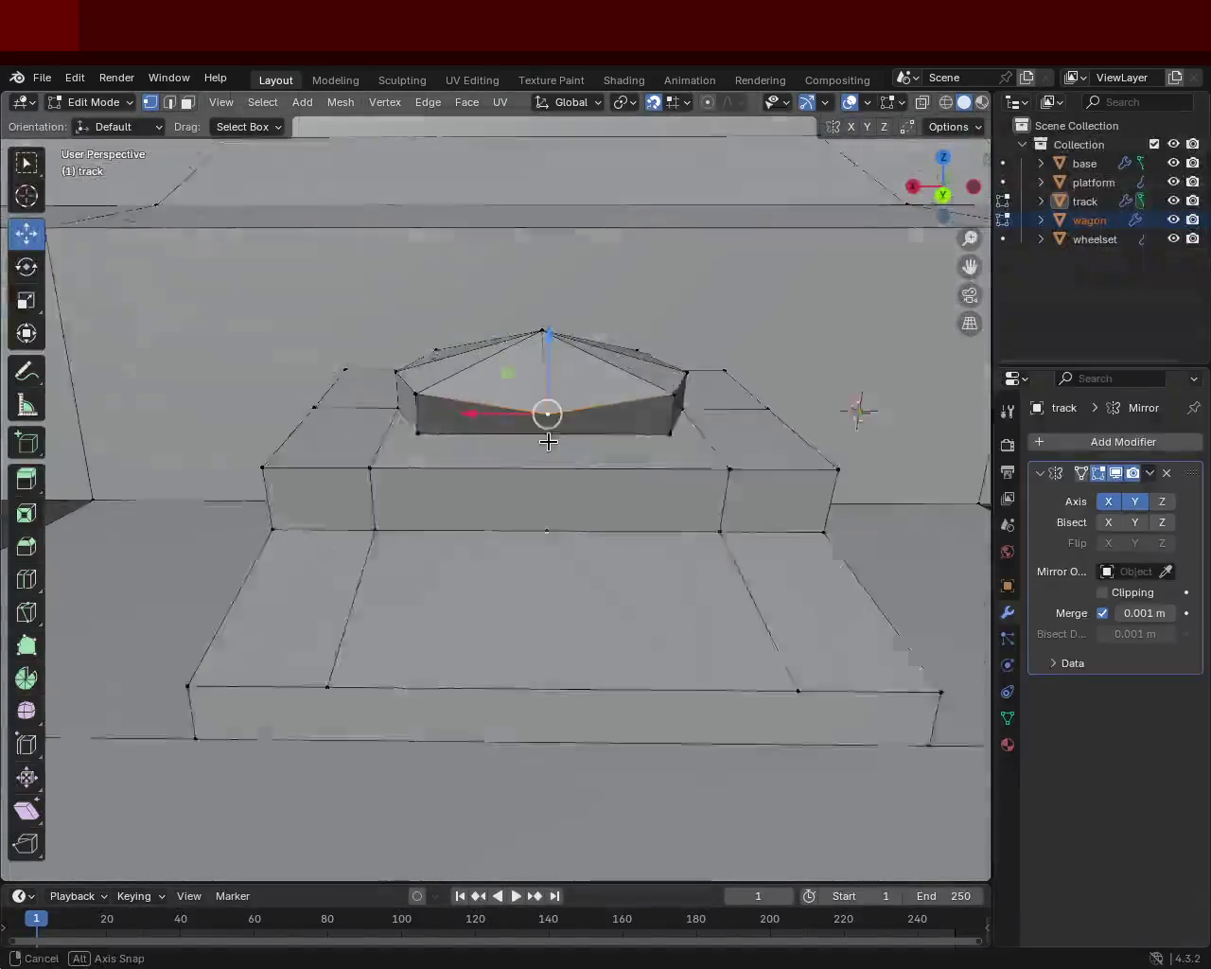
click(676, 428)
shift+click(434, 430)
right_click(556, 433)
click(556, 433)
click(556, 433)
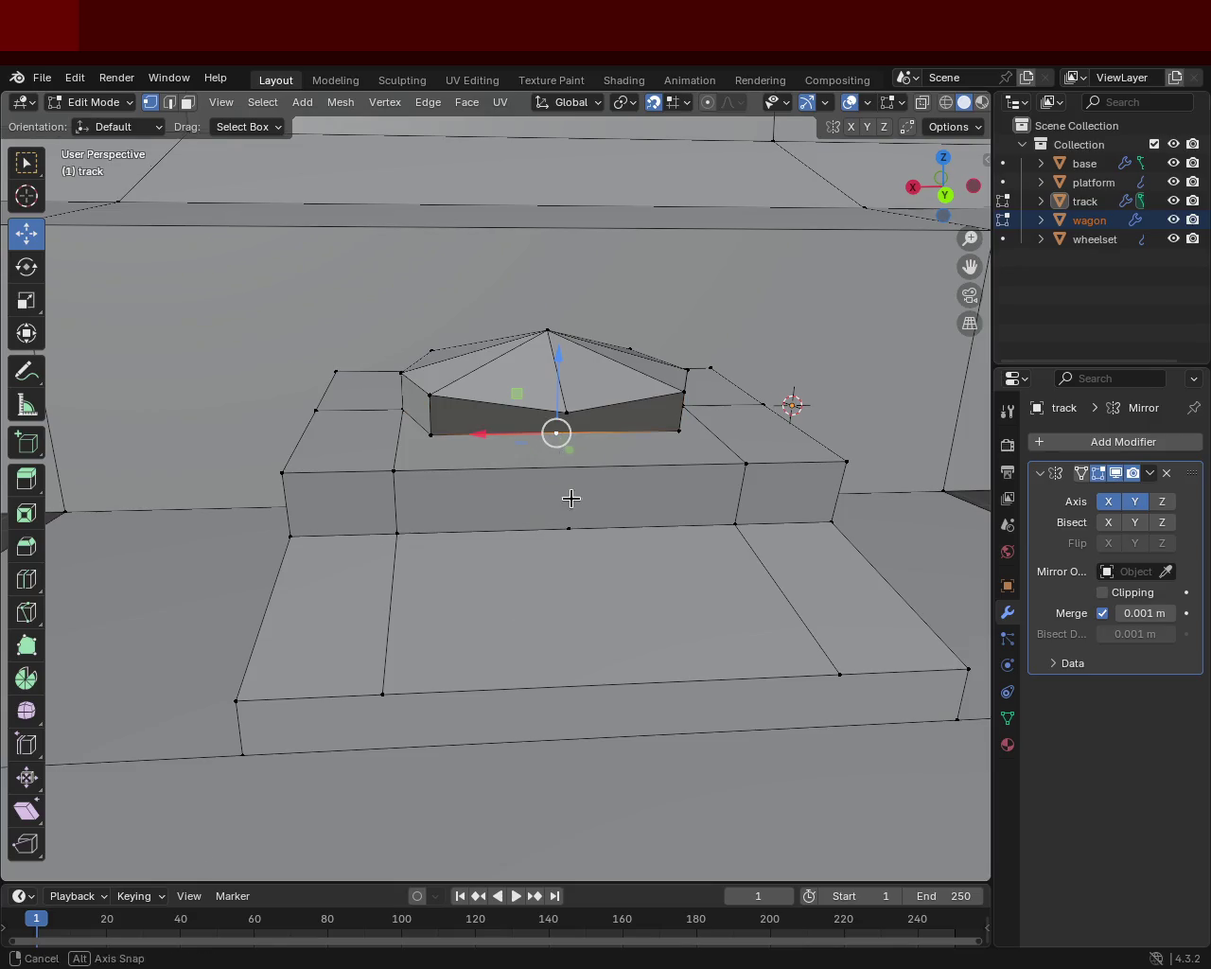
middle_drag(568, 492, 589, 486)
key(g)
key(y)
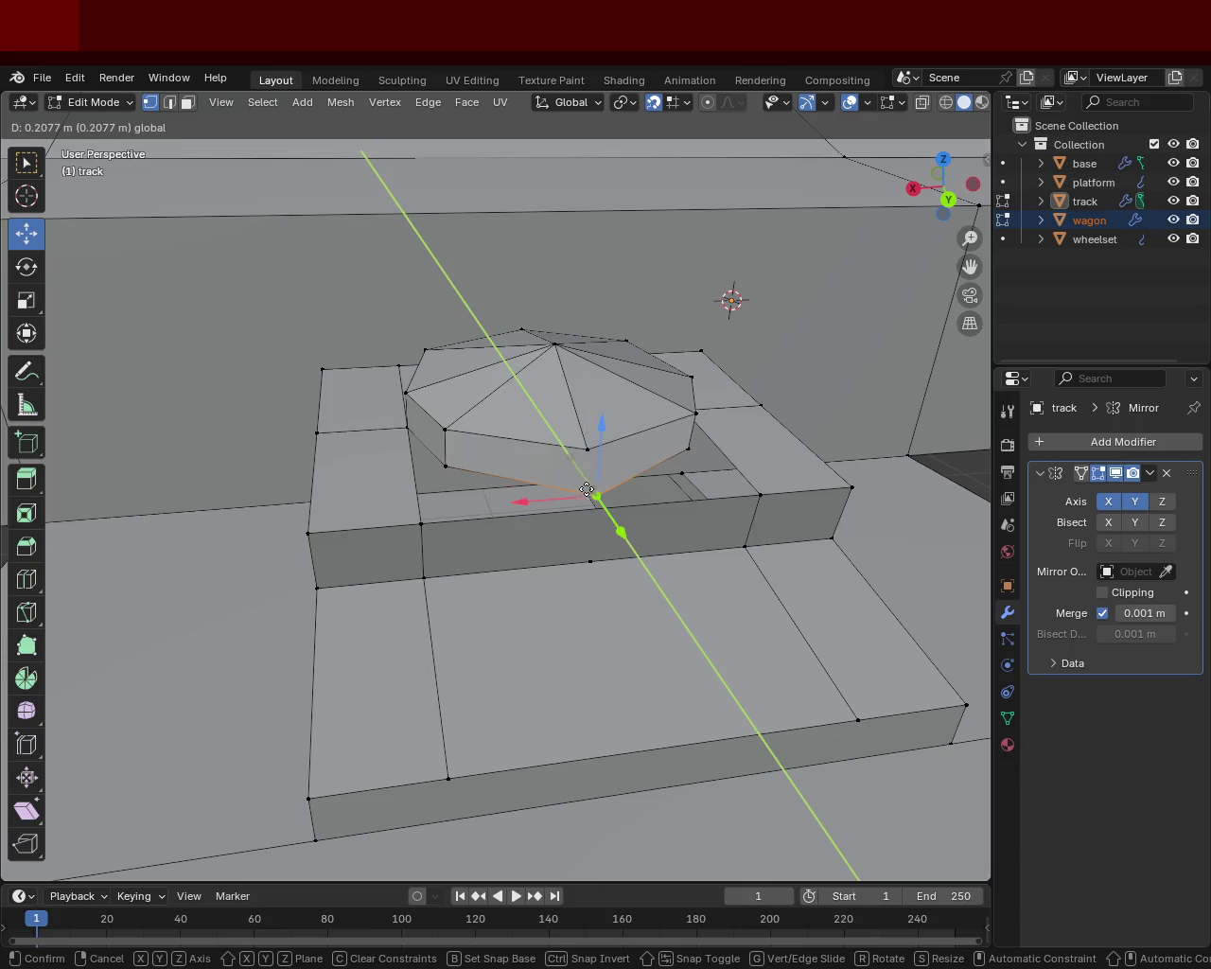
- Place the midpoint vertex, then move it with another front vertex along Y
click(587, 491)
shift+click(582, 450)
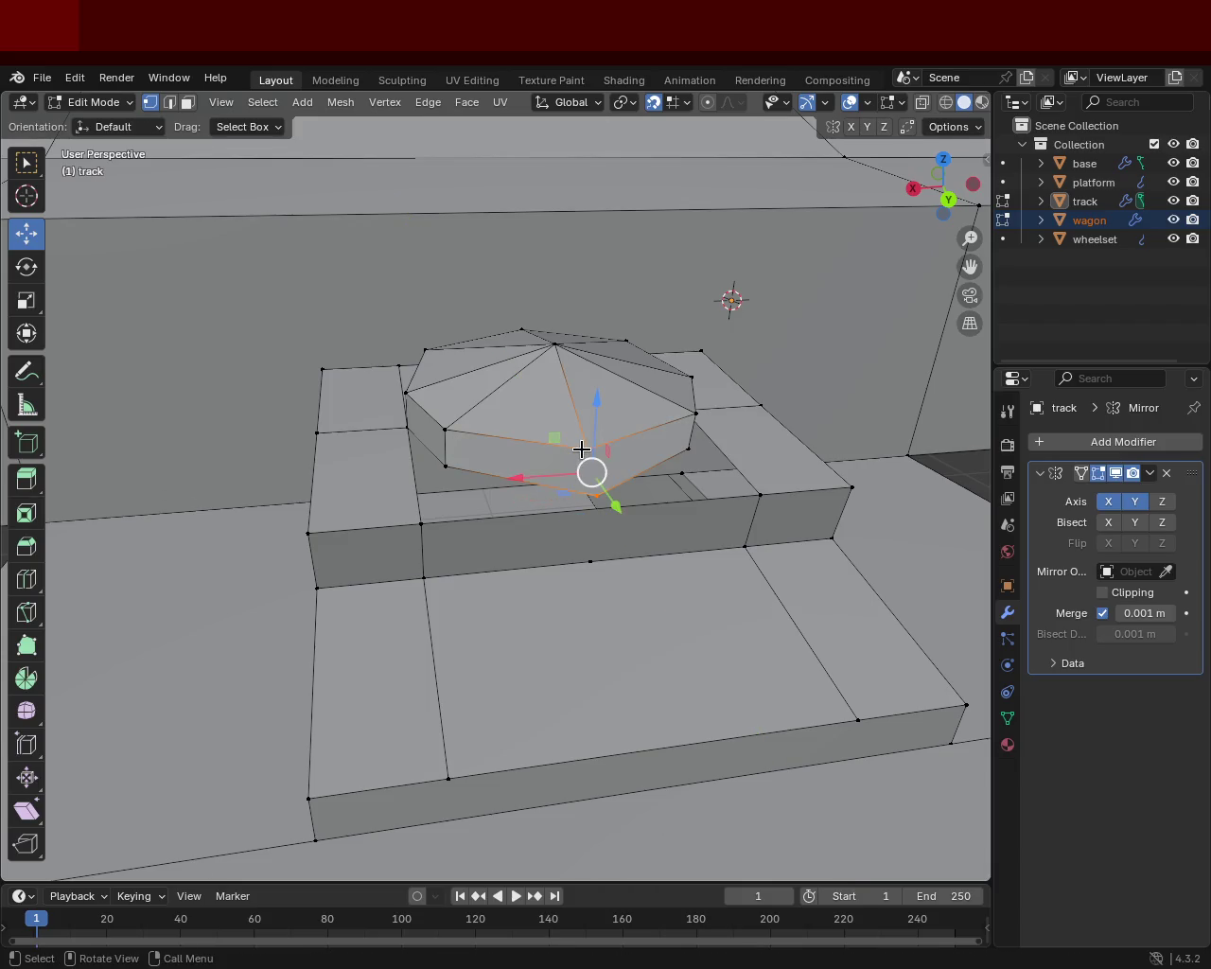
key(g)
key(y)
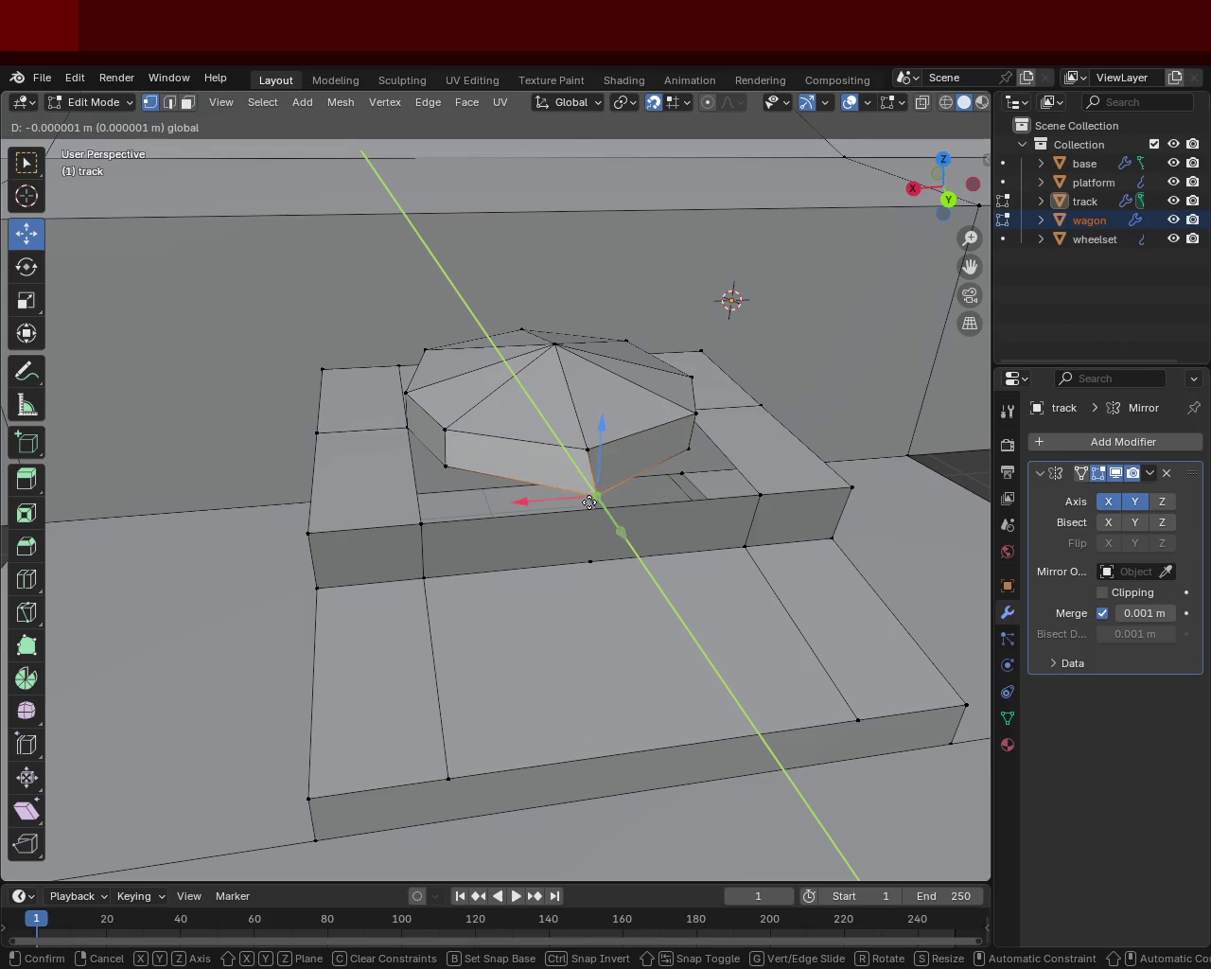
click(583, 490)
mouse_move(583, 489)
middle_down()
mouse_move(441, 441)
mouse_move(386, 437)
mouse_move(732, 438)
mouse_move(554, 467)
mouse_move(425, 590)
mouse_move(511, 577)
mouse_move(464, 425)
mouse_move(535, 294)
mouse_move(627, 257)
mouse_move(700, 400)
mouse_move(776, 419)
mouse_move(747, 435)
mouse_move(749, 343)
mouse_move(750, 355)
middle_up()
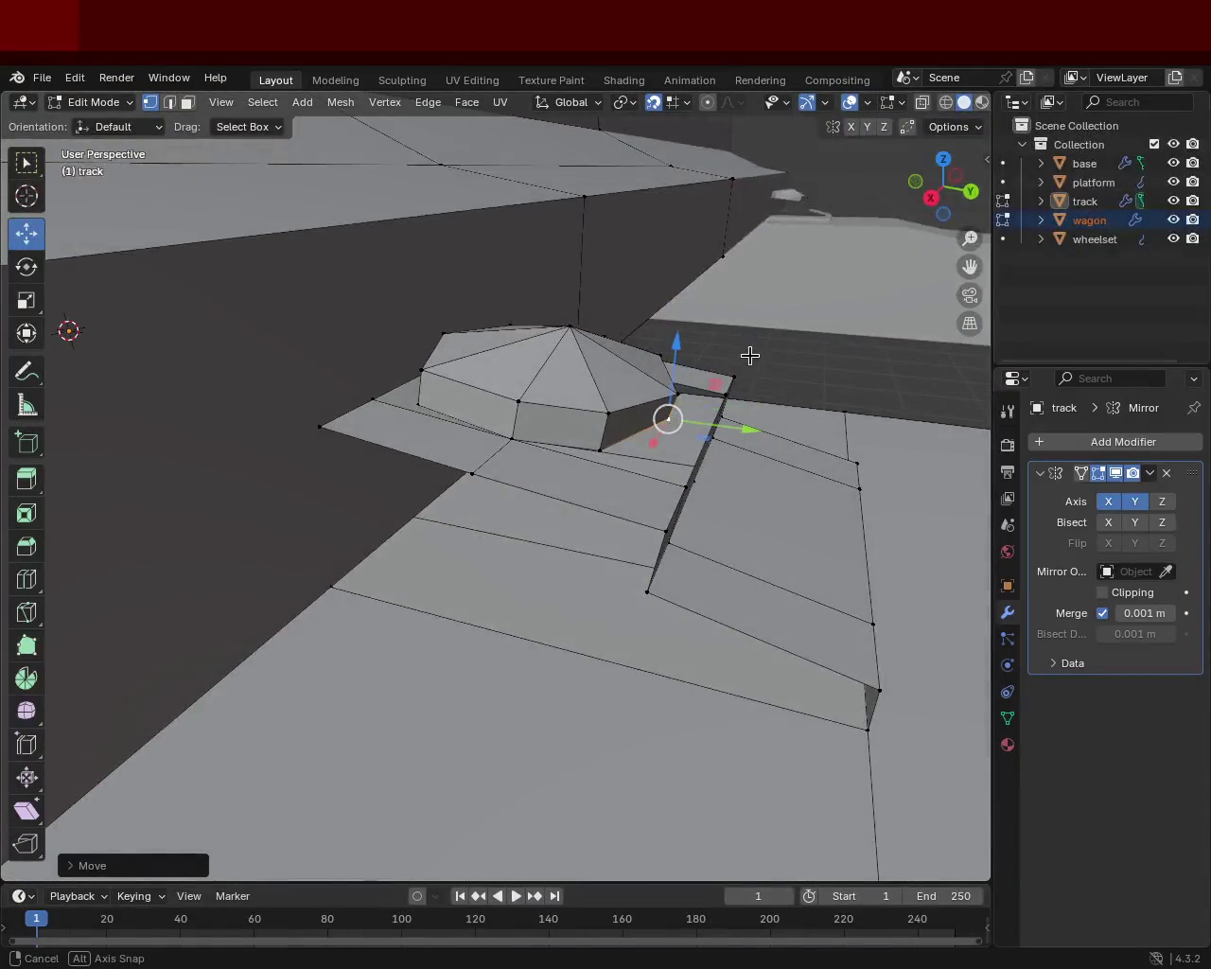
click(572, 324)
- Lower the bolt's apex vertex along Z and switch the viewport to wireframe
mouse_move(584, 287)
mouse_down()
mouse_move(567, 382)
mouse_move(571, 359)
mouse_up()
mouse_move(703, 465)
middle_down()
mouse_move(476, 627)
mouse_move(370, 539)
mouse_move(498, 519)
mouse_move(574, 549)
mouse_move(538, 597)
mouse_move(523, 586)
mouse_move(566, 536)
middle_up()
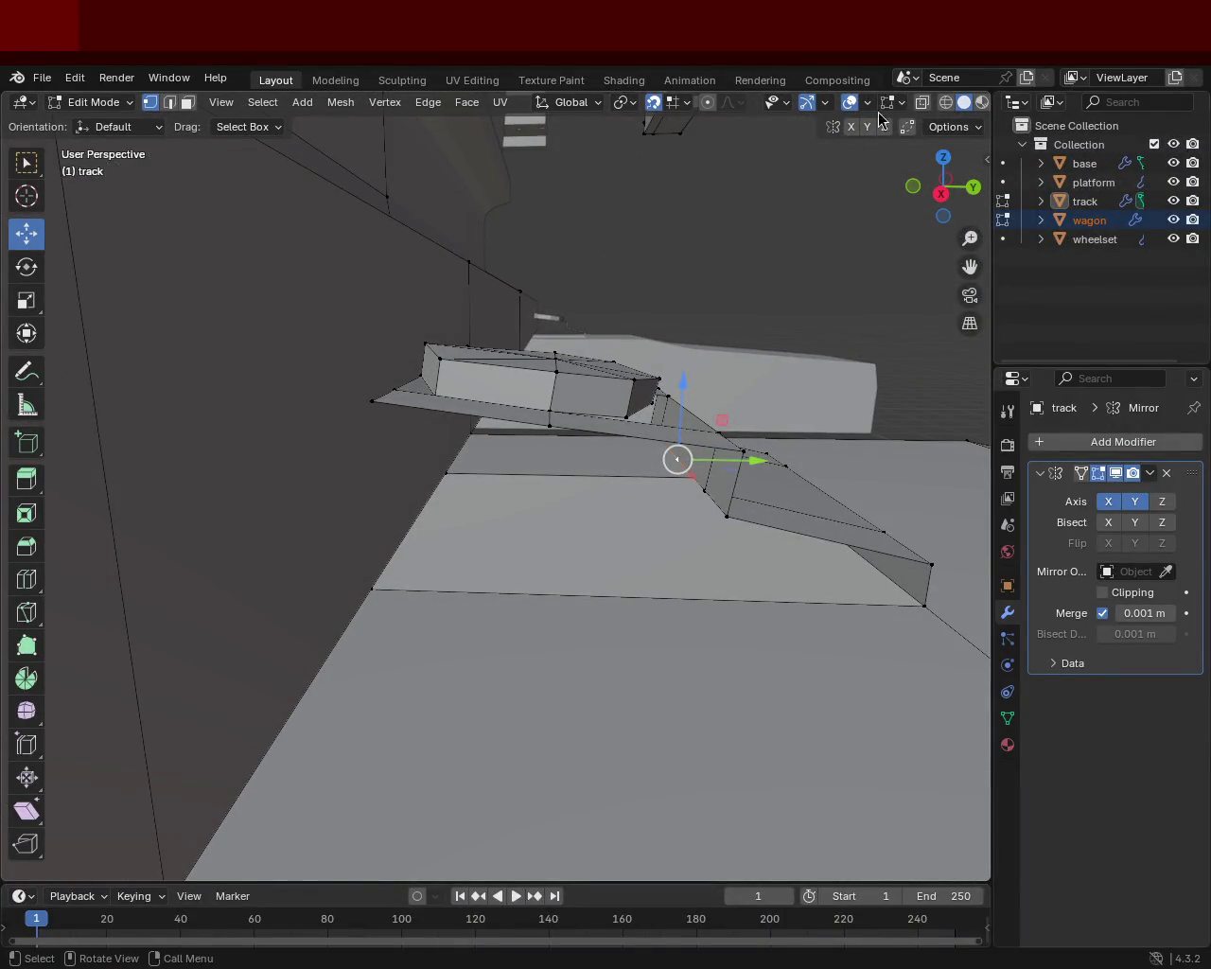
click(944, 102)
mouse_move(804, 246)
middle_down()
mouse_move(727, 305)
mouse_move(622, 351)
mouse_move(602, 415)
mouse_move(710, 332)
mouse_move(405, 330)
middle_up()
- Delete the hidden vertices on the rail's underside
mouse_move(405, 330)
mouse_down()
mouse_move(681, 388)
mouse_move(641, 369)
mouse_up()
shift+click(637, 379)
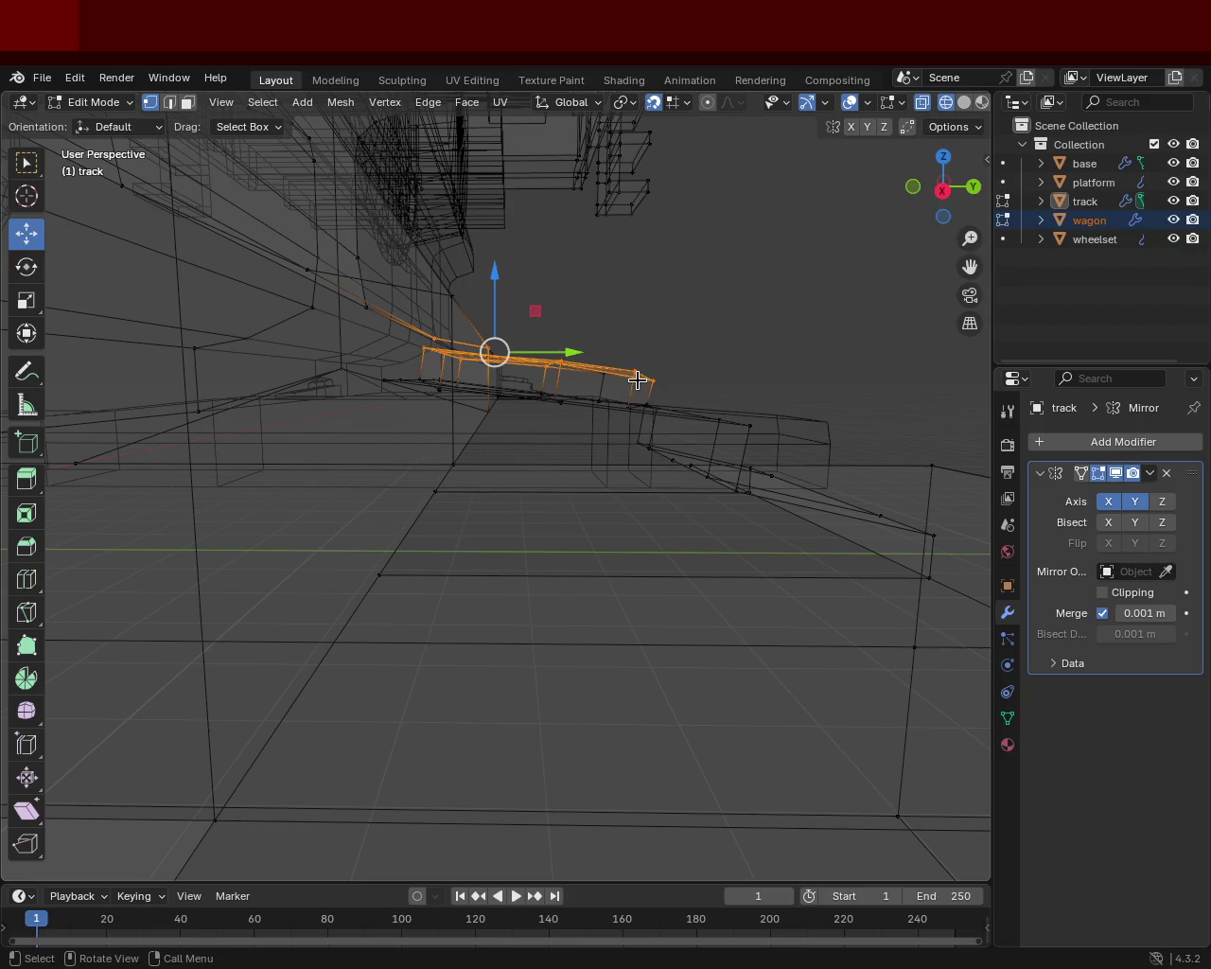
key(x)
click(641, 384)
scroll(594, 429, up, 2)
- Delete the bolt's lower octagon and the plate-end hidden vertices, then return to solid shading
mouse_move(594, 429)
middle_down()
mouse_move(451, 470)
mouse_move(646, 445)
middle_up()
mouse_move(654, 555)
mouse_down()
mouse_move(501, 508)
mouse_move(405, 454)
mouse_up()
key(x)
click(427, 455)
mouse_move(718, 426)
mouse_down()
mouse_move(675, 504)
mouse_move(698, 486)
mouse_up()
key(x)
click(700, 479)
mouse_move(698, 509)
middle_down()
mouse_move(767, 441)
mouse_move(479, 381)
middle_up()
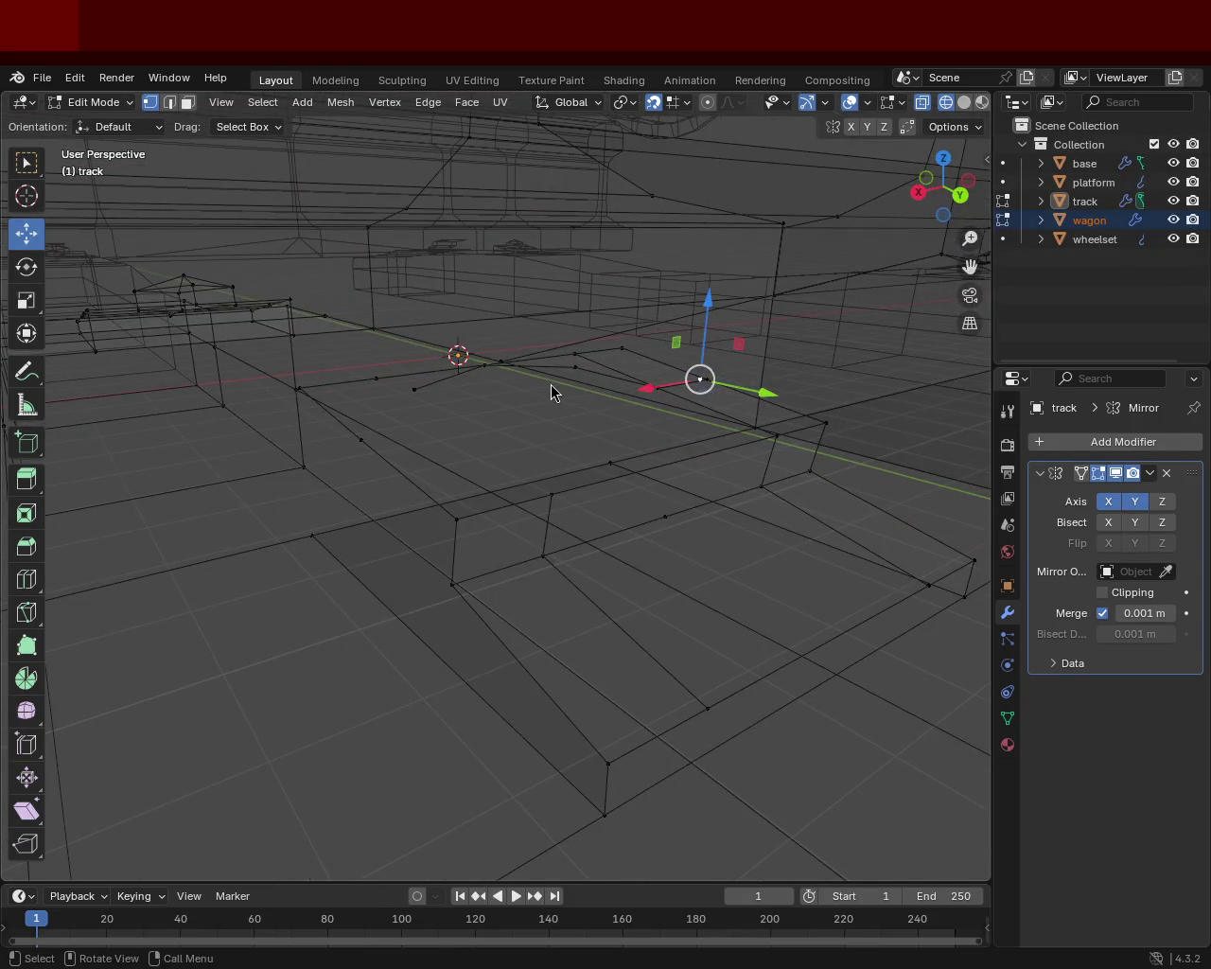
click(964, 102)
mouse_move(942, 187)
mouse_down()
mouse_move(352, 486)
mouse_move(478, 397)
mouse_up()
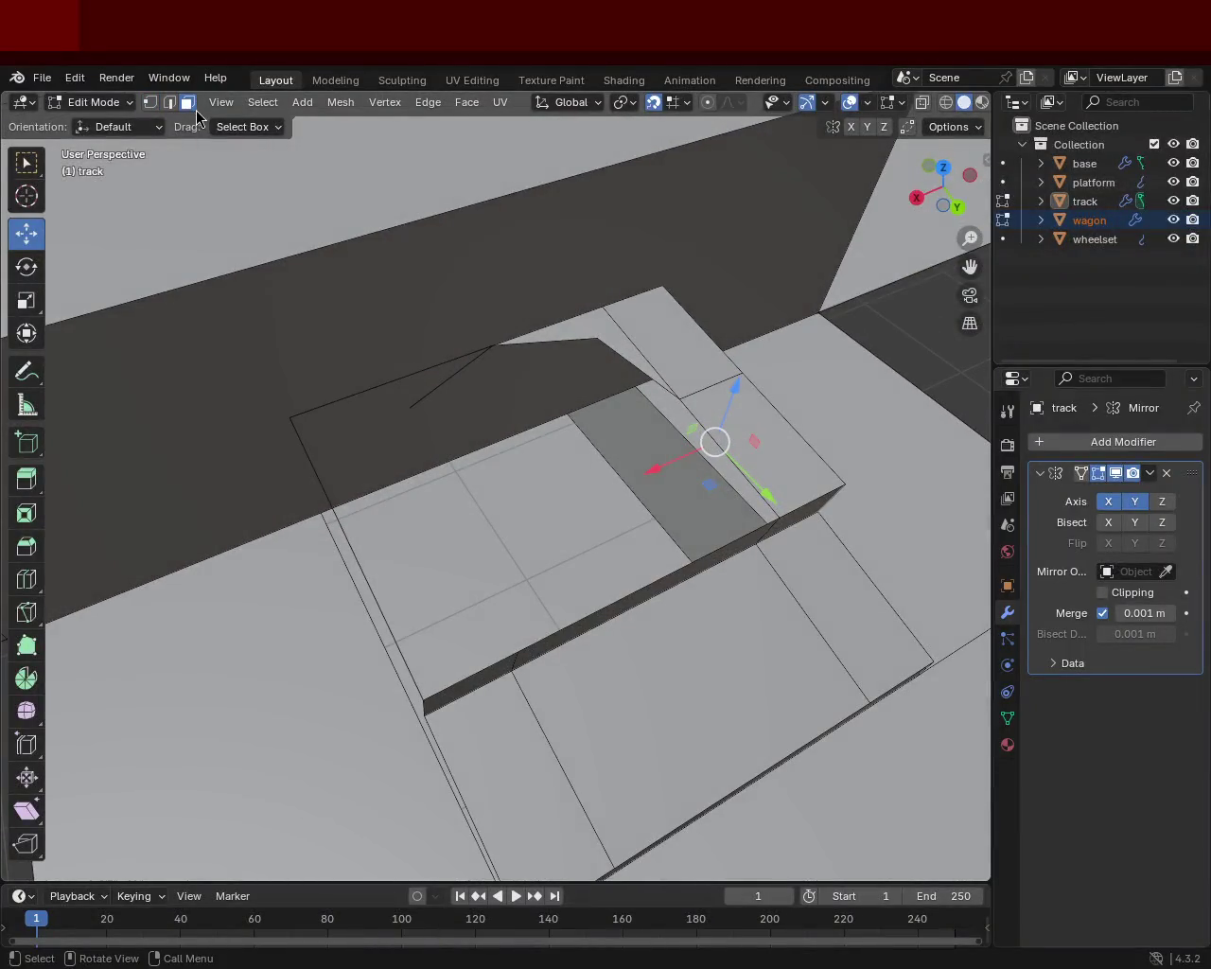
- Delete the hidden face on the tie plate
click(634, 353)
key(x)
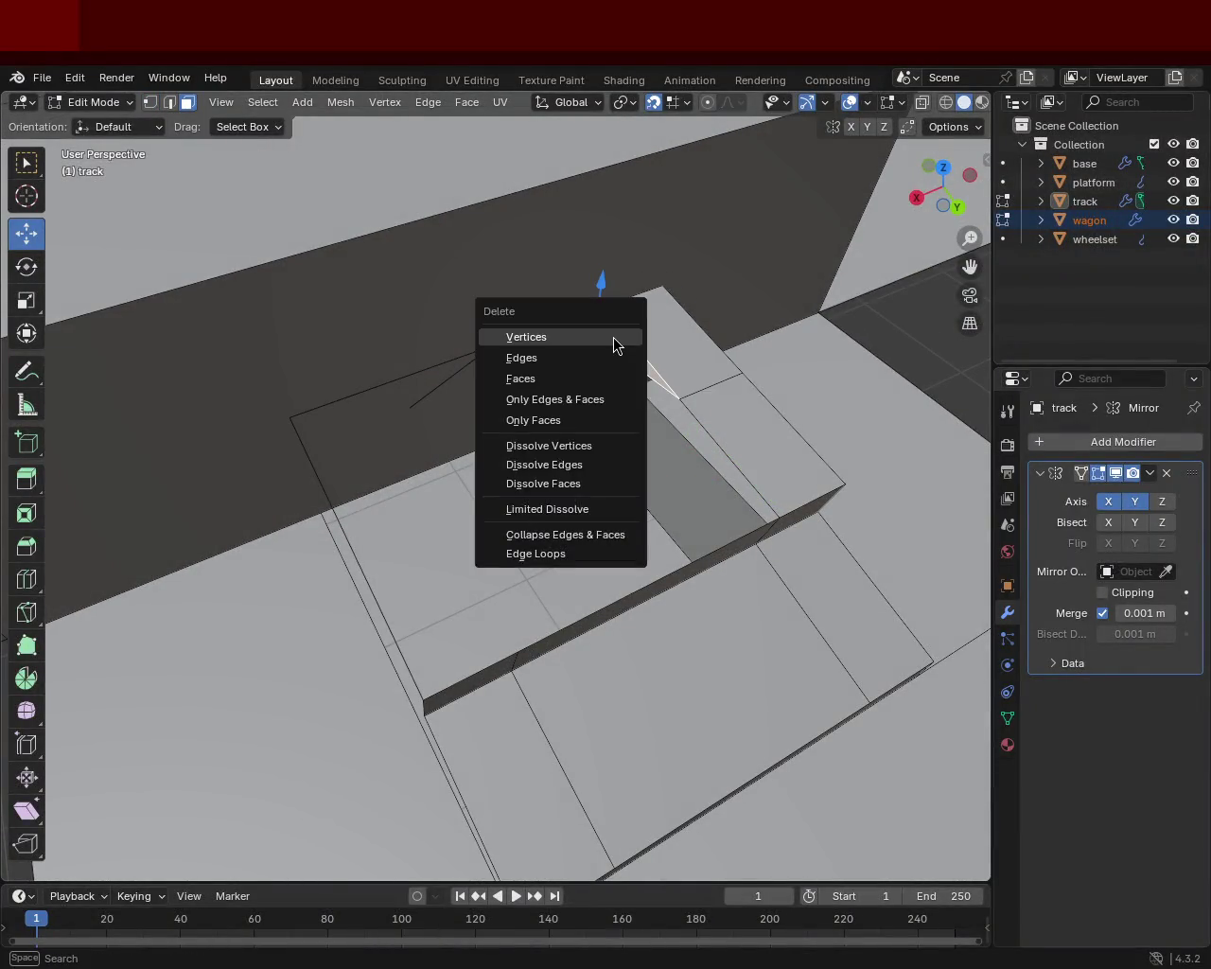
click(592, 377)
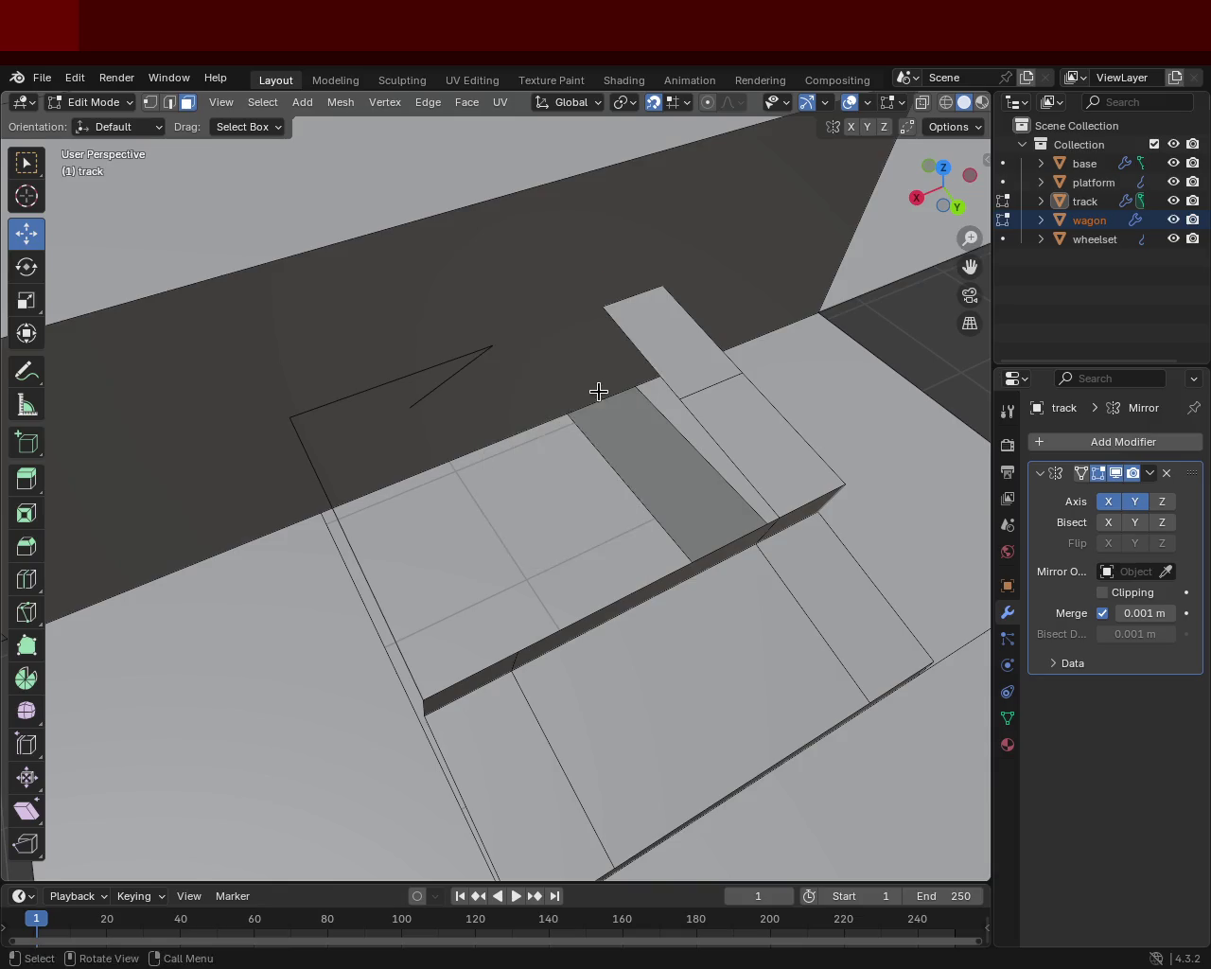
middle_drag(597, 392, 529, 365)
- Dissolve the stray edge on the plate top and delete the remaining stray edges
click(461, 369)
key(x)
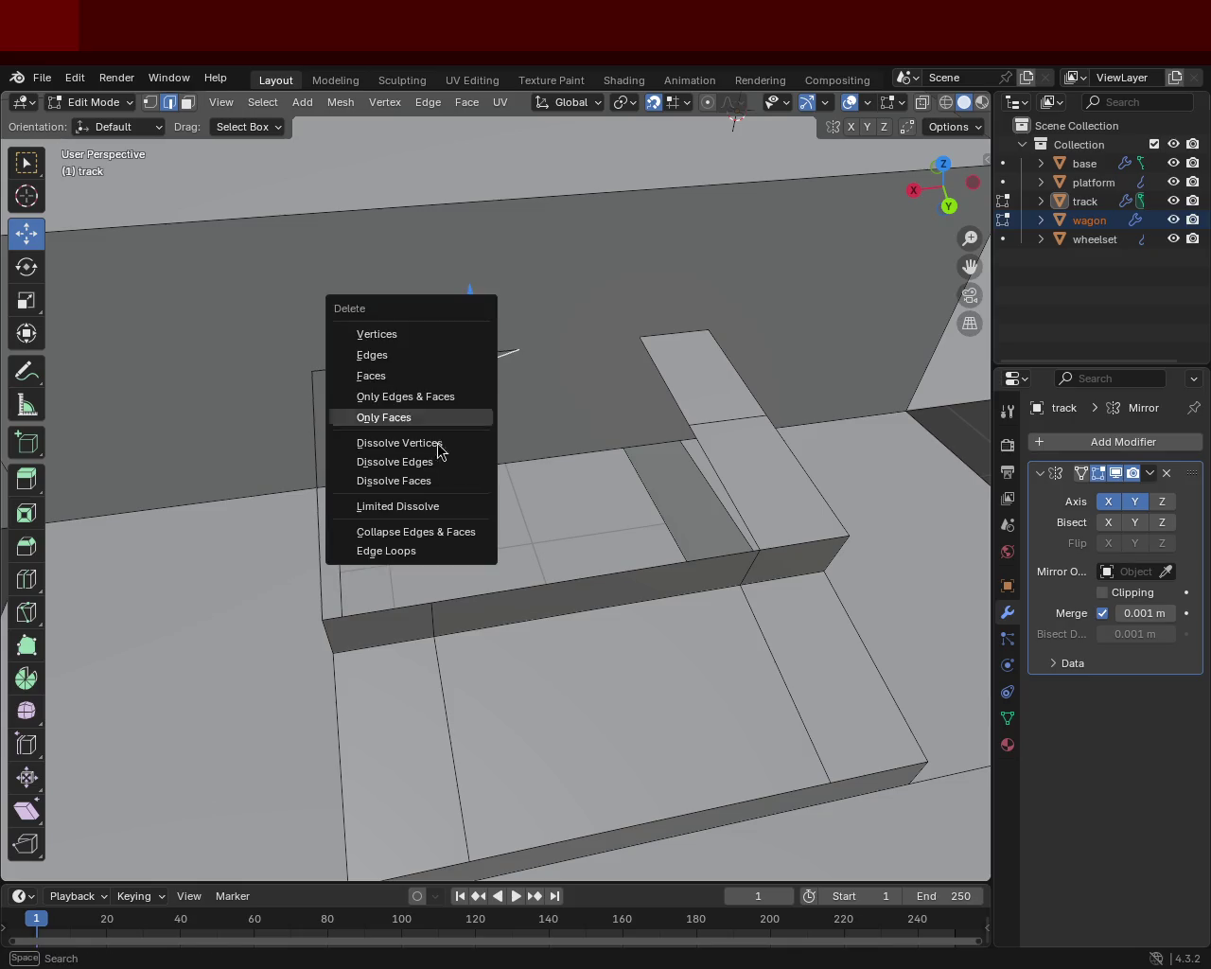
click(438, 462)
key(x)
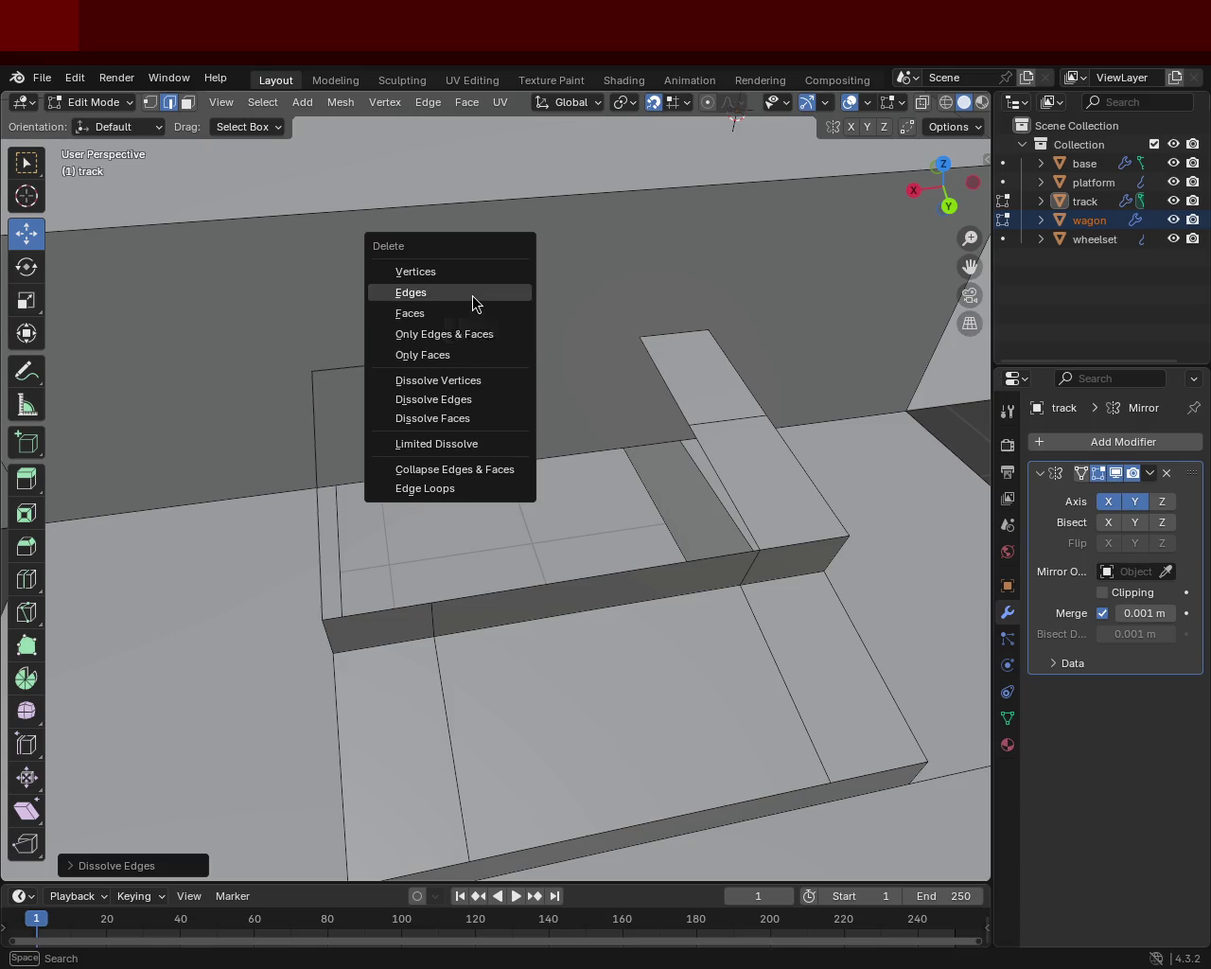
click(473, 295)
middle_drag(508, 414, 501, 397)
- In vertex mode, select two corner vertices of the hole
click(150, 102)
click(532, 355)
shift+click(643, 349)
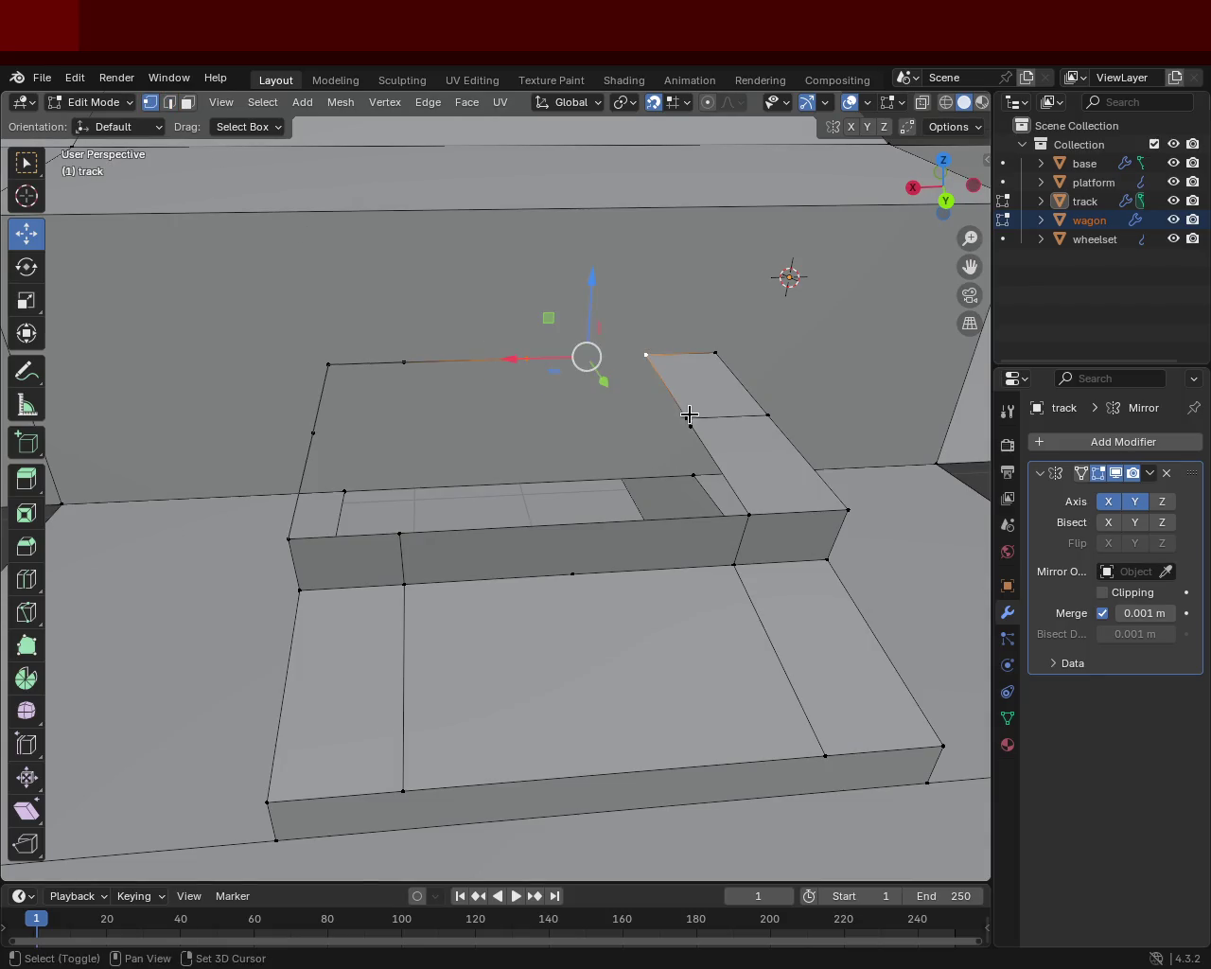
- Add six vertices around the hole's border in the plate top to the selection
mouse_move(514, 481)
middle_down()
mouse_move(578, 565)
mouse_move(616, 502)
middle_up()
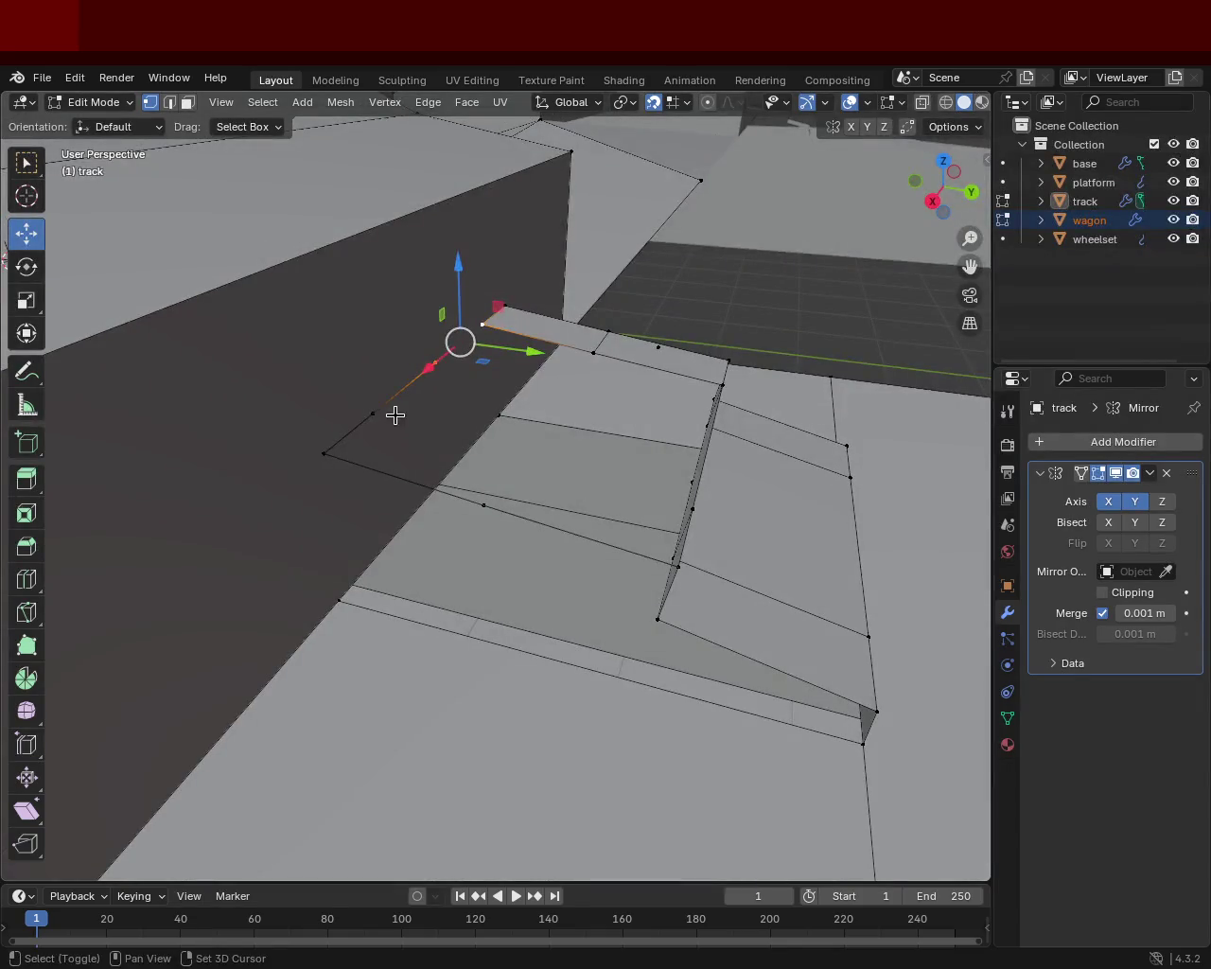
shift+click(429, 392)
shift+click(488, 323)
shift+click(592, 351)
shift+click(483, 506)
shift+click(325, 453)
shift+click(373, 412)
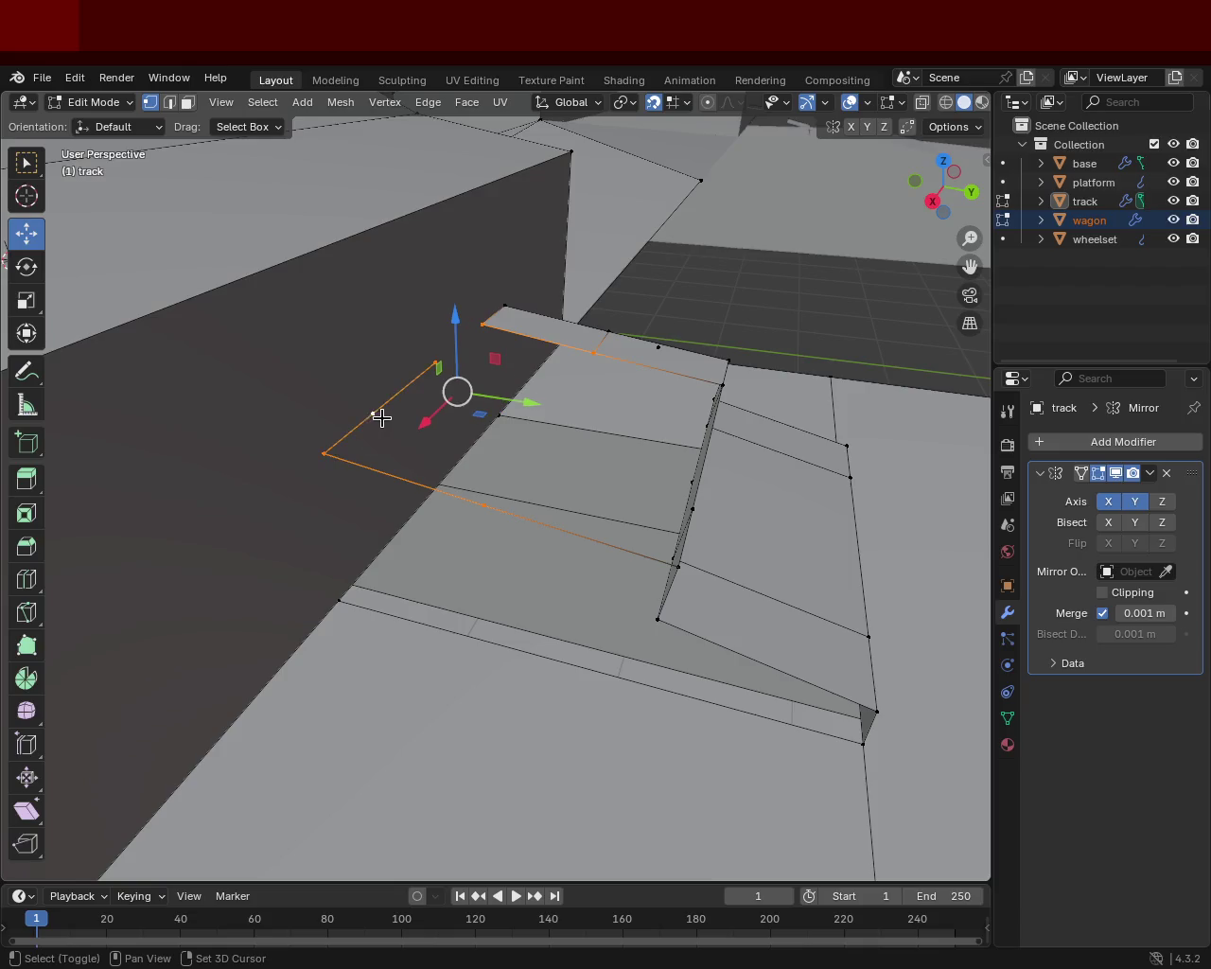
- Reselect the four border vertices of the hole to close it with a face
click(590, 349)
shift+click(483, 505)
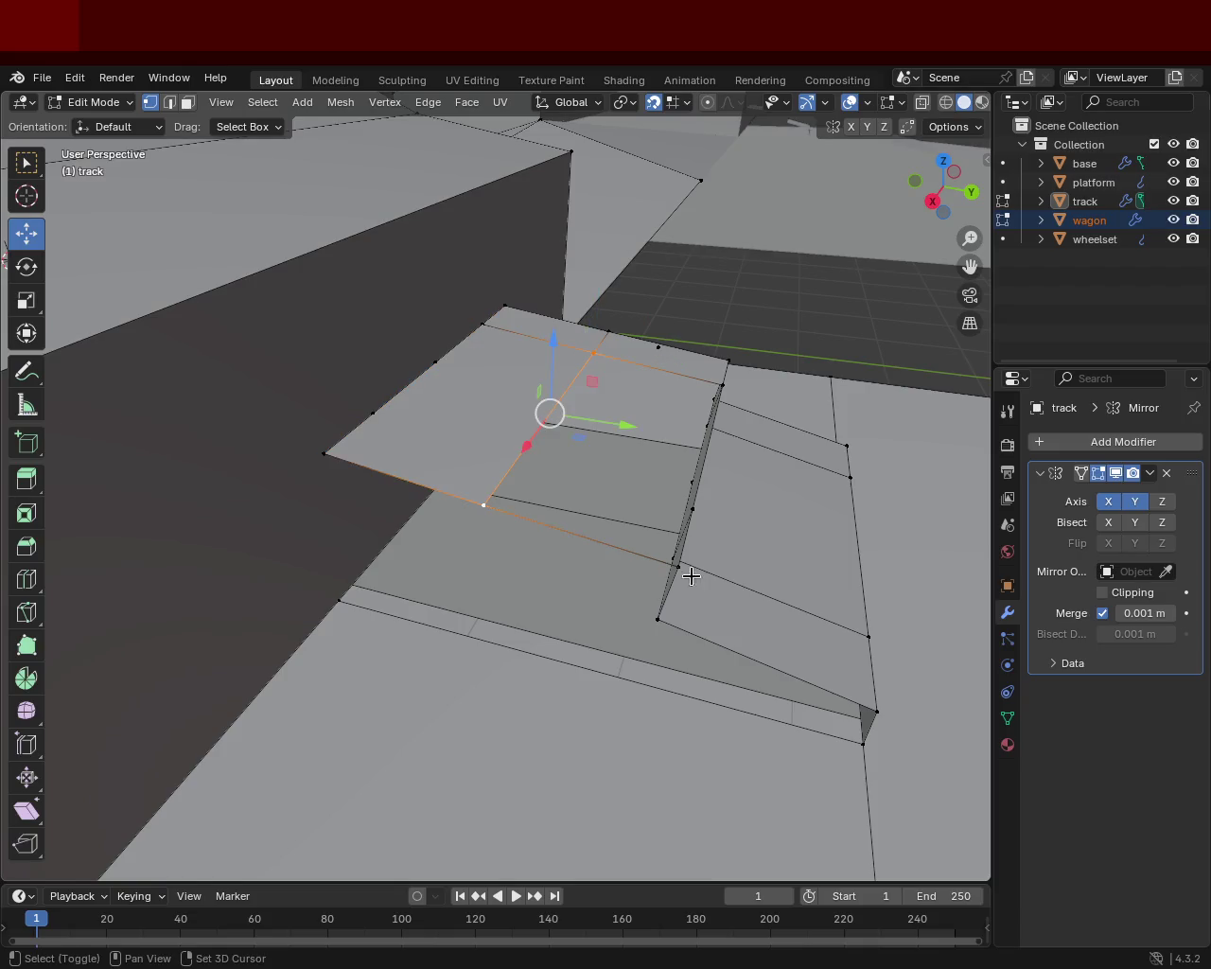
shift+click(684, 563)
mouse_move(698, 501)
middle_down()
mouse_move(571, 486)
mouse_move(619, 403)
middle_up()
shift+click(774, 440)
middle_drag(602, 461, 610, 417)
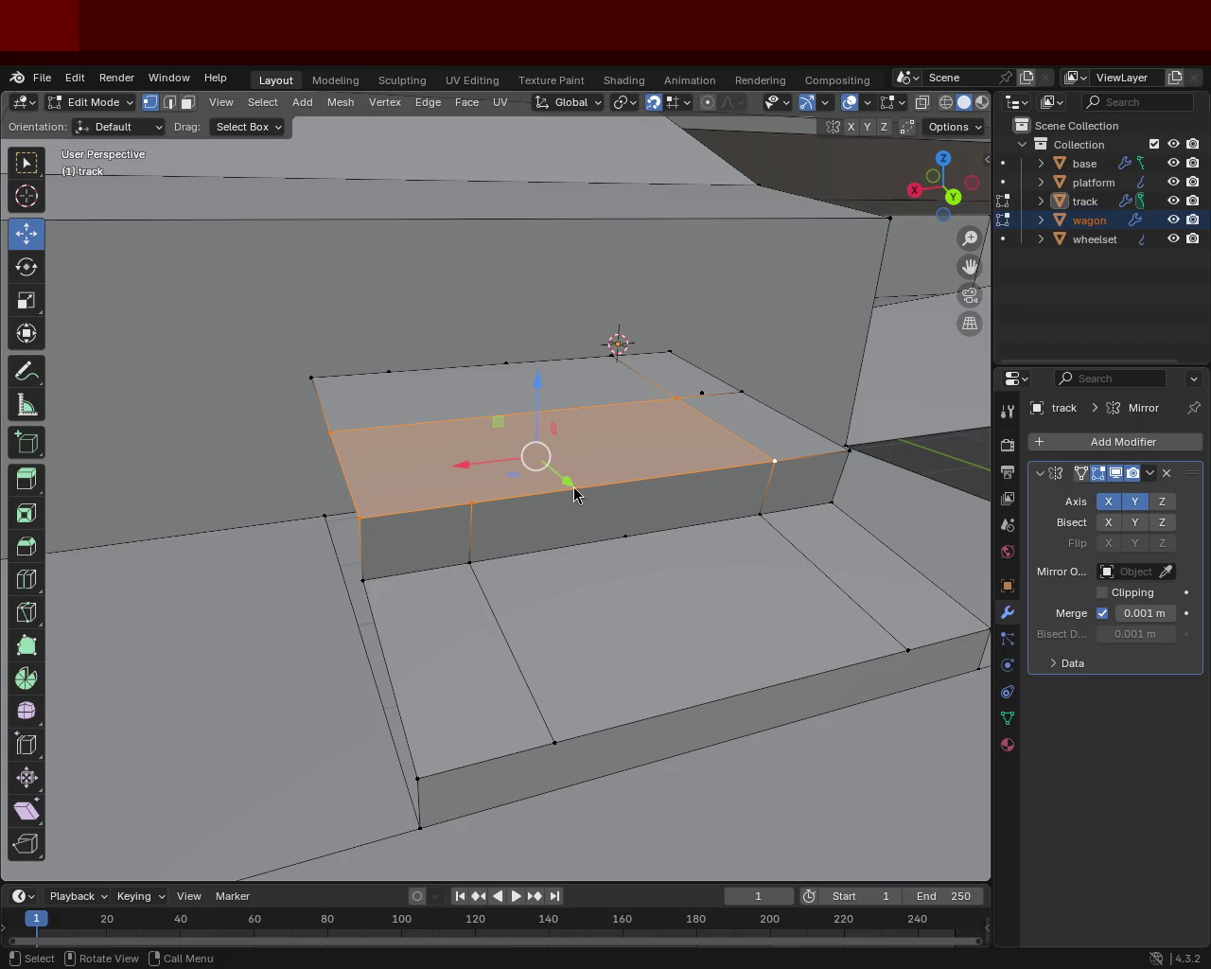
- Dissolve a redundant vertex on the plate block's side edge
middle_drag(579, 485, 595, 460)
scroll(595, 460, up, 3)
key(alt+a)
click(792, 461)
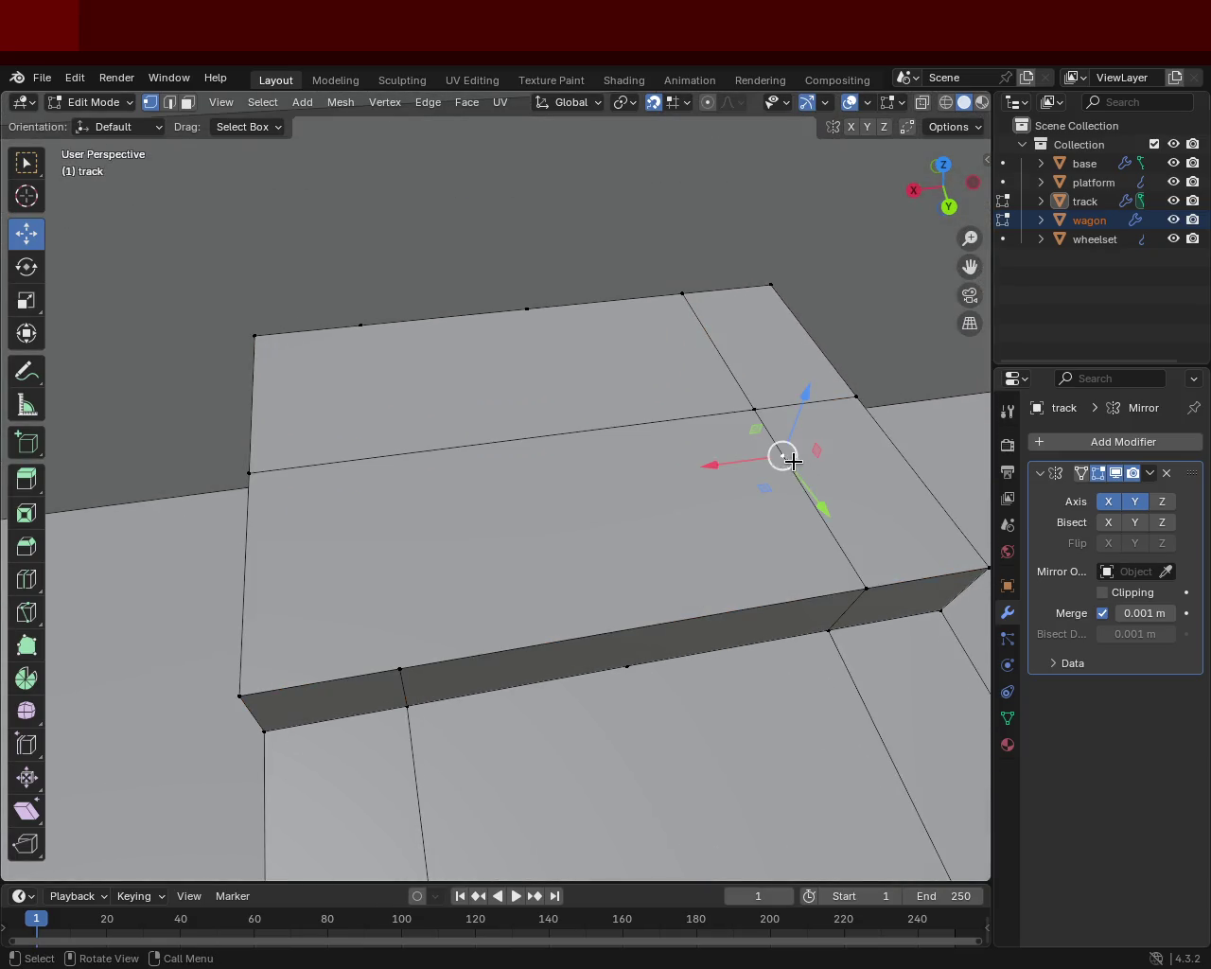
key(x)
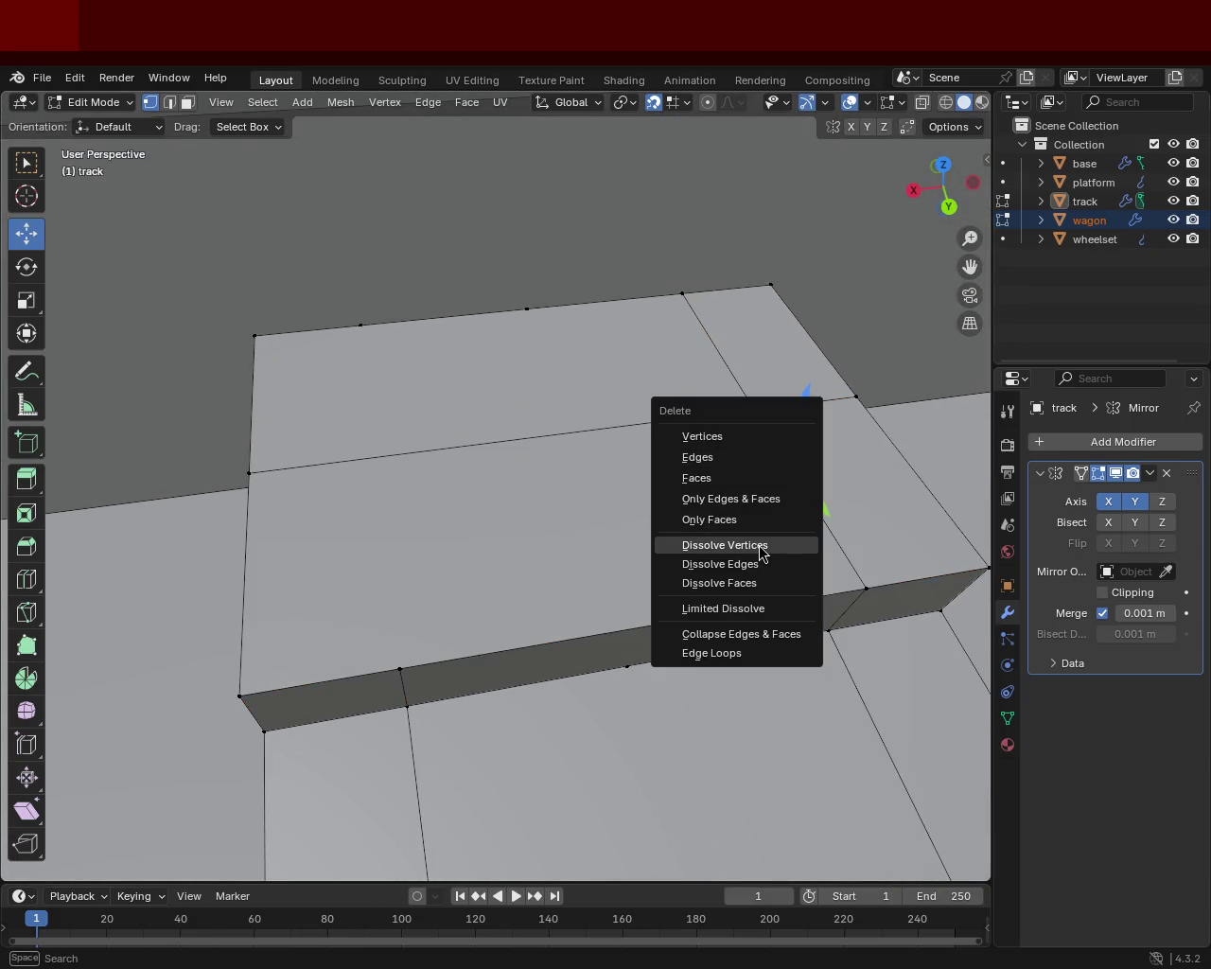
click(762, 547)
- Dissolve the redundant vertices along the block's top edge
click(530, 311)
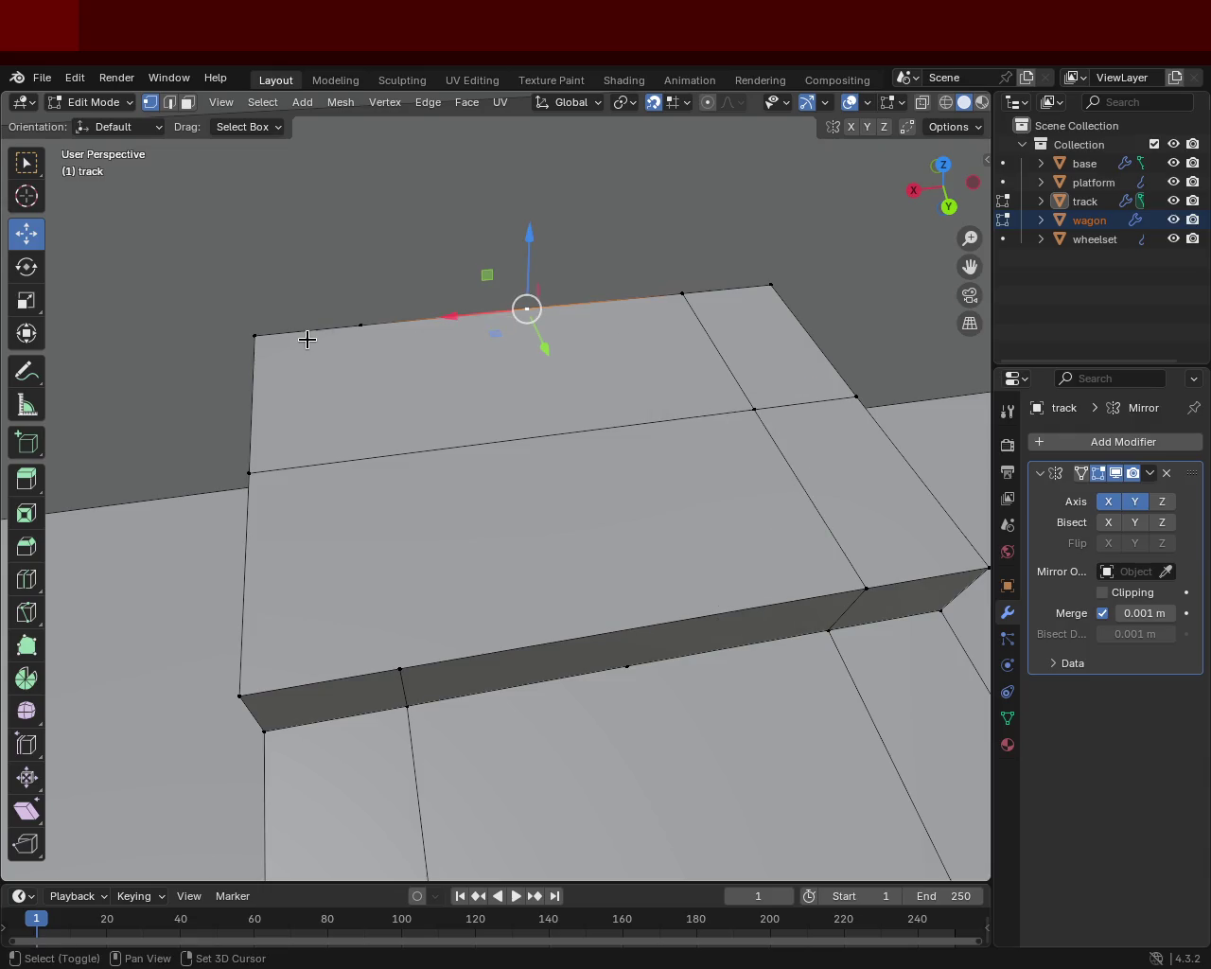
shift+click(307, 338)
key(ctrl+z)
shift+click(353, 325)
key(x)
click(351, 335)
- Dissolve the extra vertex on the block's front edge
mouse_move(425, 351)
middle_down()
mouse_move(495, 328)
mouse_move(607, 490)
middle_up()
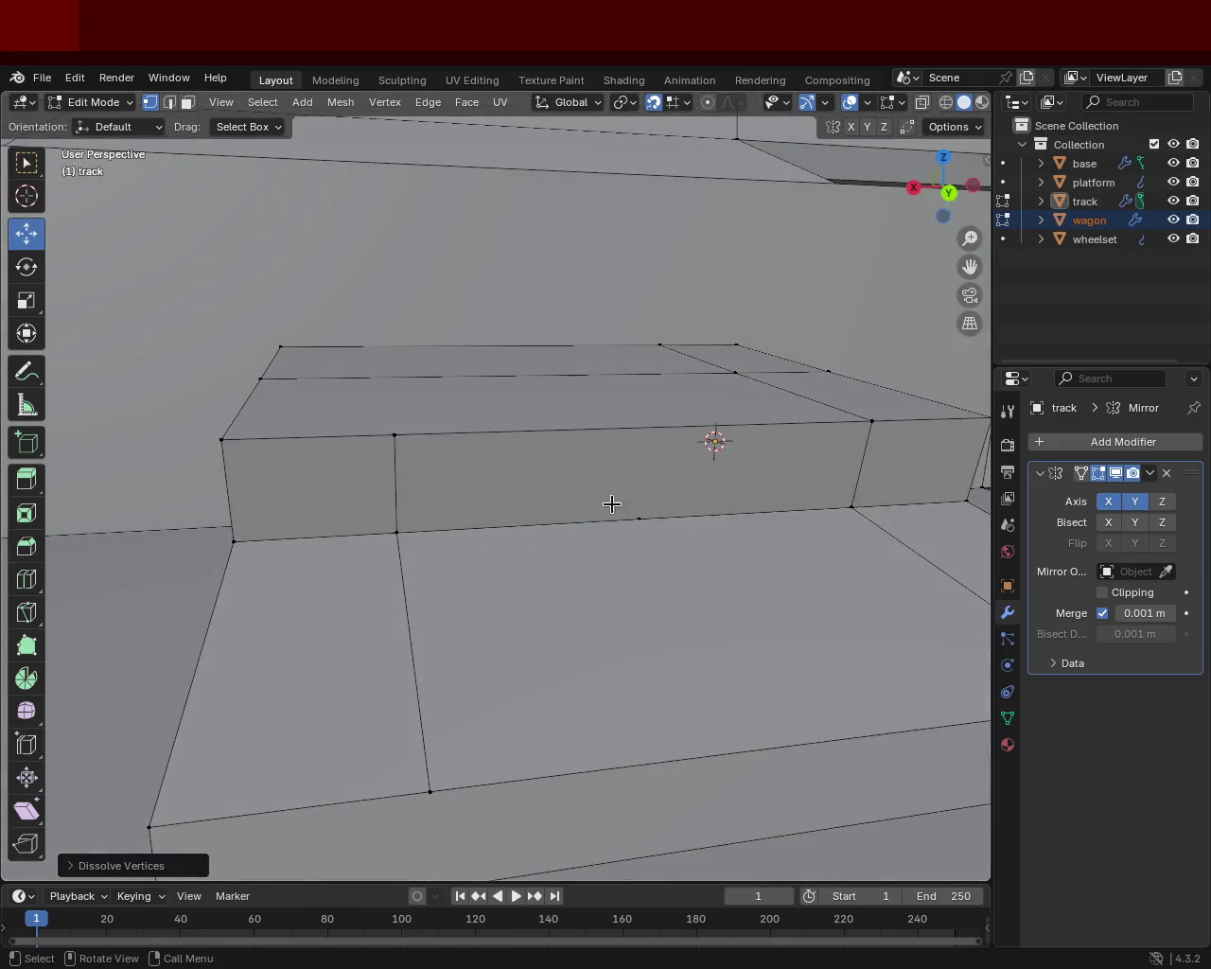
click(638, 517)
key(x)
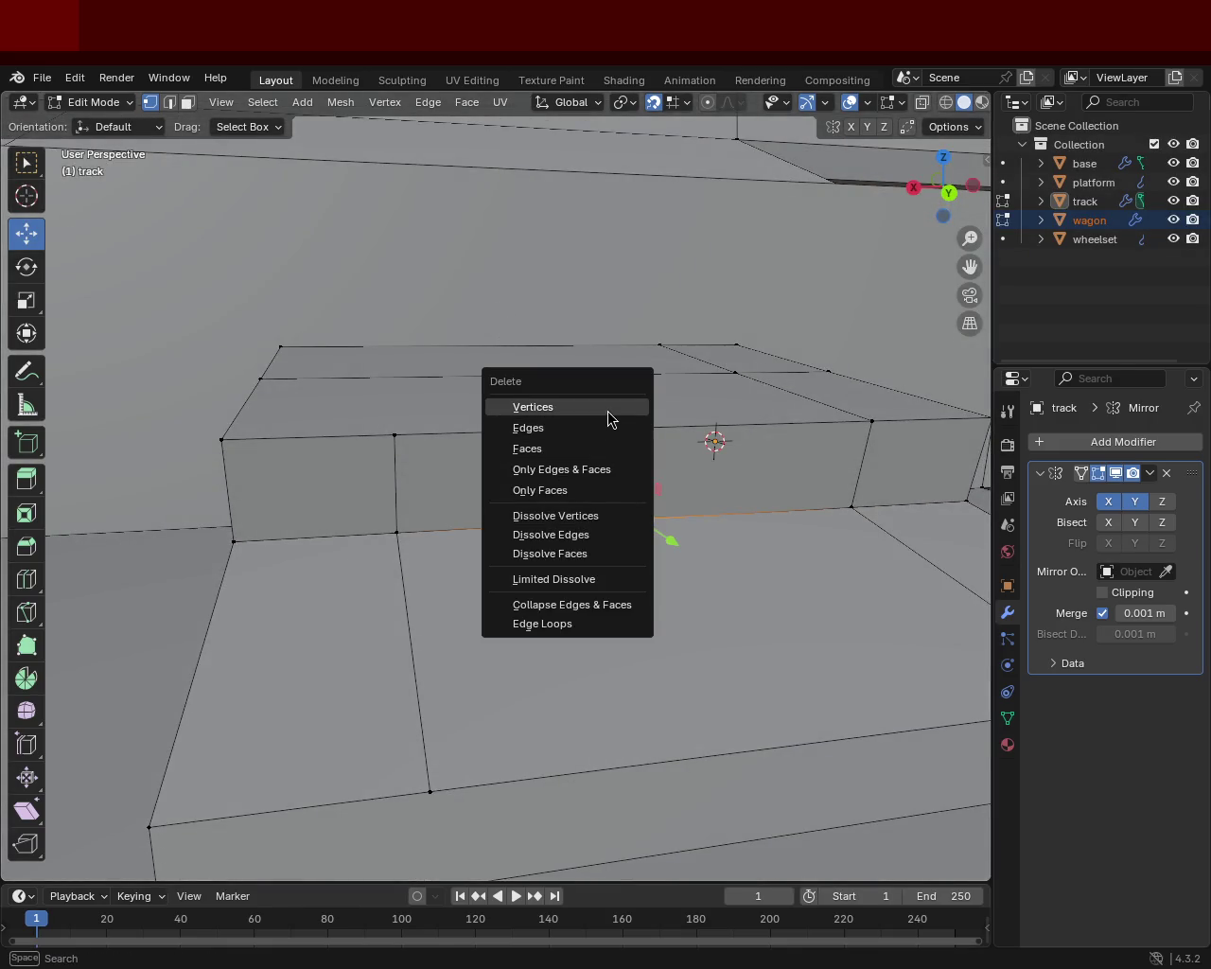
click(594, 516)
mouse_move(595, 518)
middle_down()
mouse_move(647, 558)
mouse_move(616, 514)
mouse_move(554, 501)
mouse_move(492, 541)
middle_up()
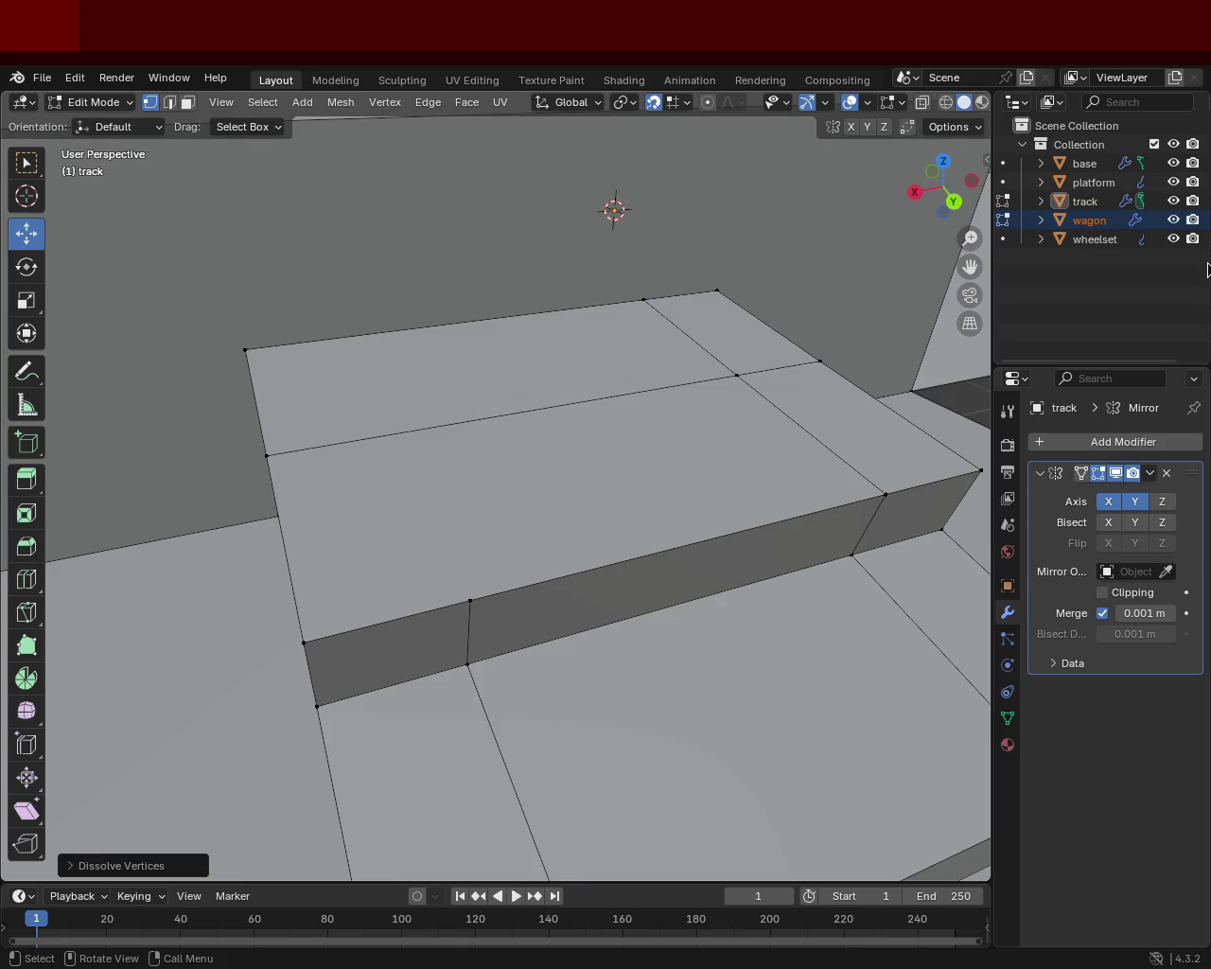
- Subdivide the base plate's top edge, slide the new vertex along it, and join it to the lower vertex
mouse_move(729, 336)
middle_down()
mouse_move(587, 470)
mouse_move(414, 529)
mouse_move(322, 522)
mouse_move(253, 380)
middle_up()
click(272, 326)
shift+click(692, 309)
right_click(667, 336)
click(662, 342)
key(shift+v)
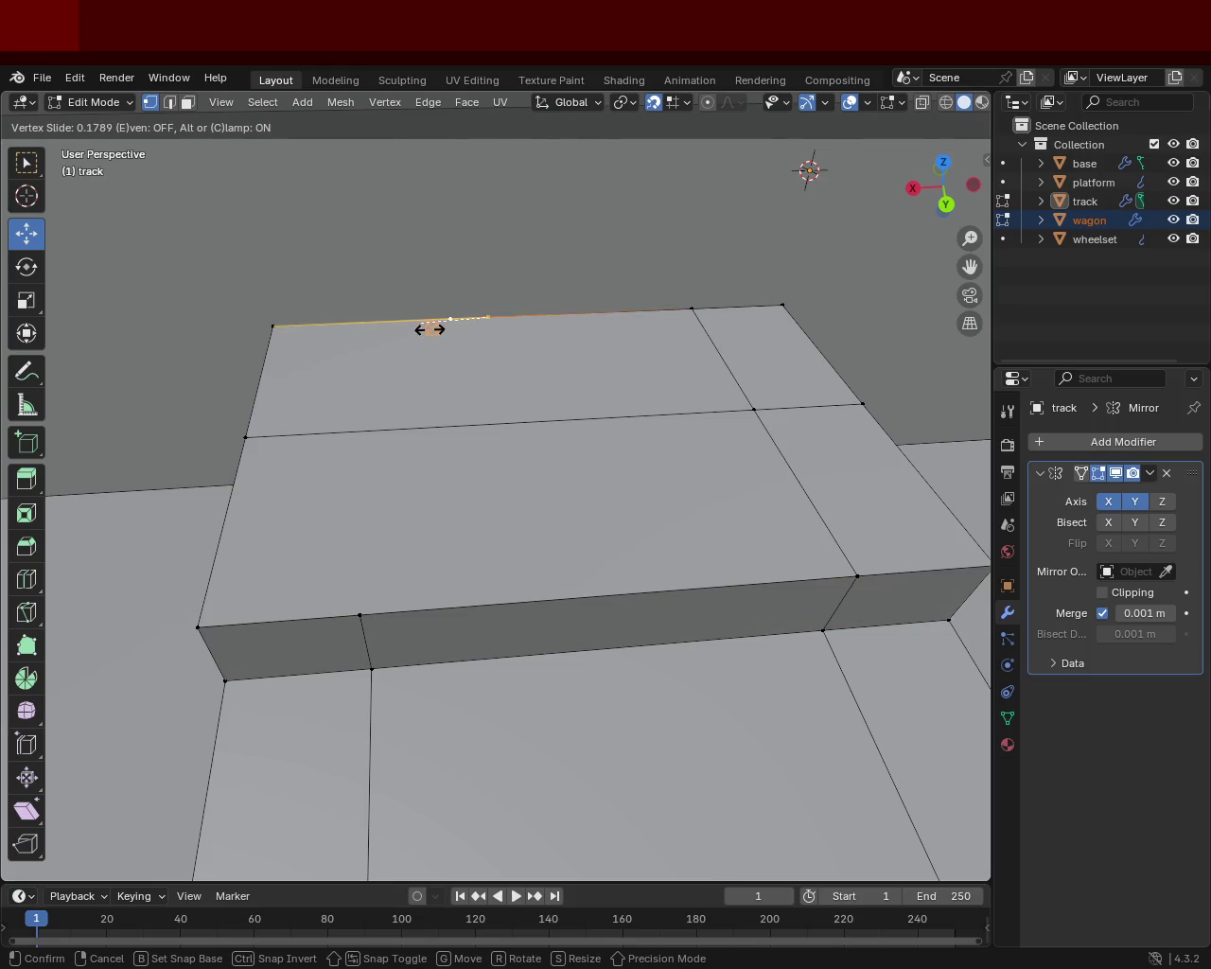
click(419, 334)
shift+click(360, 615)
key(j)
- Shift the three vertices of the new edge along X to line up with neighbouring loops
mouse_move(360, 436)
middle_down()
mouse_move(397, 476)
mouse_move(387, 439)
middle_up()
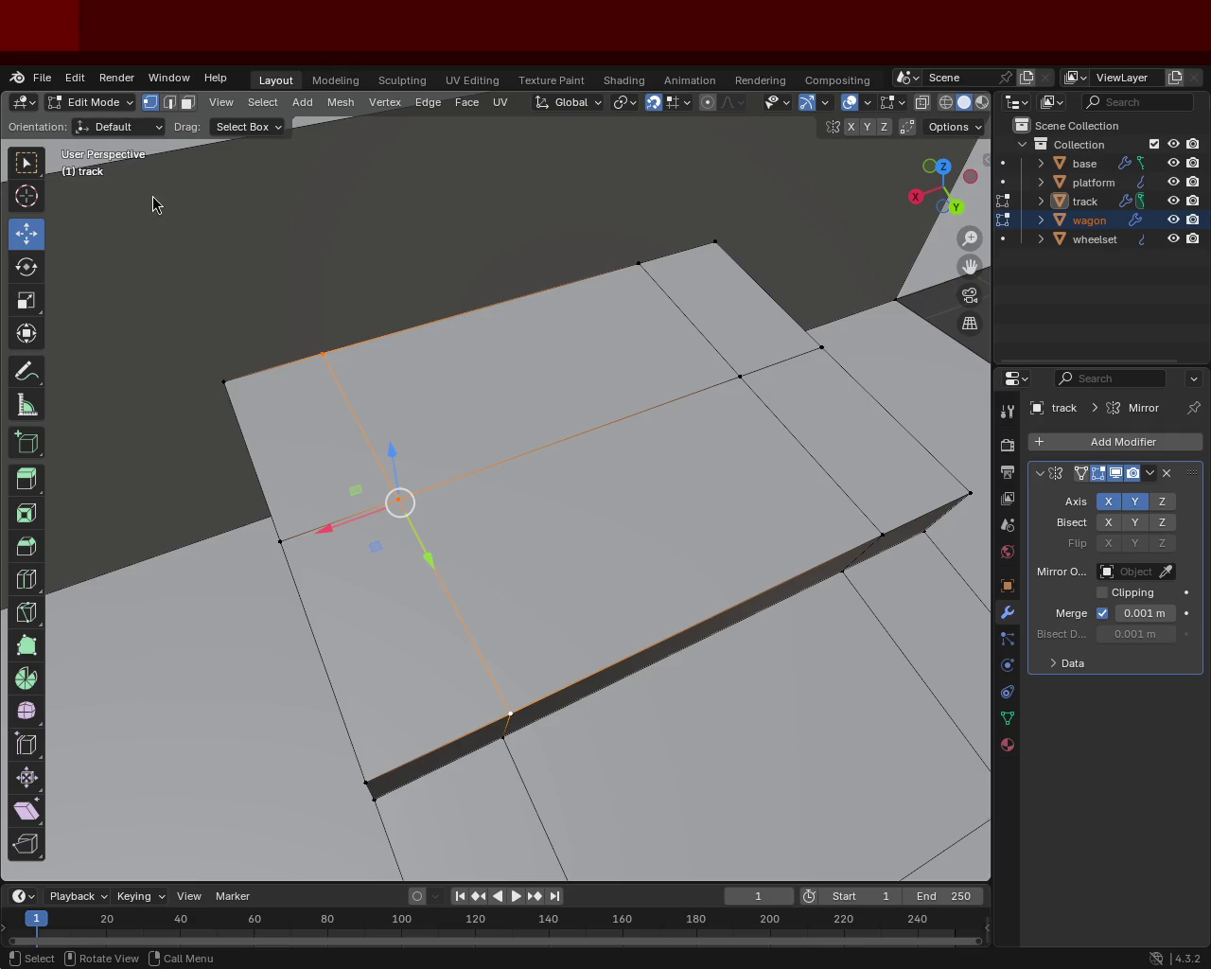
mouse_move(674, 320)
middle_down()
mouse_move(524, 409)
mouse_move(517, 341)
mouse_move(397, 360)
mouse_move(369, 445)
middle_up()
click(343, 411)
shift+click(366, 428)
shift+click(347, 329)
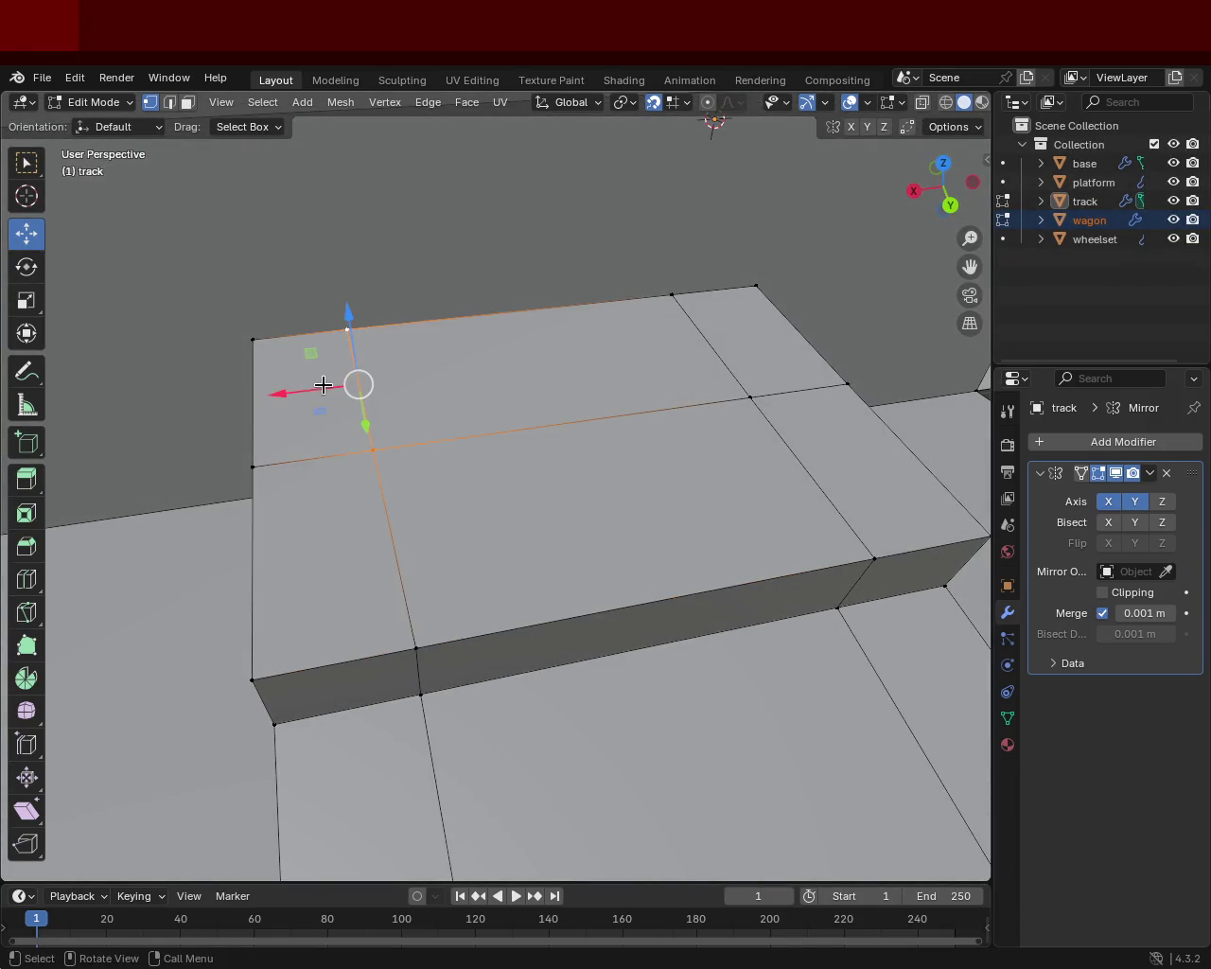
key(g)
key(x)
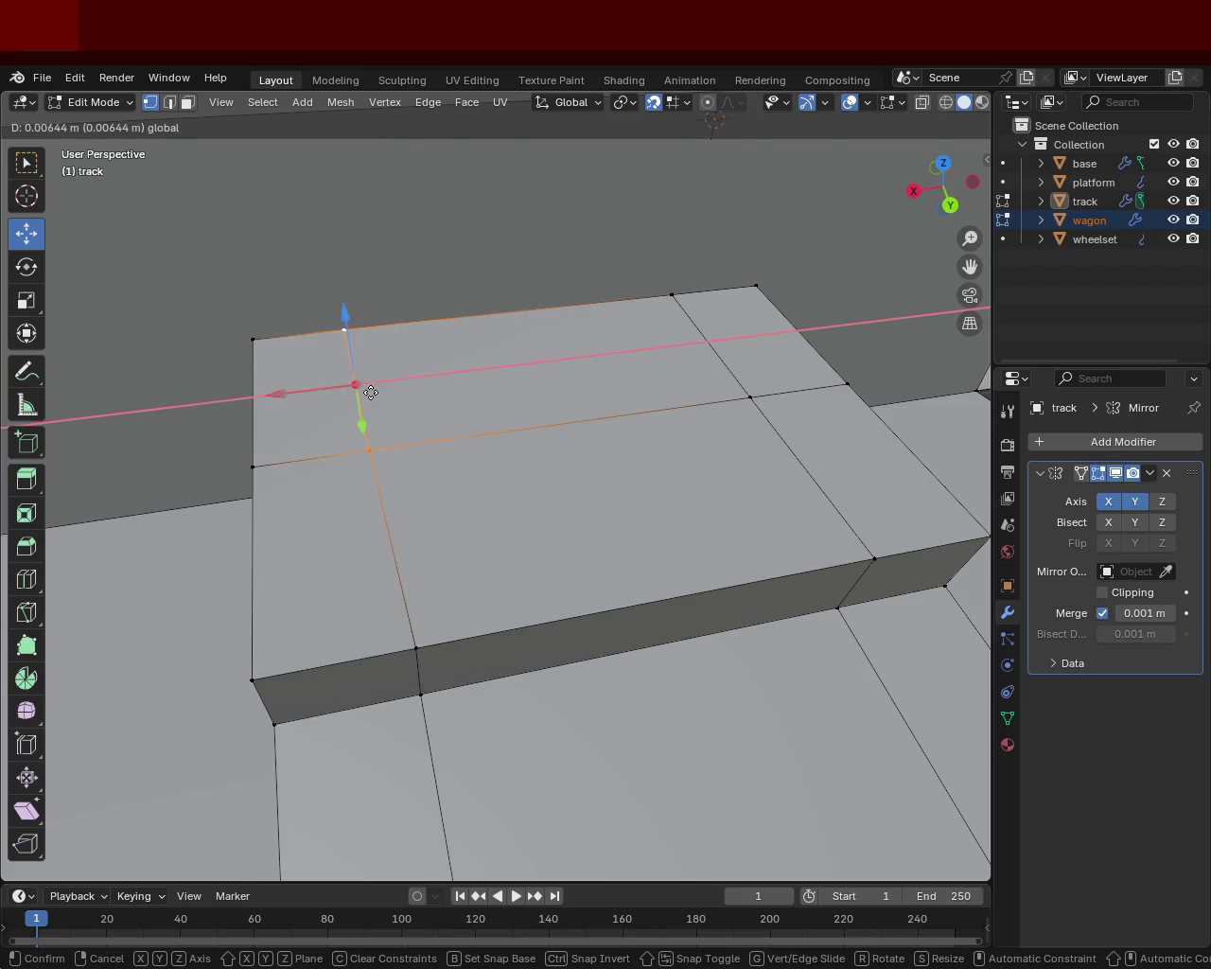
click(369, 390)
- Nudge the lower front vertex of the block along X as well
mouse_move(369, 390)
middle_down()
mouse_move(387, 391)
mouse_move(318, 449)
middle_up()
click(322, 452)
click(371, 546)
key(g)
key(x)
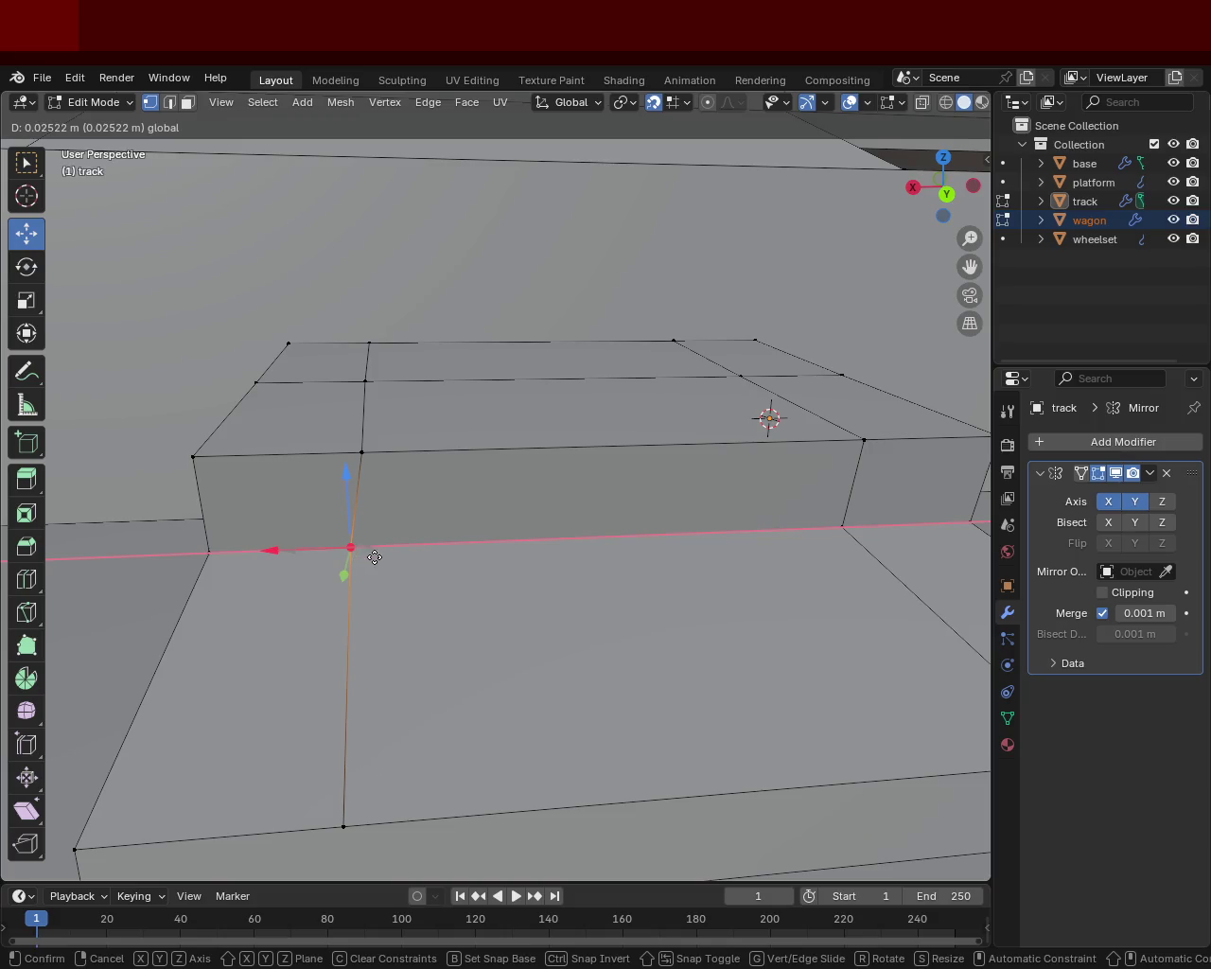
click(373, 550)
mouse_move(373, 550)
middle_down()
mouse_move(476, 509)
mouse_move(346, 510)
mouse_move(400, 419)
mouse_move(464, 553)
mouse_move(460, 505)
mouse_move(354, 312)
mouse_move(604, 569)
middle_up()
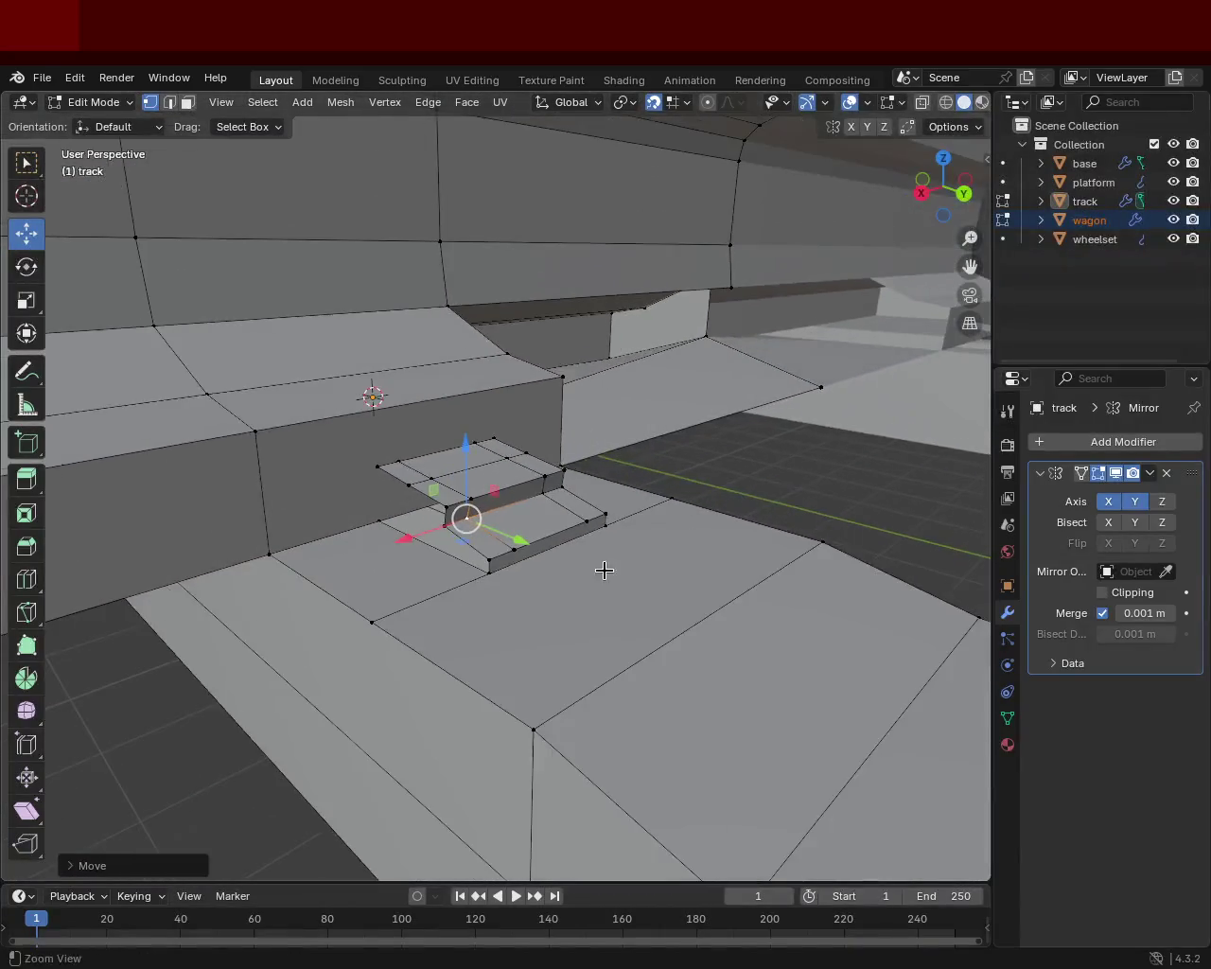
- Lower the edge under the base plate along Z with the gizmo
scroll(604, 570, down, 5)
mouse_move(763, 570)
middle_down()
mouse_move(577, 456)
mouse_move(611, 441)
mouse_move(295, 448)
mouse_move(495, 438)
mouse_move(495, 398)
mouse_move(498, 465)
mouse_move(366, 486)
mouse_move(446, 432)
mouse_move(495, 360)
mouse_move(571, 480)
middle_up()
scroll(576, 456, up, 3)
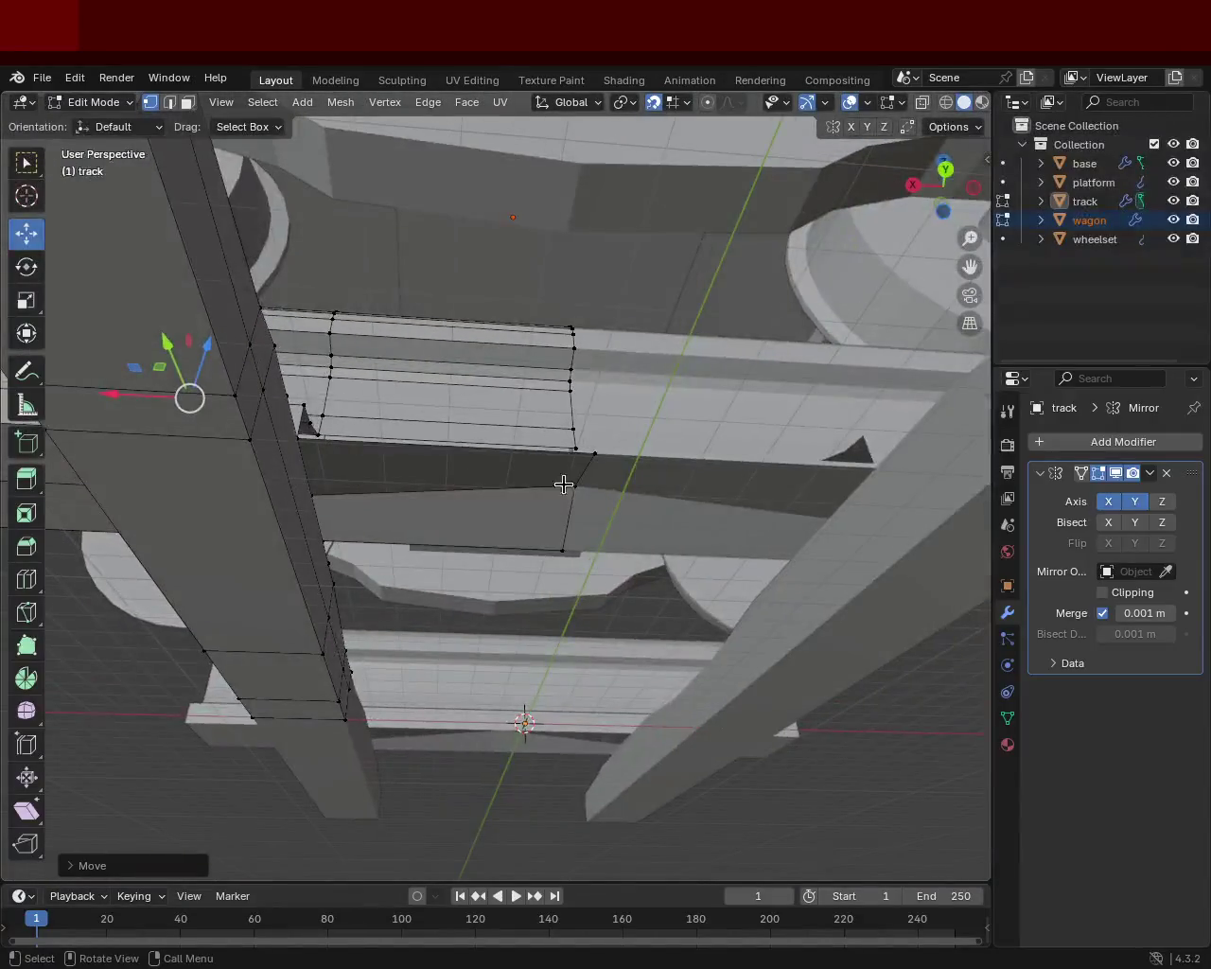
click(565, 484)
drag(566, 428, 557, 539)
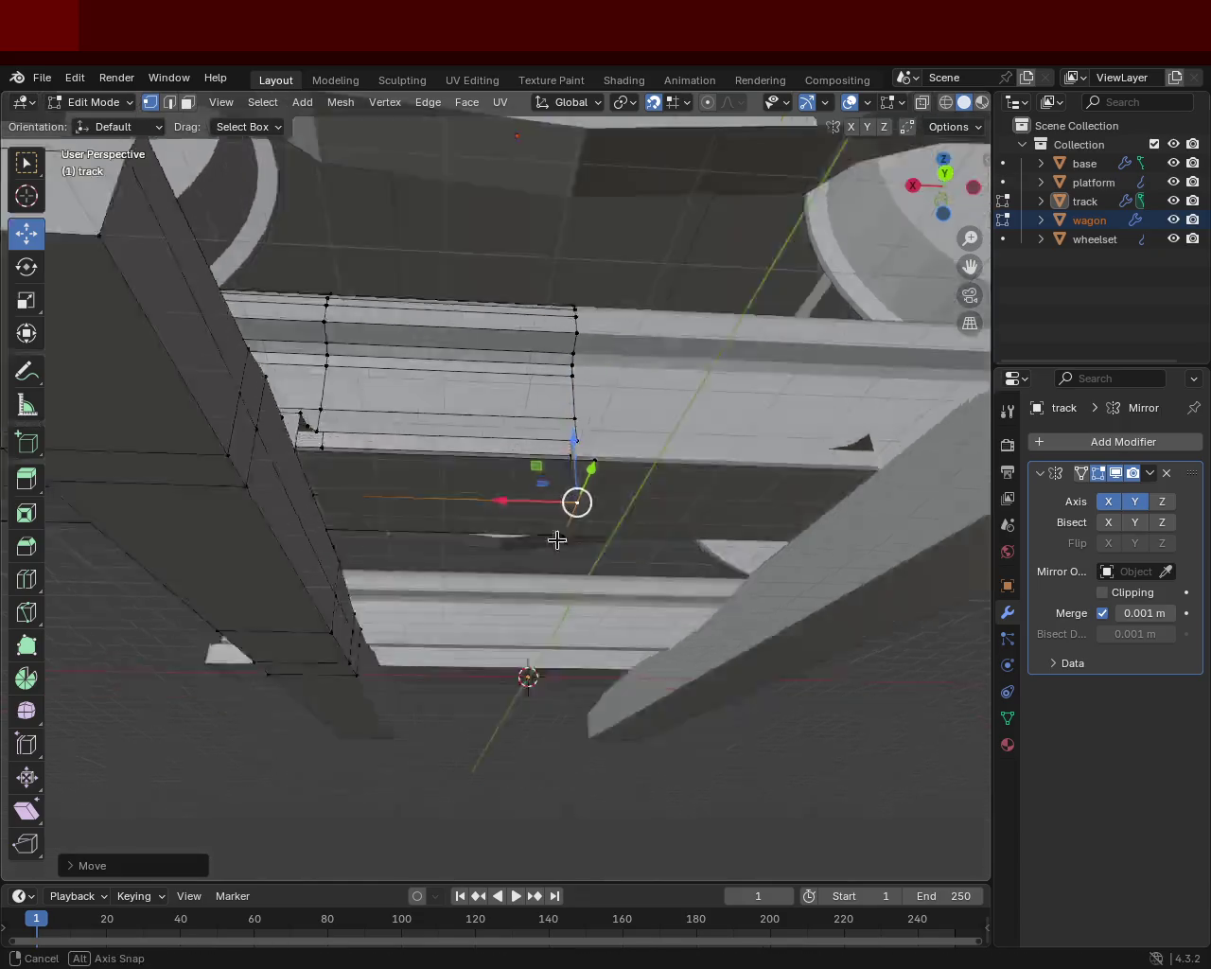
mouse_move(557, 539)
middle_down()
mouse_move(539, 597)
mouse_move(248, 479)
mouse_move(298, 481)
mouse_move(311, 449)
middle_up()
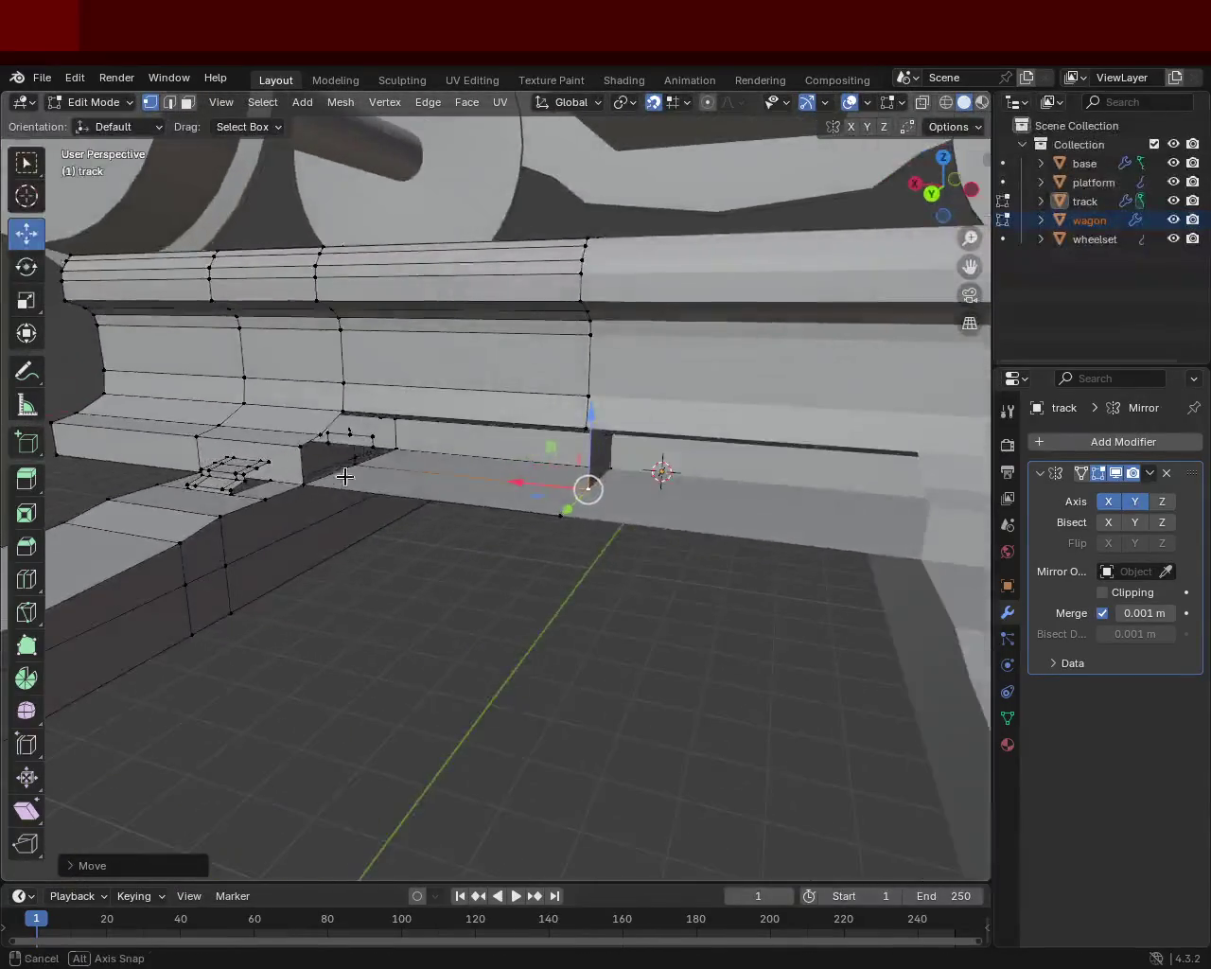
- Shift the selected base plate vertices sideways along the X axis
shift+click(307, 446)
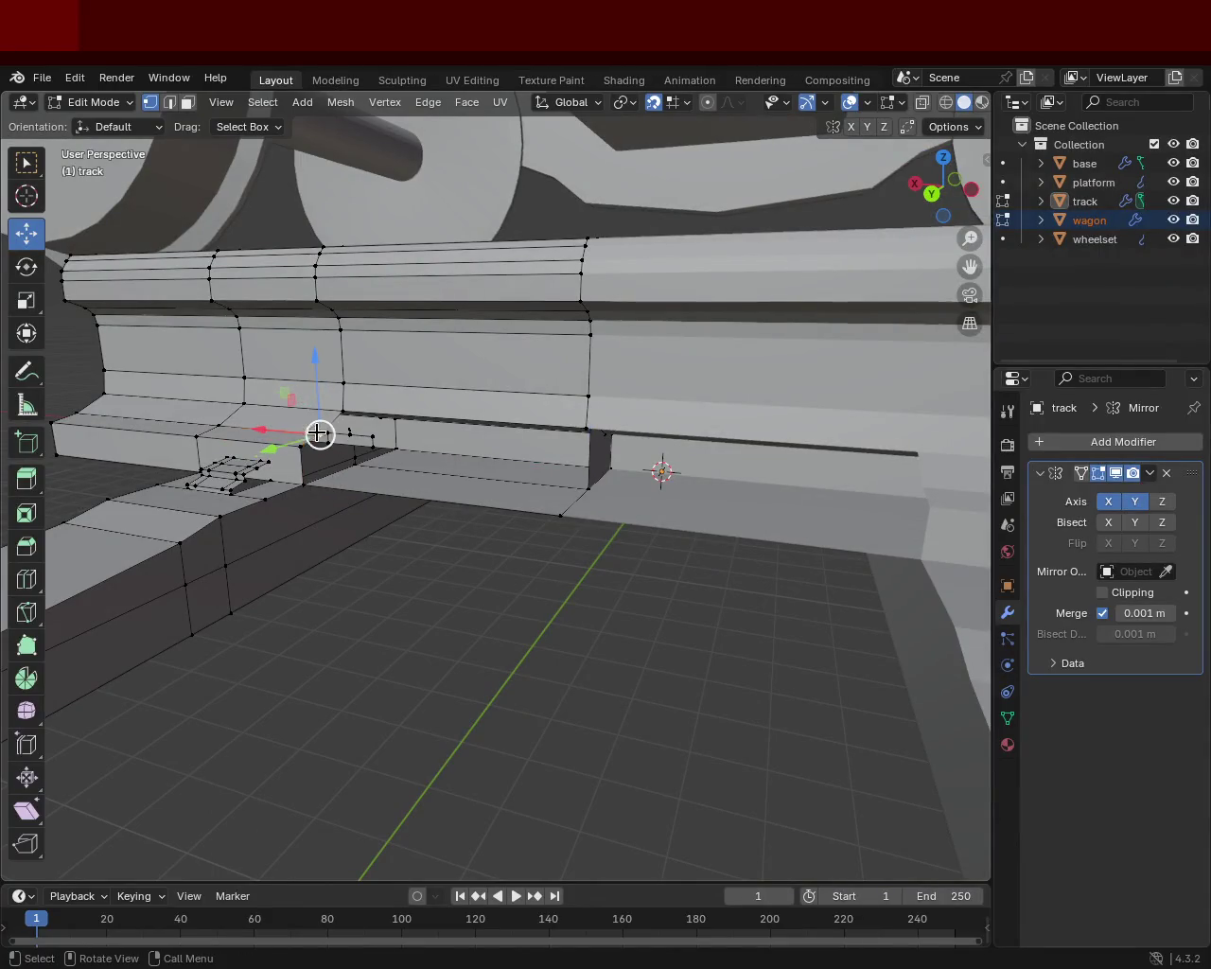
drag(314, 437, 438, 448)
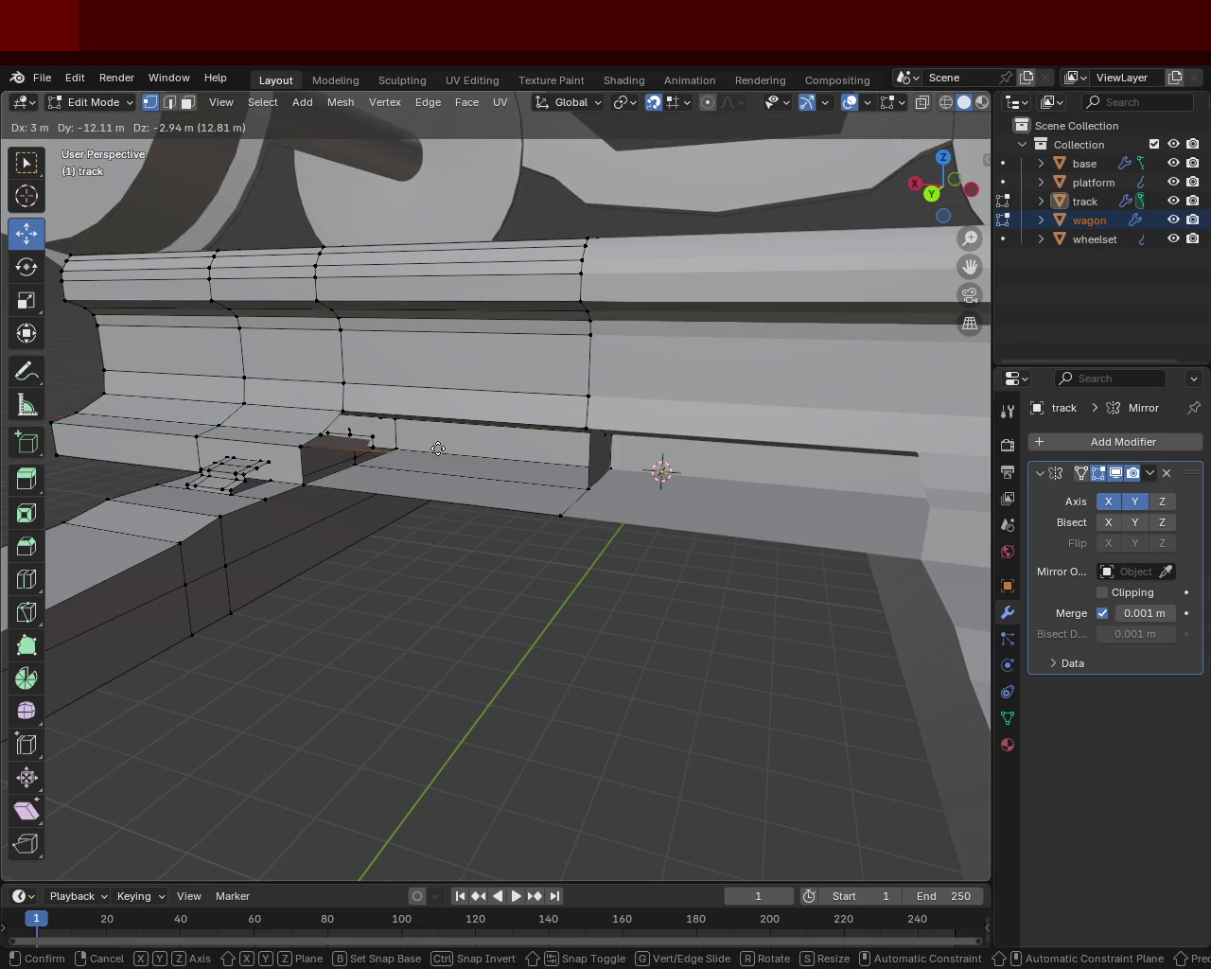
key(z)
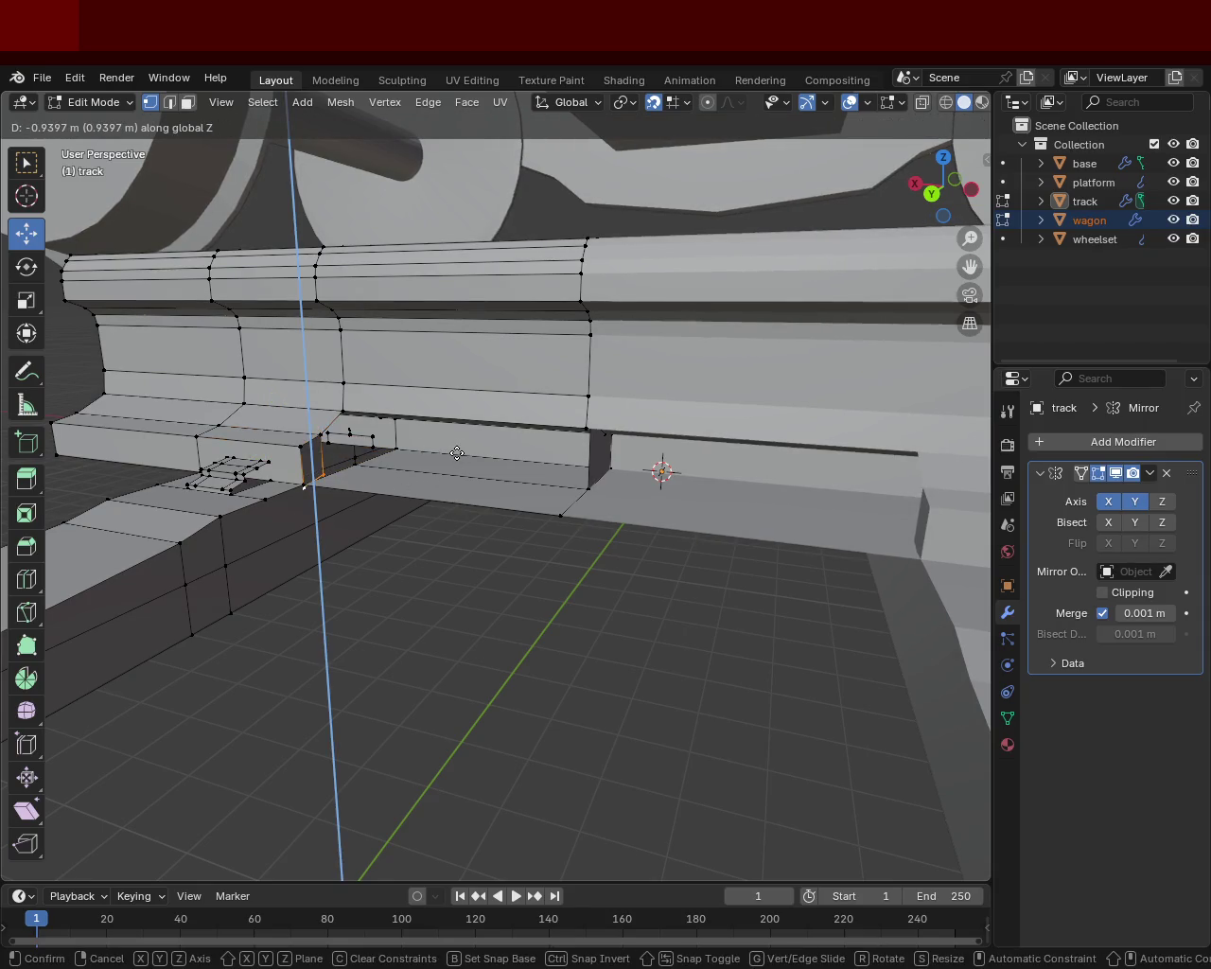
key(y)
key(x)
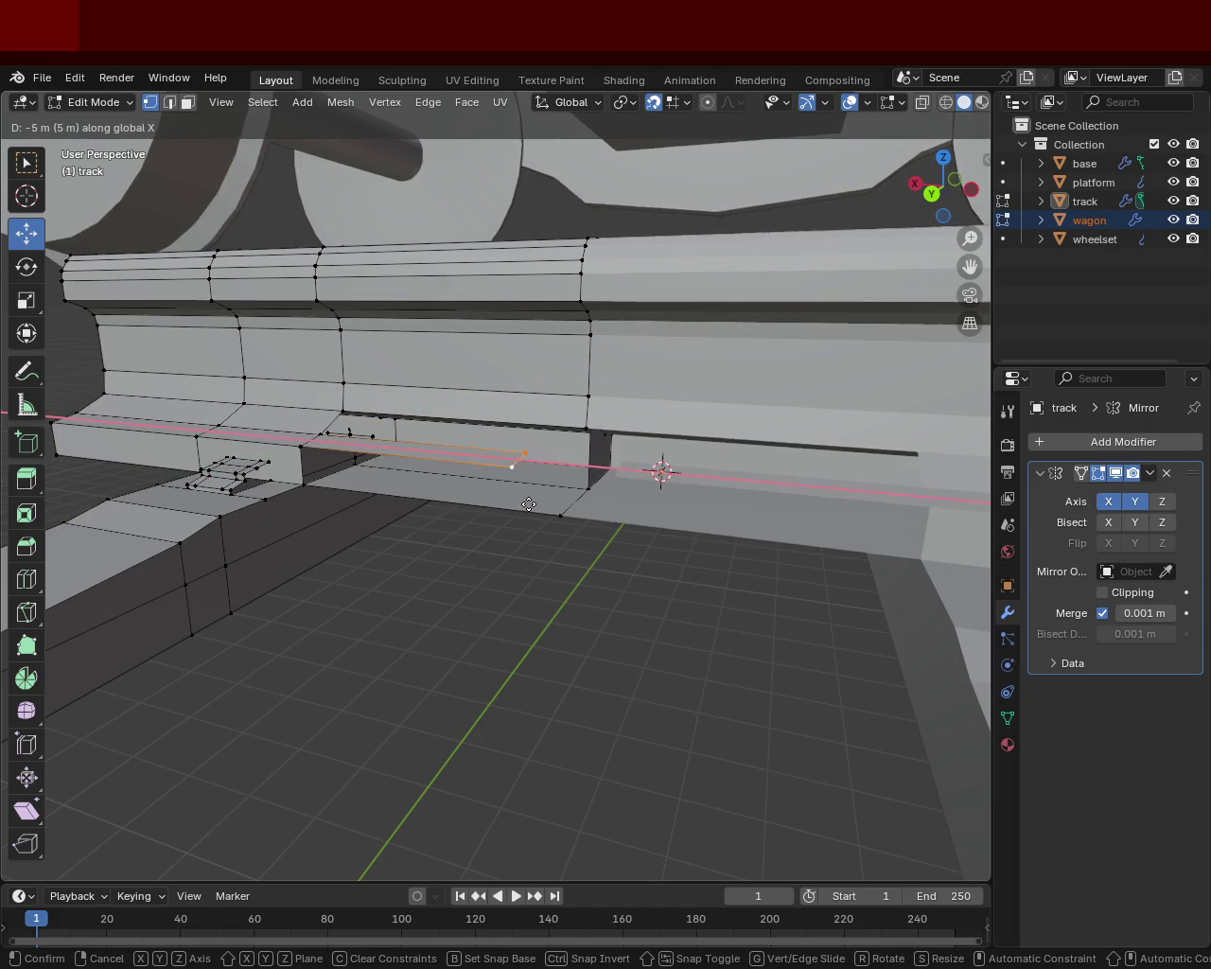
click(549, 508)
mouse_move(549, 508)
middle_down()
mouse_move(592, 476)
mouse_move(590, 451)
middle_up()
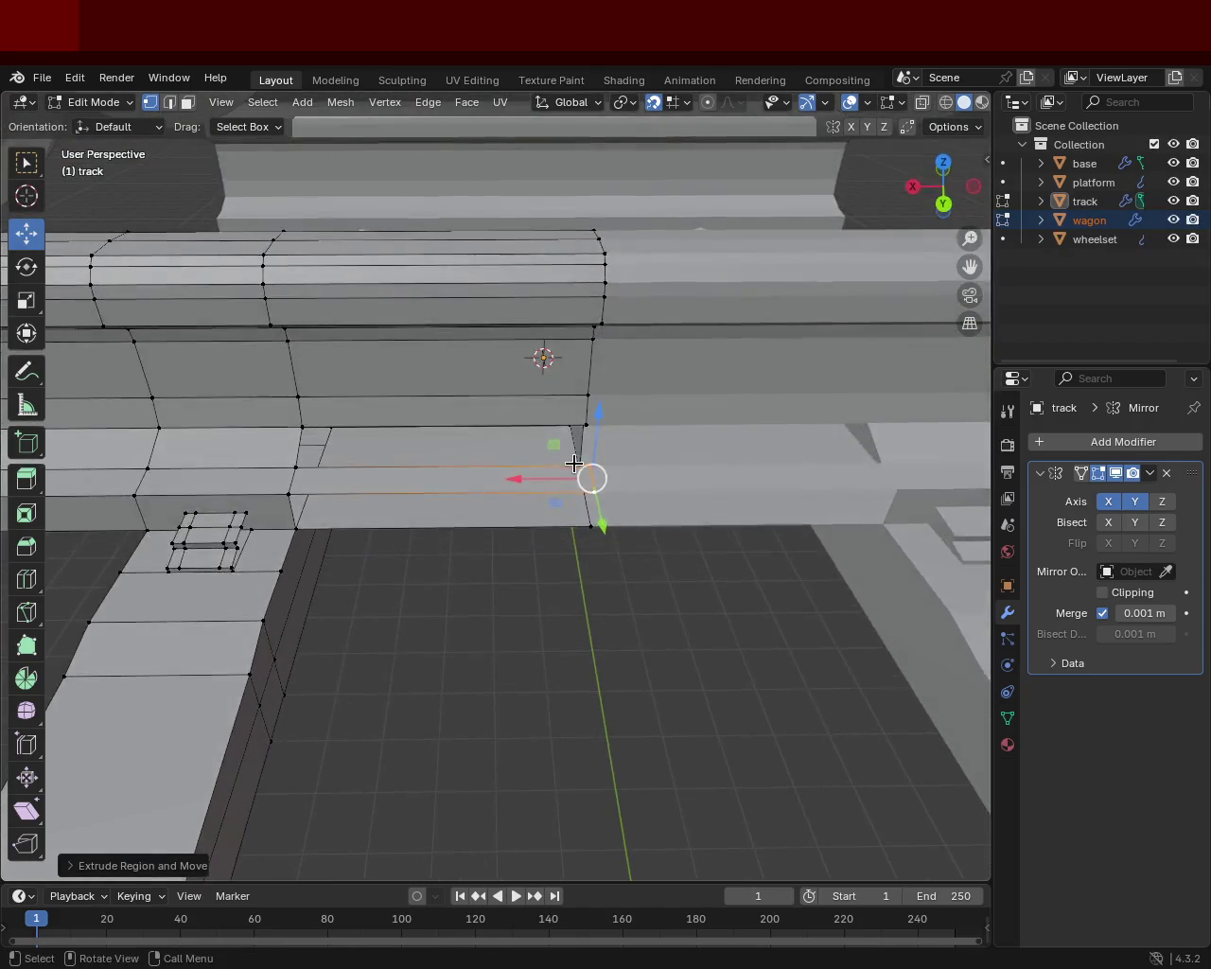
- Select the vertices of the upper and lower face strip, then save train.blend
shift+click(502, 433)
shift+click(307, 420)
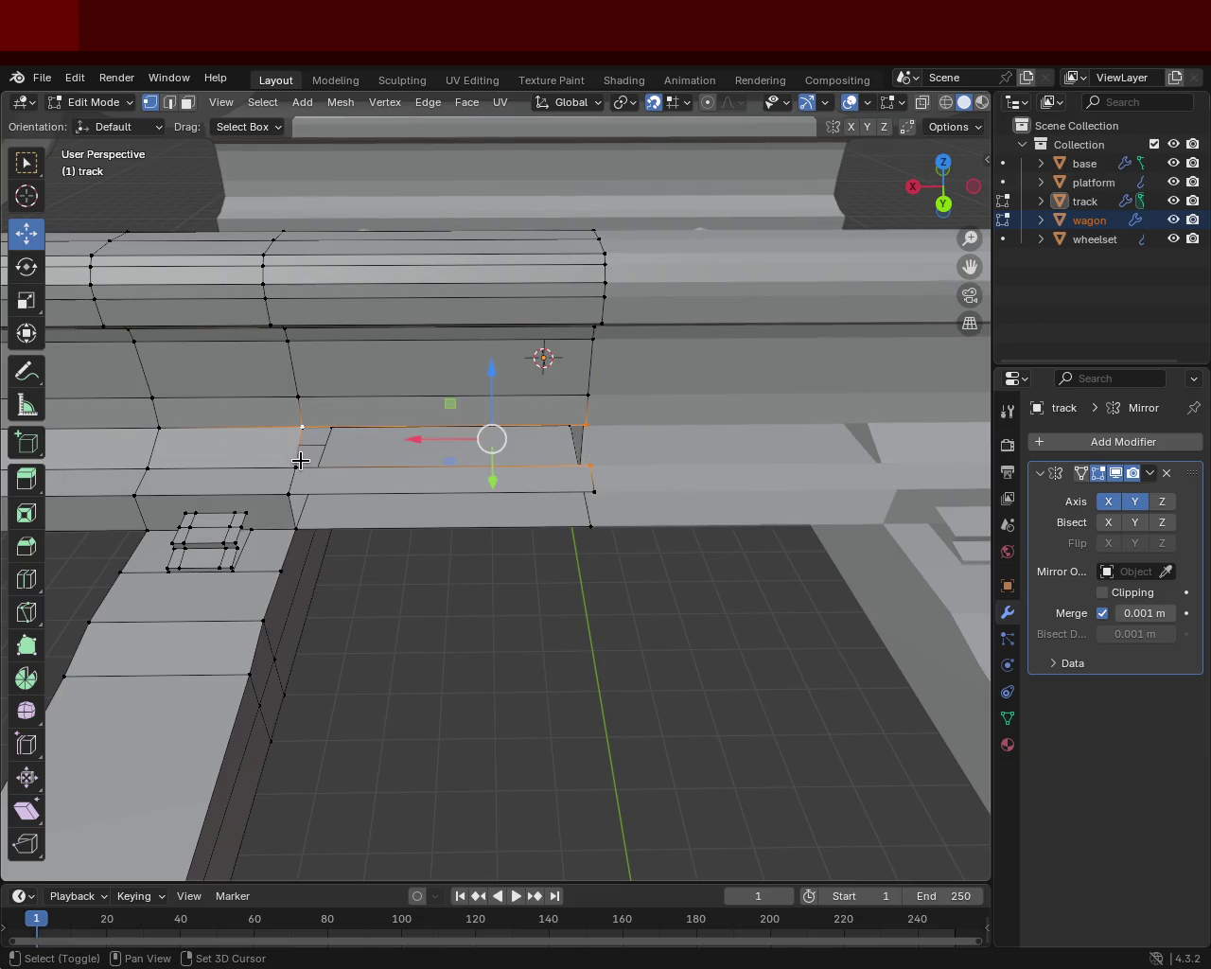
shift+click(299, 466)
click(290, 492)
shift+click(296, 528)
shift+click(592, 527)
shift+click(592, 491)
mouse_move(592, 484)
middle_down()
mouse_move(630, 511)
mouse_move(558, 372)
mouse_move(549, 322)
mouse_move(401, 434)
mouse_move(441, 372)
mouse_move(728, 487)
mouse_move(608, 575)
mouse_move(514, 481)
mouse_move(819, 513)
mouse_move(697, 533)
mouse_move(529, 504)
mouse_move(578, 479)
mouse_move(514, 502)
mouse_move(470, 424)
mouse_move(551, 471)
mouse_move(495, 466)
mouse_move(483, 495)
mouse_move(604, 422)
middle_up()
key(ctrl+s)
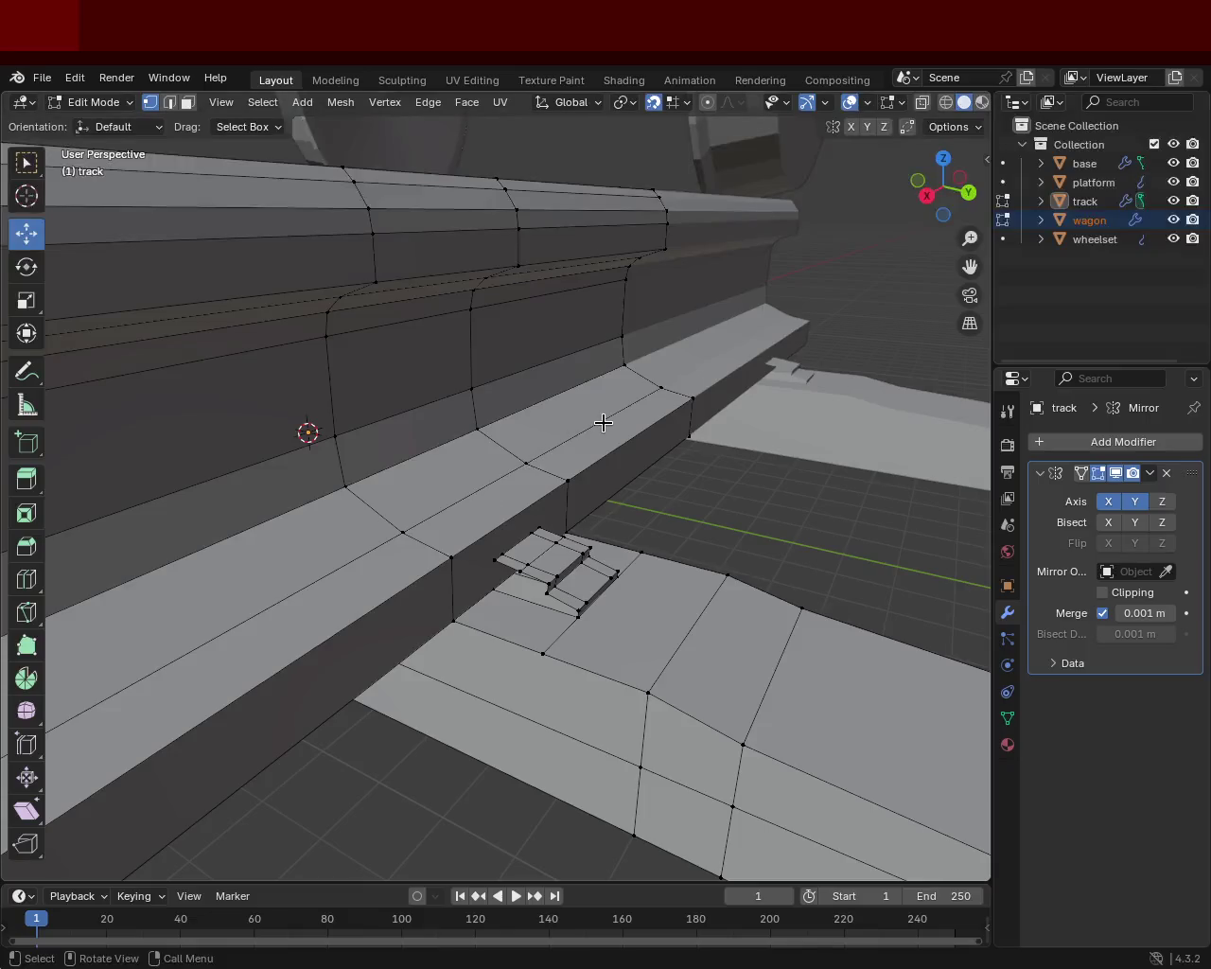
key(ctrl+s)
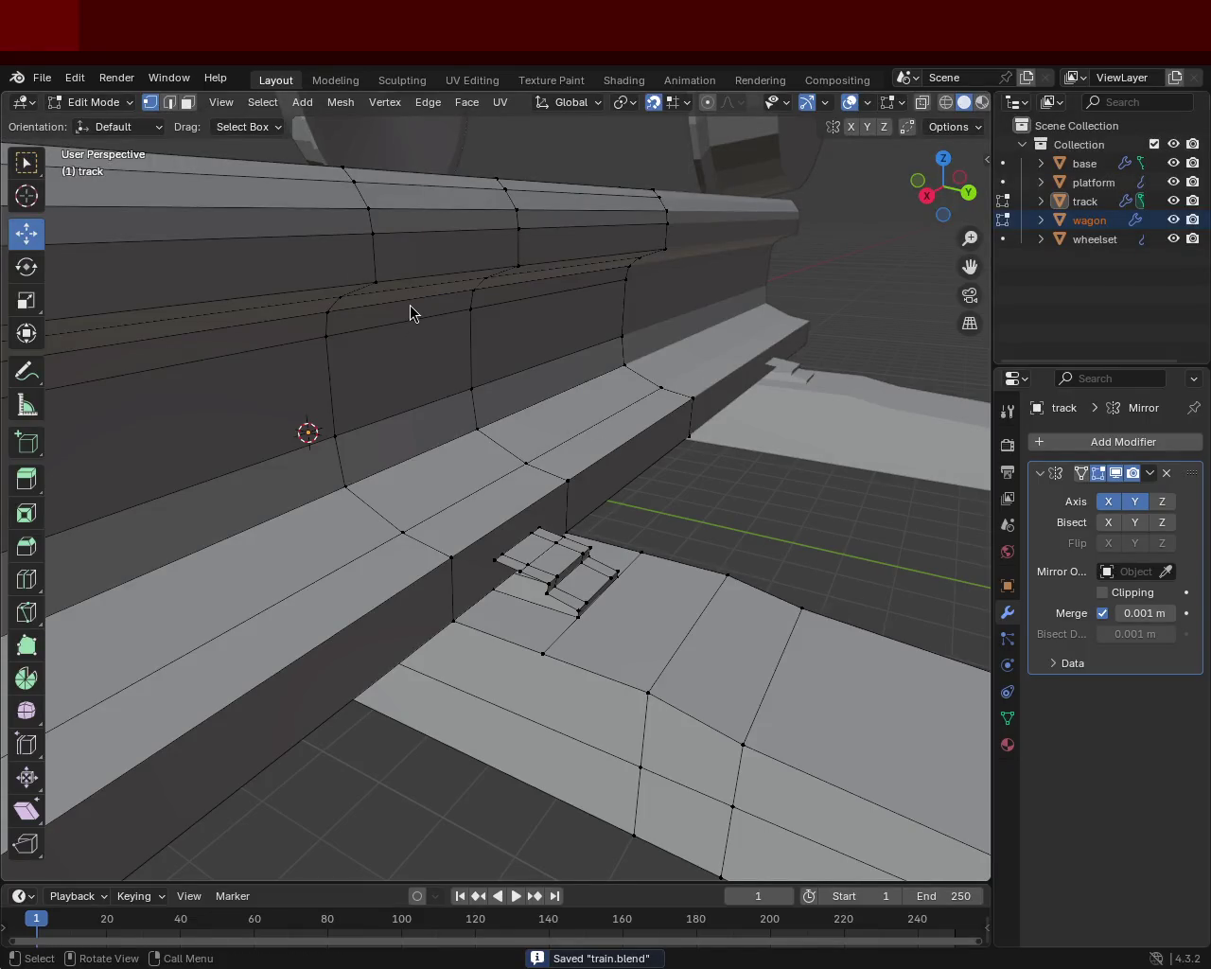
- Orbit closely around the rail to inspect its profile from both sides and head-on
scroll(694, 350, down, 5)
mouse_move(695, 350)
middle_down()
mouse_move(555, 454)
mouse_move(376, 481)
mouse_move(655, 519)
middle_up()
mouse_move(612, 394)
middle_down()
mouse_move(532, 425)
mouse_move(610, 453)
middle_up()
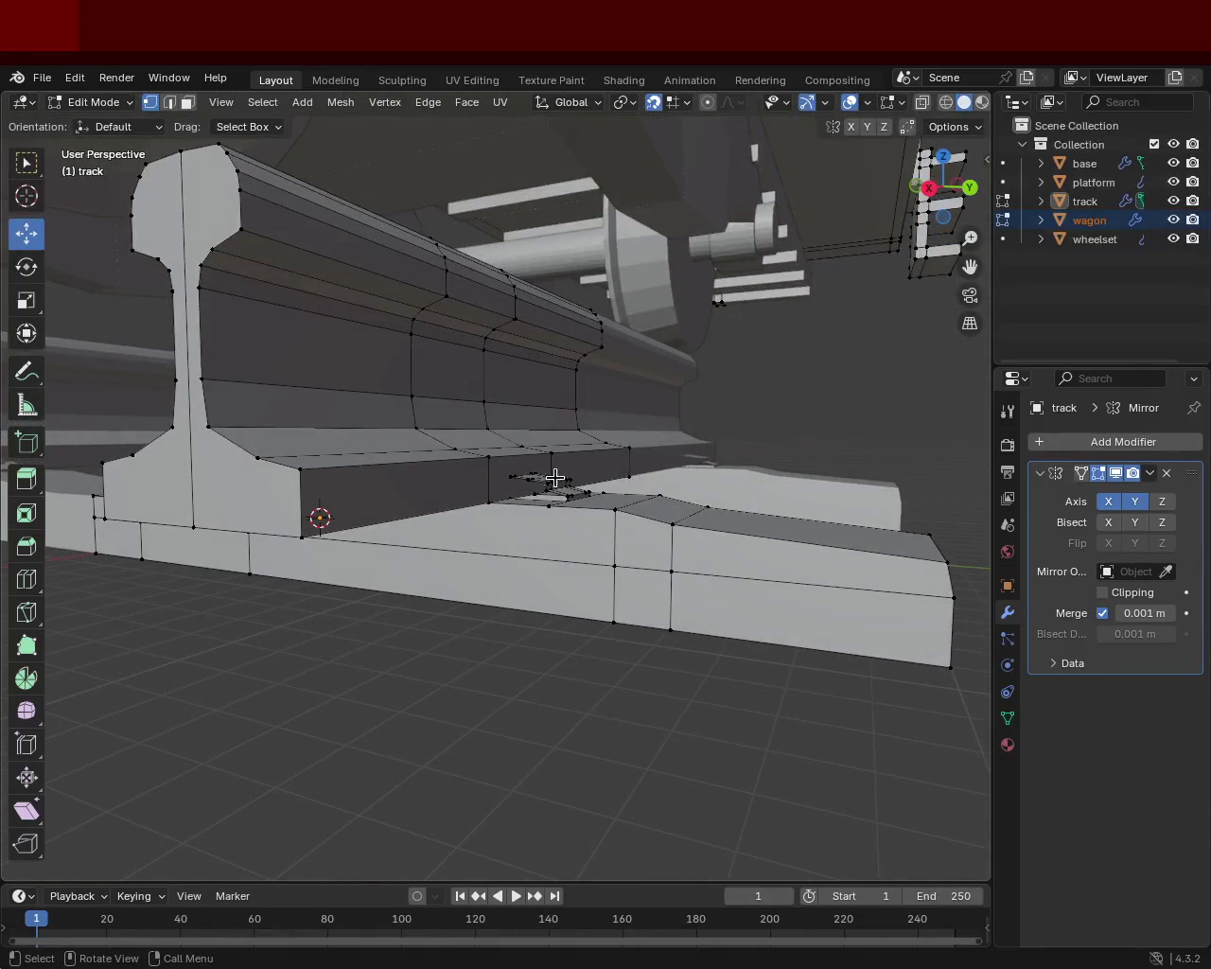
mouse_move(539, 496)
middle_down()
mouse_move(503, 432)
mouse_move(586, 454)
middle_up()
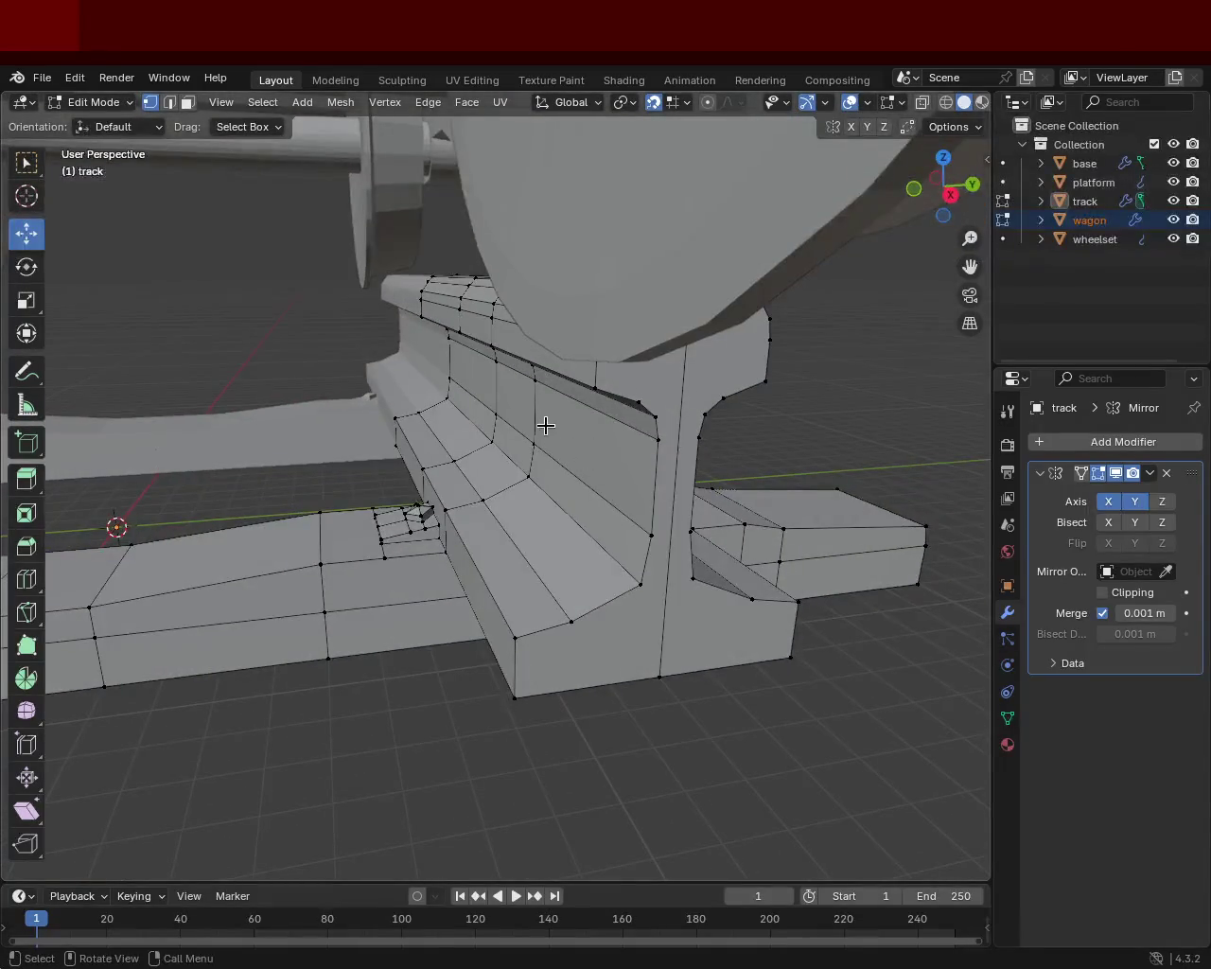
mouse_move(486, 336)
ctrl+middle_down()
mouse_move(341, 519)
mouse_move(460, 441)
mouse_move(512, 366)
ctrl+middle_up()
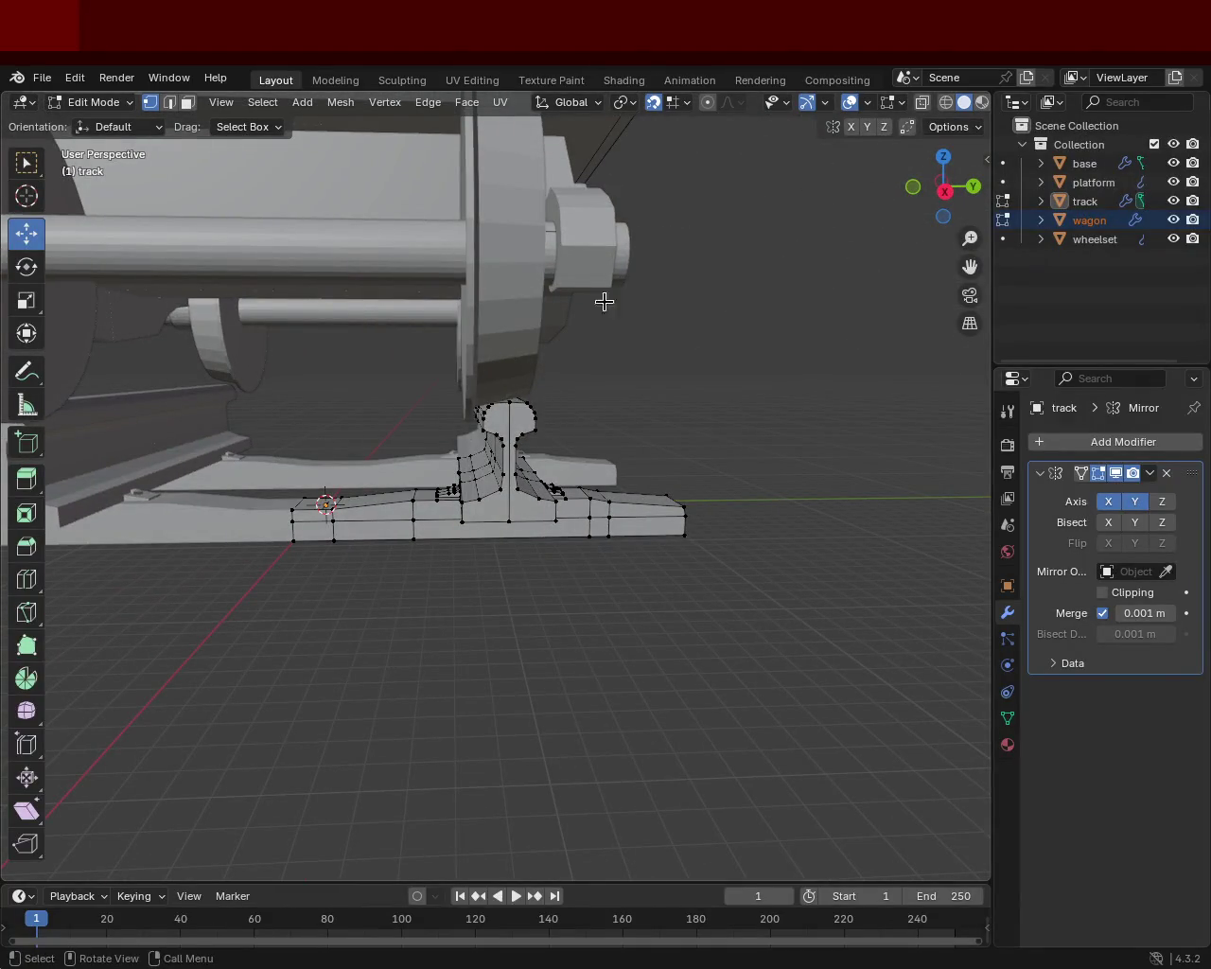
middle_drag(606, 299, 663, 284)
- Hide every object, then show only the wheelset to inspect it before hiding it again
drag(1166, 172, 1174, 248)
click(1173, 239)
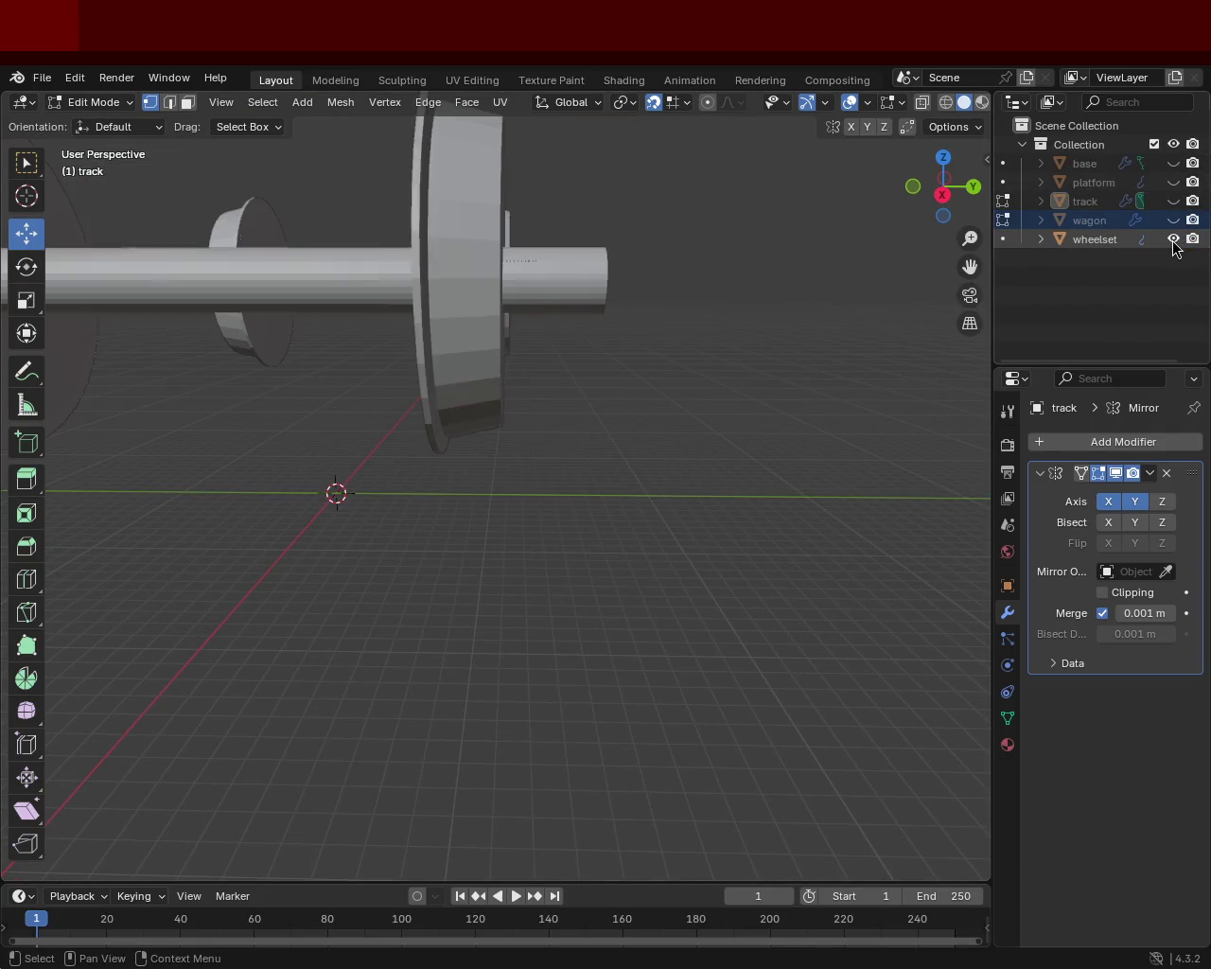
mouse_move(687, 298)
middle_down()
mouse_move(340, 444)
mouse_move(472, 413)
mouse_move(541, 313)
mouse_move(692, 372)
mouse_move(565, 387)
mouse_move(532, 354)
mouse_move(527, 530)
mouse_move(414, 540)
mouse_move(455, 300)
mouse_move(497, 319)
mouse_move(573, 319)
middle_up()
middle_drag(626, 340, 553, 323)
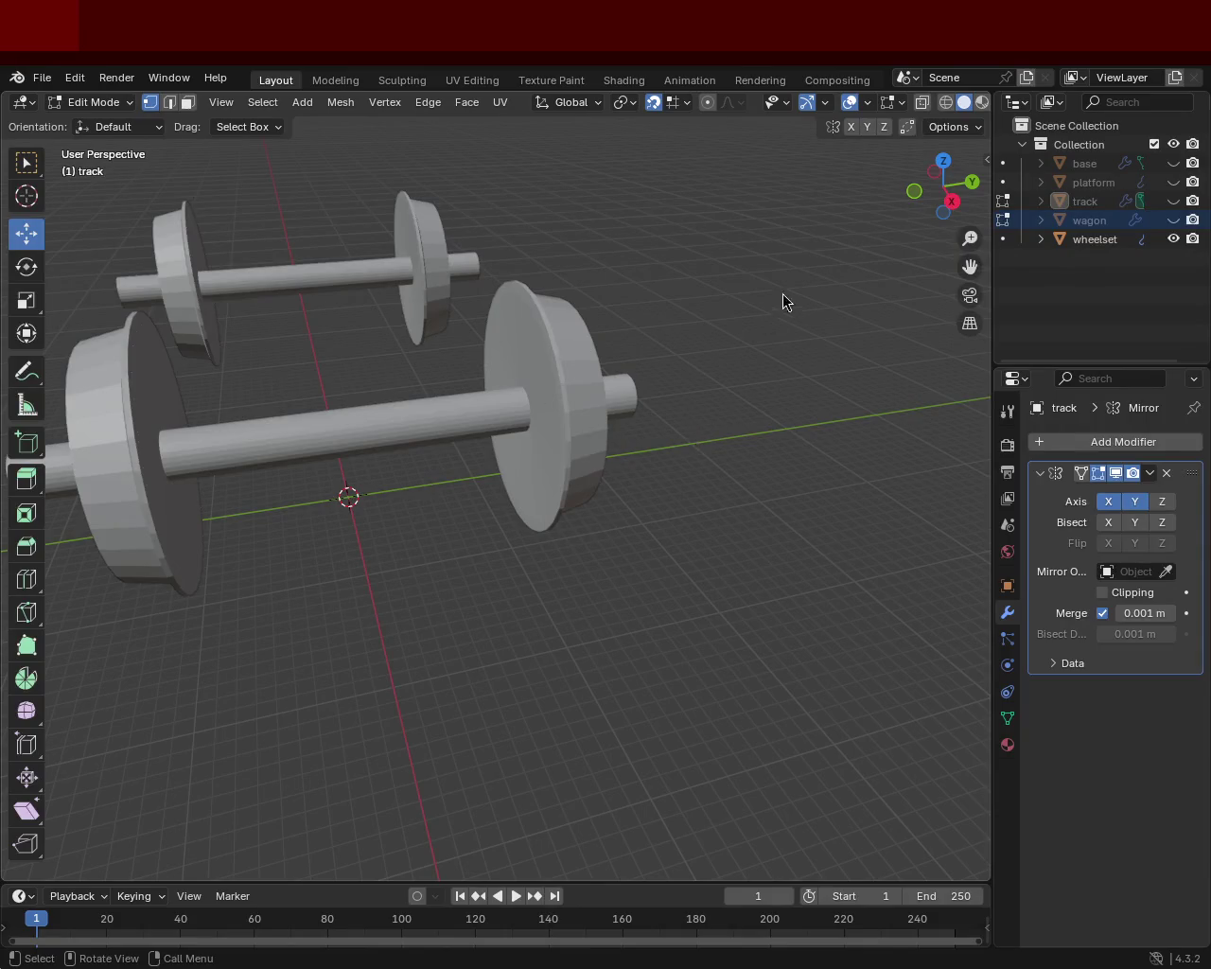
click(1176, 241)
click(1173, 240)
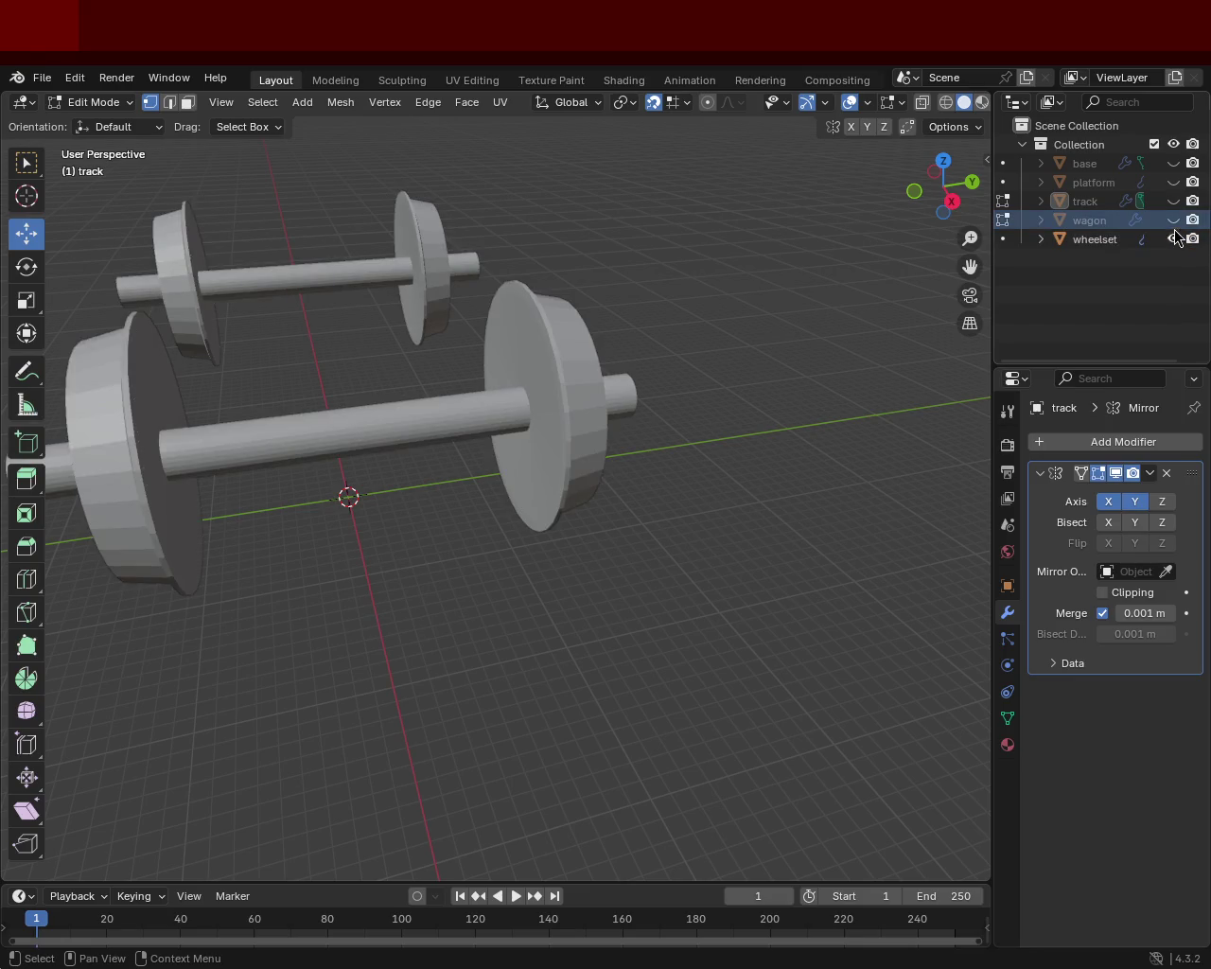
click(1175, 240)
- Show the wagon and wheelset, then hide the wagon and bring back the track
click(1175, 219)
click(1175, 240)
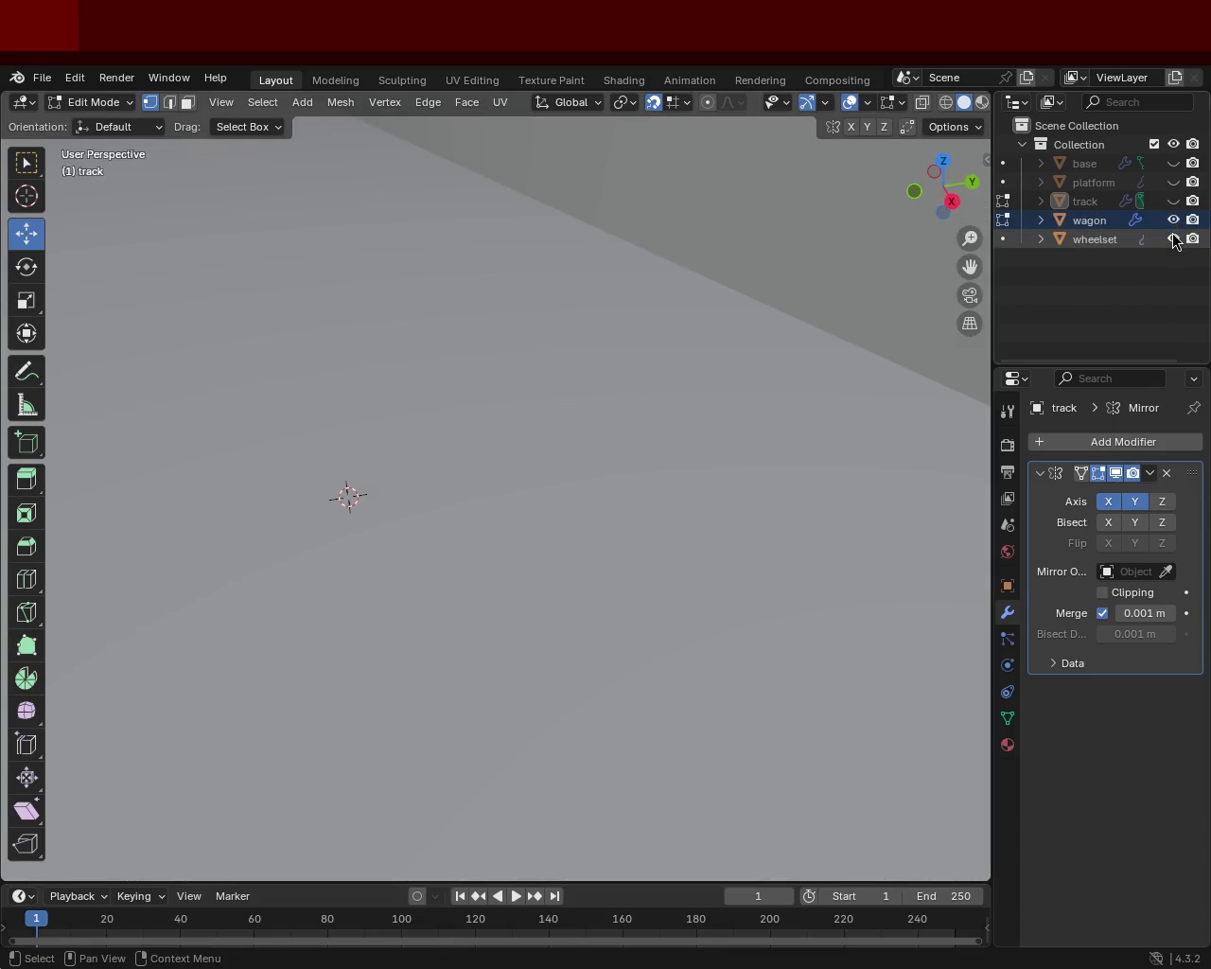
middle_drag(667, 313, 489, 380)
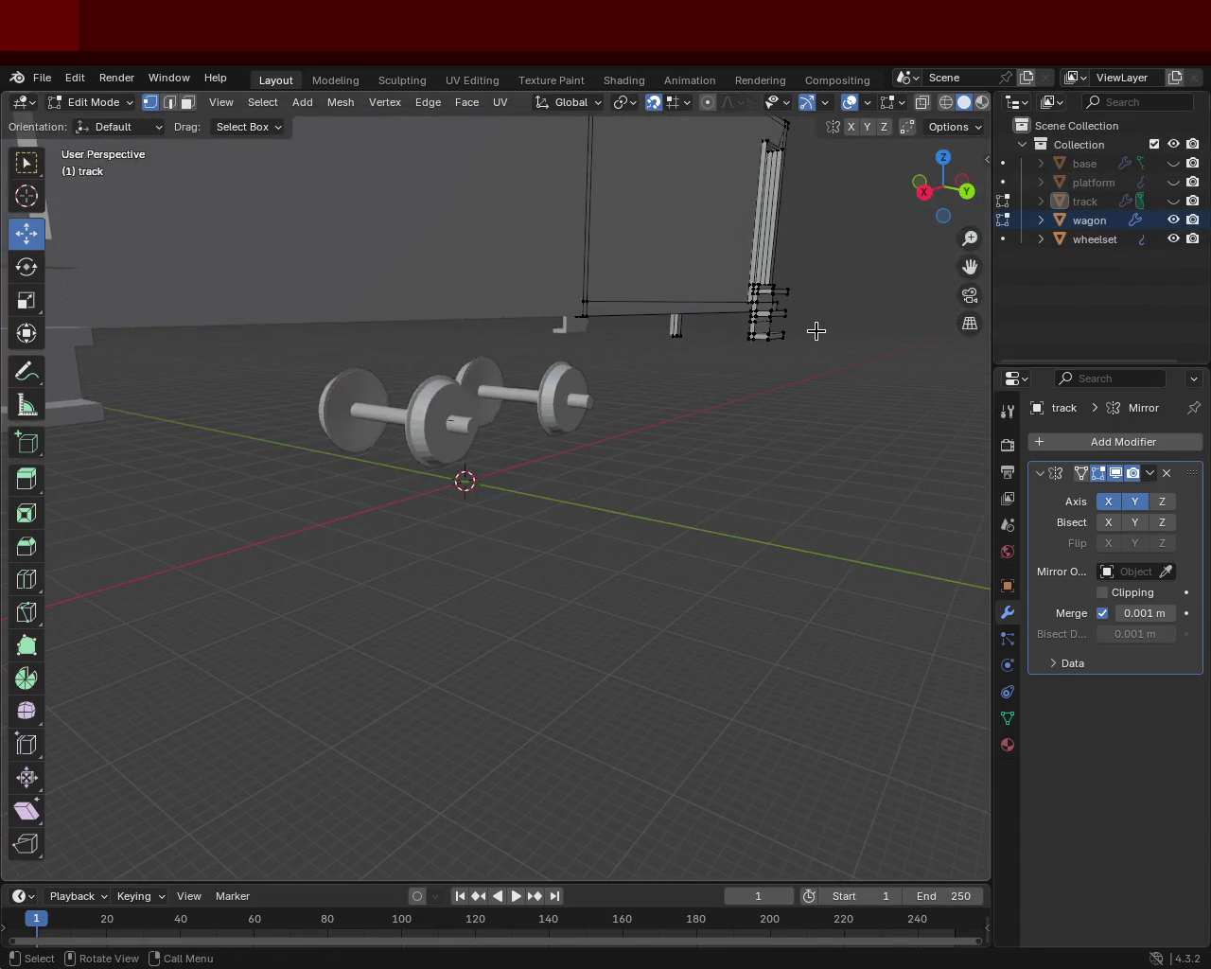
click(1174, 220)
click(1174, 201)
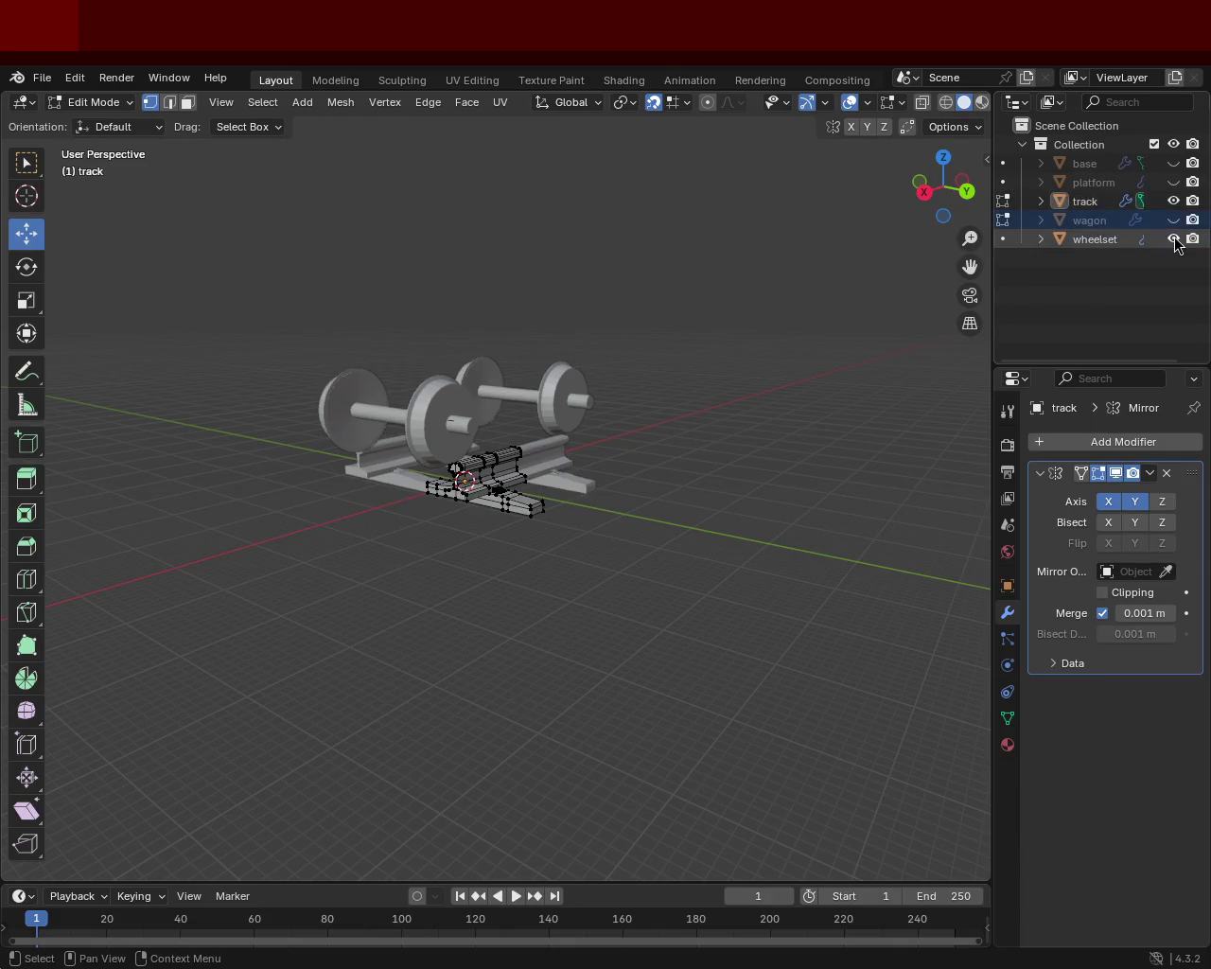
click(1174, 239)
scroll(508, 511, up, 6)
- In face select, lower the sleeper block's bottom faces about 1 m along Z
mouse_move(508, 511)
middle_down()
mouse_move(542, 402)
mouse_move(537, 441)
middle_up()
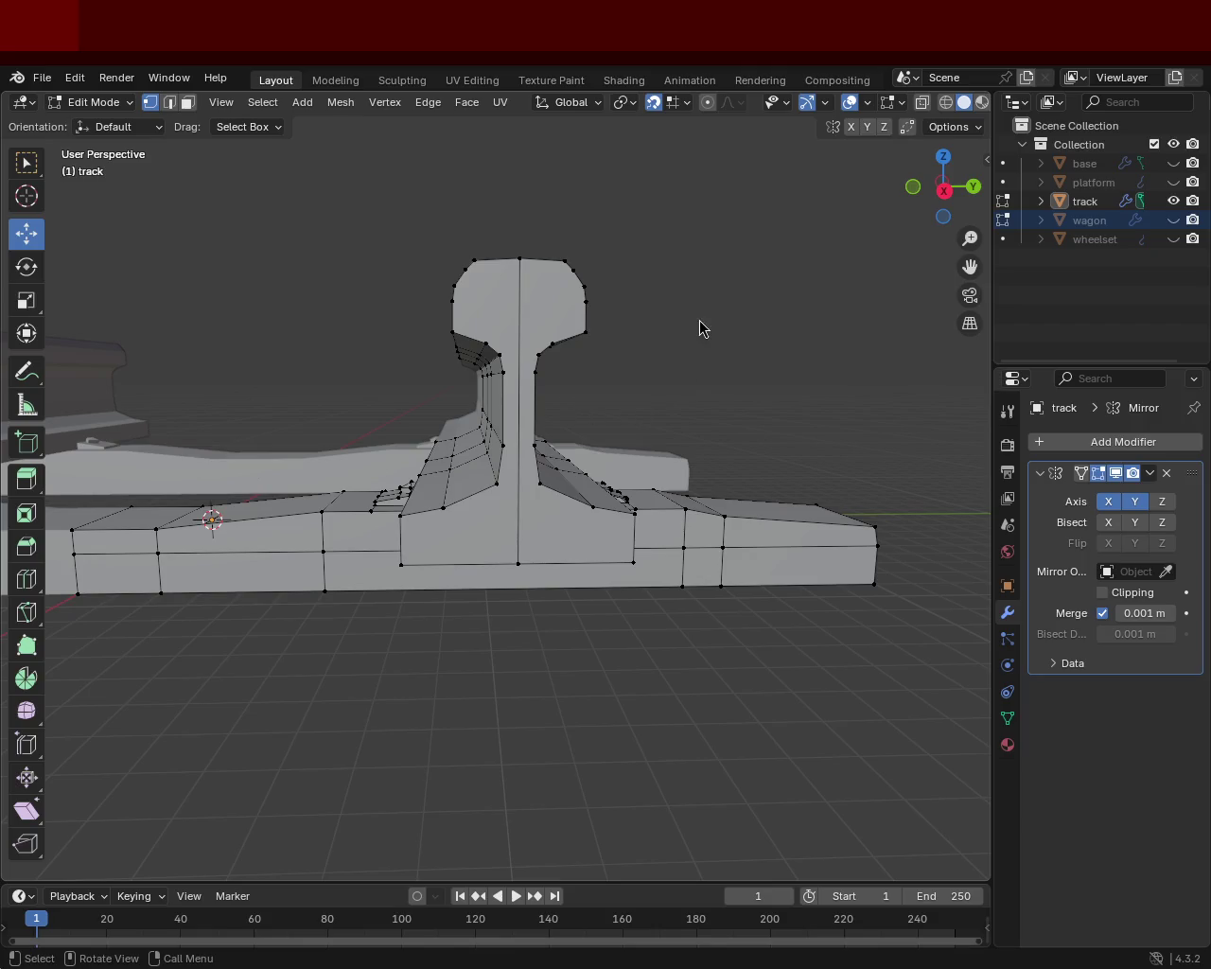
mouse_move(481, 327)
middle_down()
mouse_move(635, 466)
mouse_move(537, 414)
mouse_move(456, 633)
mouse_move(600, 546)
mouse_move(595, 660)
mouse_move(279, 597)
mouse_move(273, 676)
mouse_move(419, 675)
mouse_move(595, 576)
mouse_move(656, 735)
mouse_move(297, 568)
mouse_move(311, 671)
mouse_move(498, 576)
mouse_move(544, 566)
mouse_move(335, 474)
mouse_move(406, 511)
mouse_move(514, 533)
mouse_move(440, 537)
mouse_move(568, 461)
middle_up()
click(188, 102)
shift+click(490, 483)
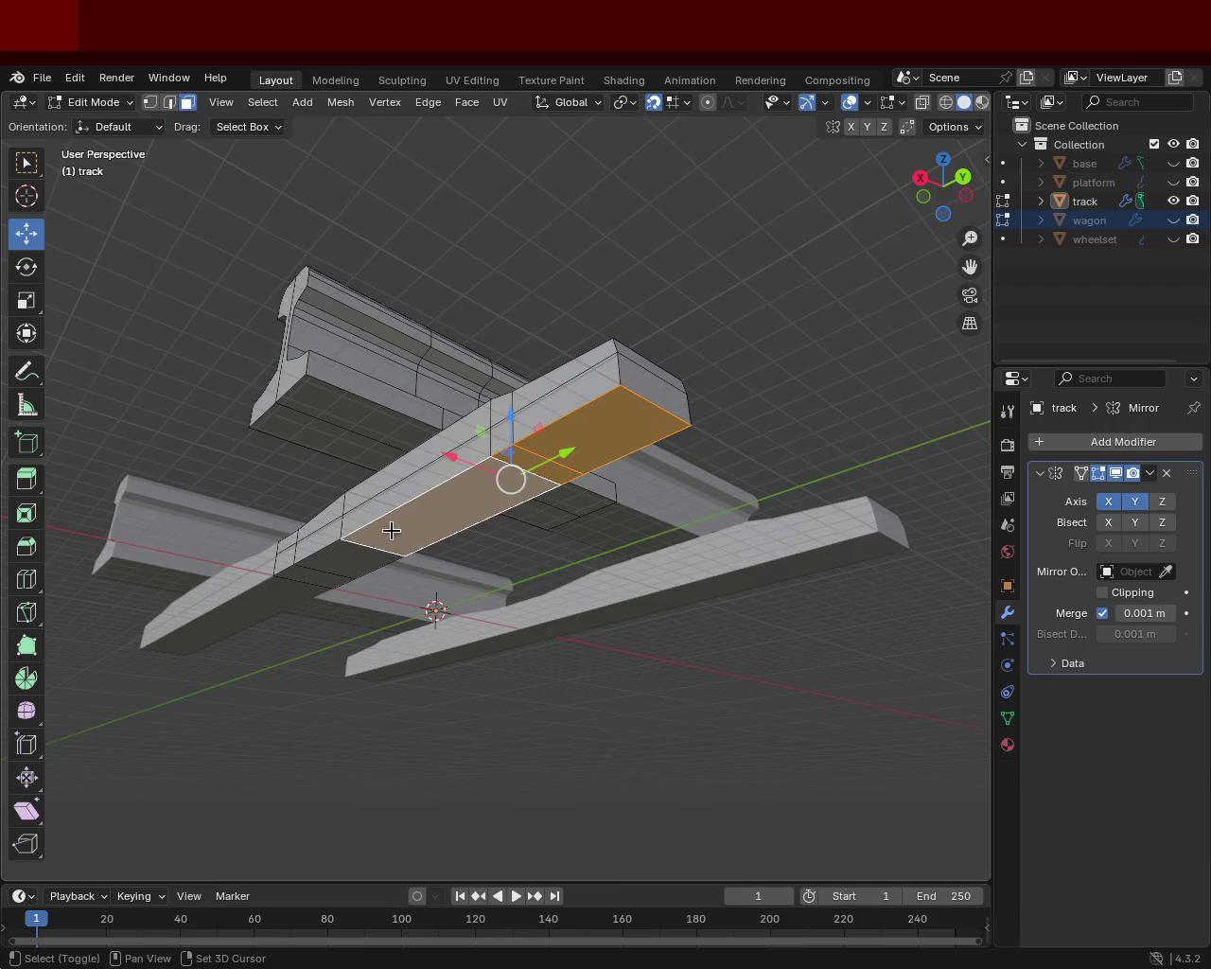
key(g)
key(z)
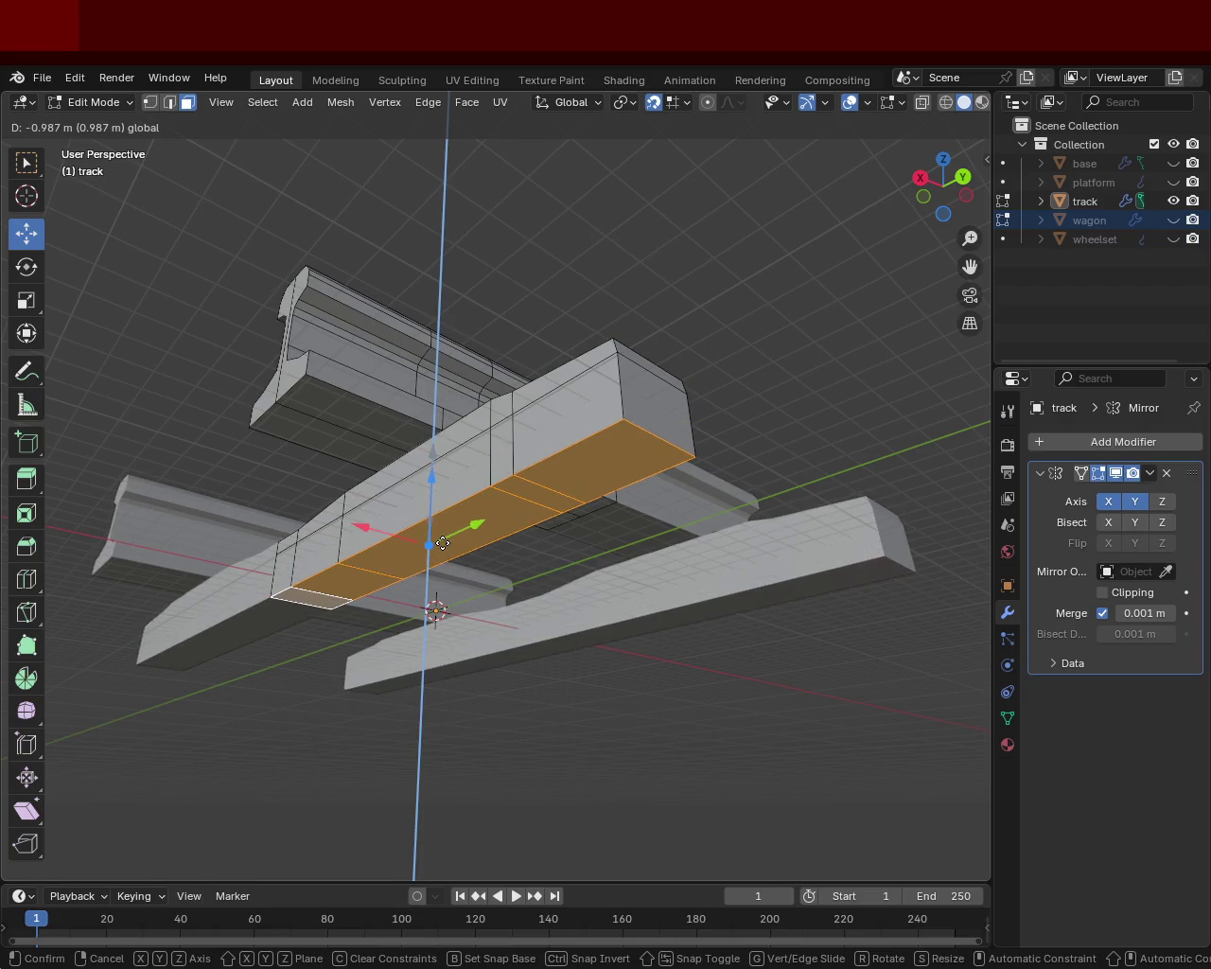
click(432, 547)
mouse_move(431, 547)
middle_down()
mouse_move(528, 600)
mouse_move(540, 649)
mouse_move(414, 630)
mouse_move(445, 577)
mouse_move(631, 466)
mouse_move(743, 519)
mouse_move(703, 539)
mouse_move(552, 395)
mouse_move(460, 379)
mouse_move(578, 438)
mouse_move(537, 376)
mouse_move(465, 438)
mouse_move(433, 519)
mouse_move(492, 514)
mouse_move(501, 530)
mouse_move(463, 492)
mouse_move(578, 467)
mouse_move(605, 447)
mouse_move(570, 482)
mouse_move(414, 408)
mouse_move(349, 410)
mouse_move(338, 318)
mouse_move(337, 338)
mouse_move(292, 330)
mouse_move(634, 574)
middle_up()
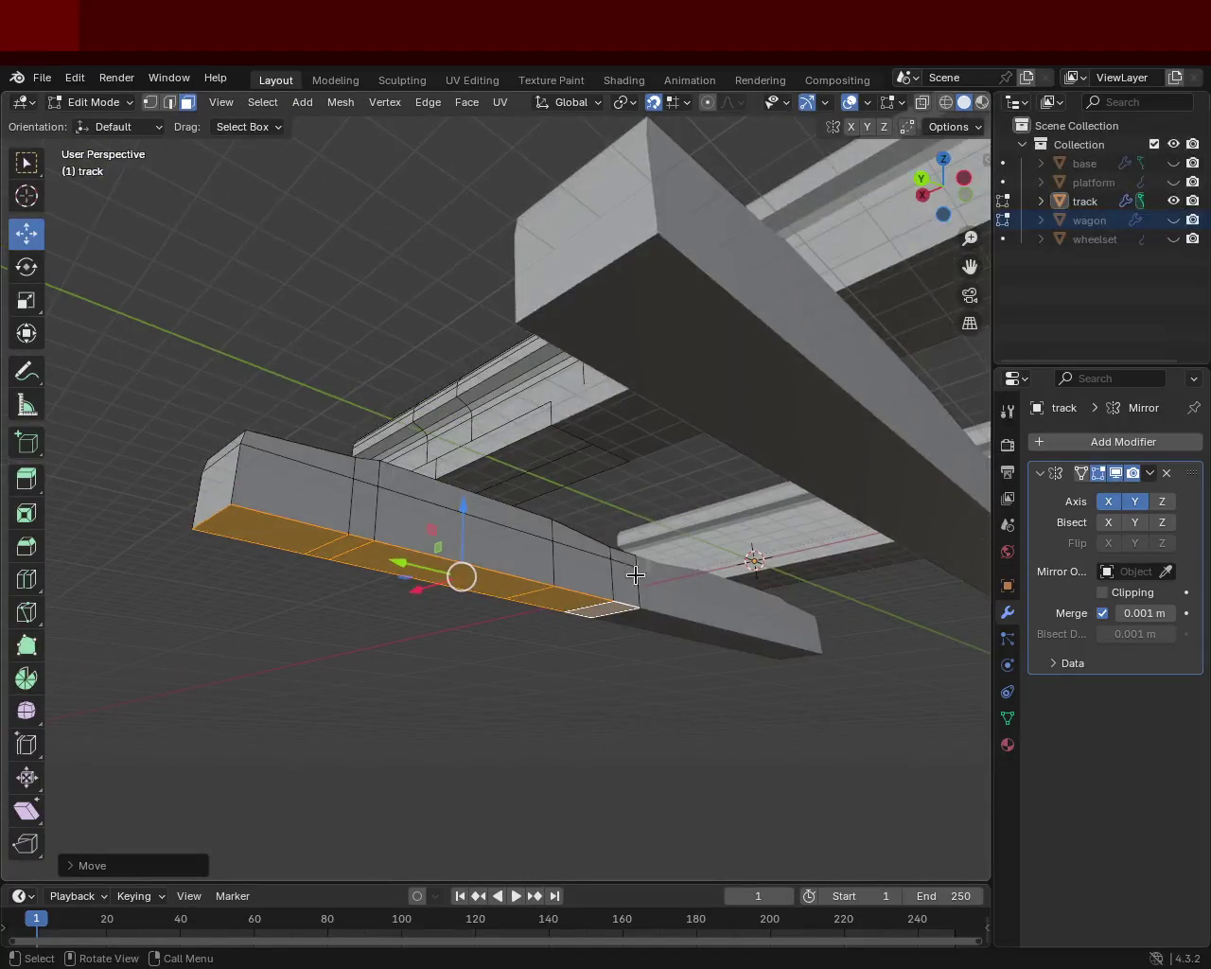
- Push the block's end face 1 m outward along X
click(619, 574)
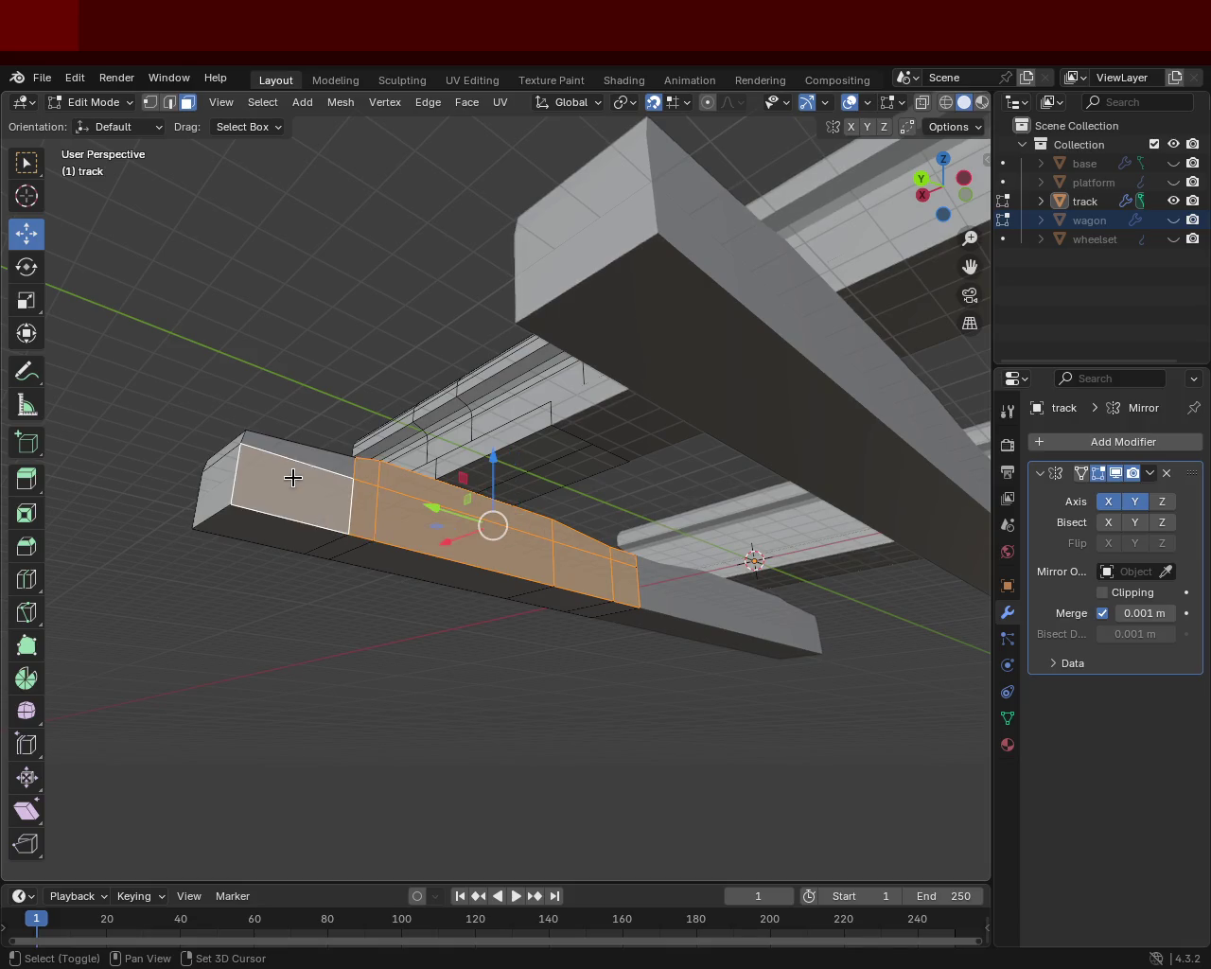
middle_drag(312, 454, 481, 614)
drag(394, 507, 483, 519)
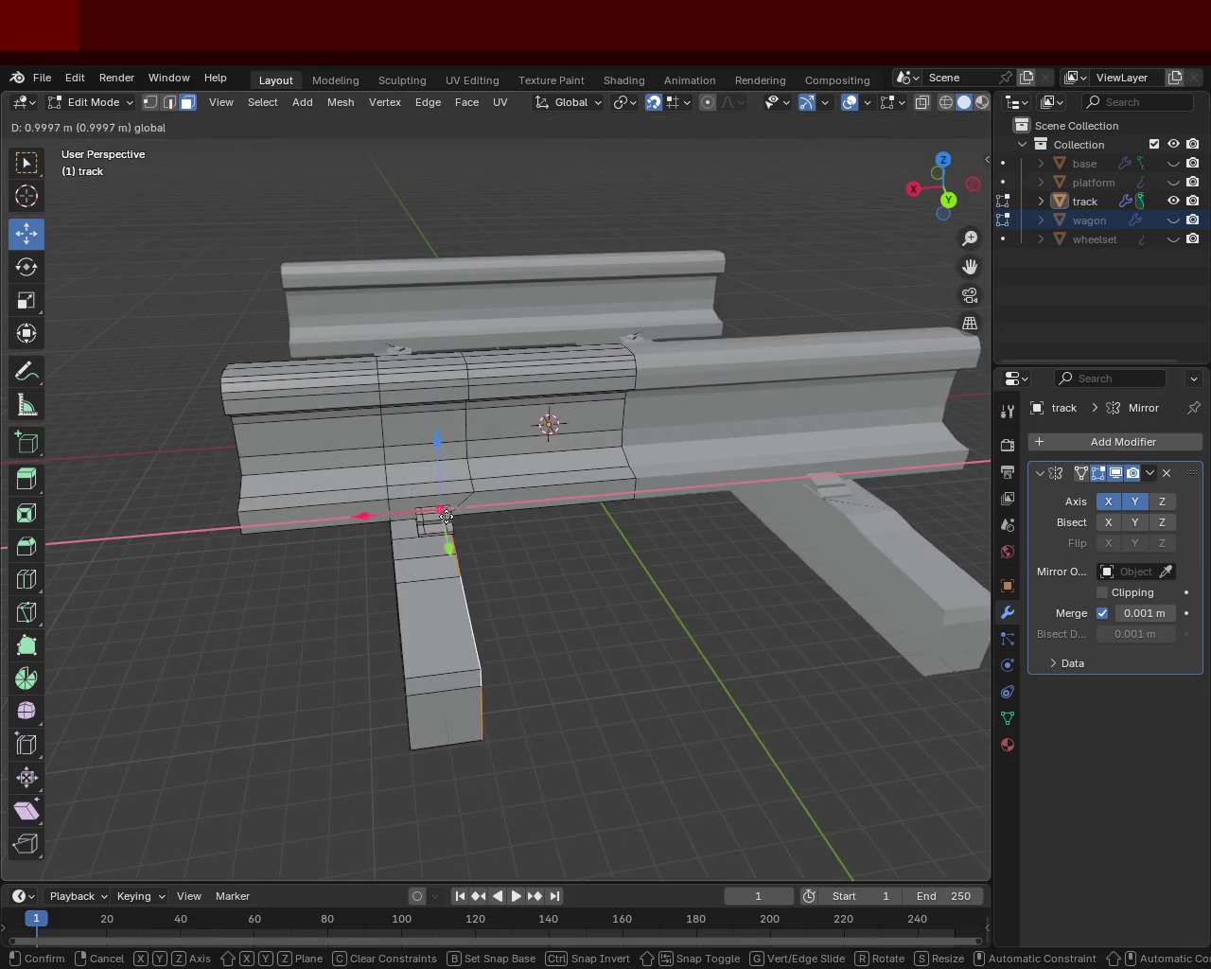
mouse_move(485, 520)
middle_down()
mouse_move(379, 551)
mouse_move(525, 535)
mouse_move(711, 444)
mouse_move(781, 522)
mouse_move(401, 425)
mouse_move(508, 437)
mouse_move(438, 340)
mouse_move(341, 573)
mouse_move(445, 586)
mouse_move(554, 503)
mouse_move(584, 572)
mouse_move(378, 489)
mouse_move(501, 509)
middle_up()
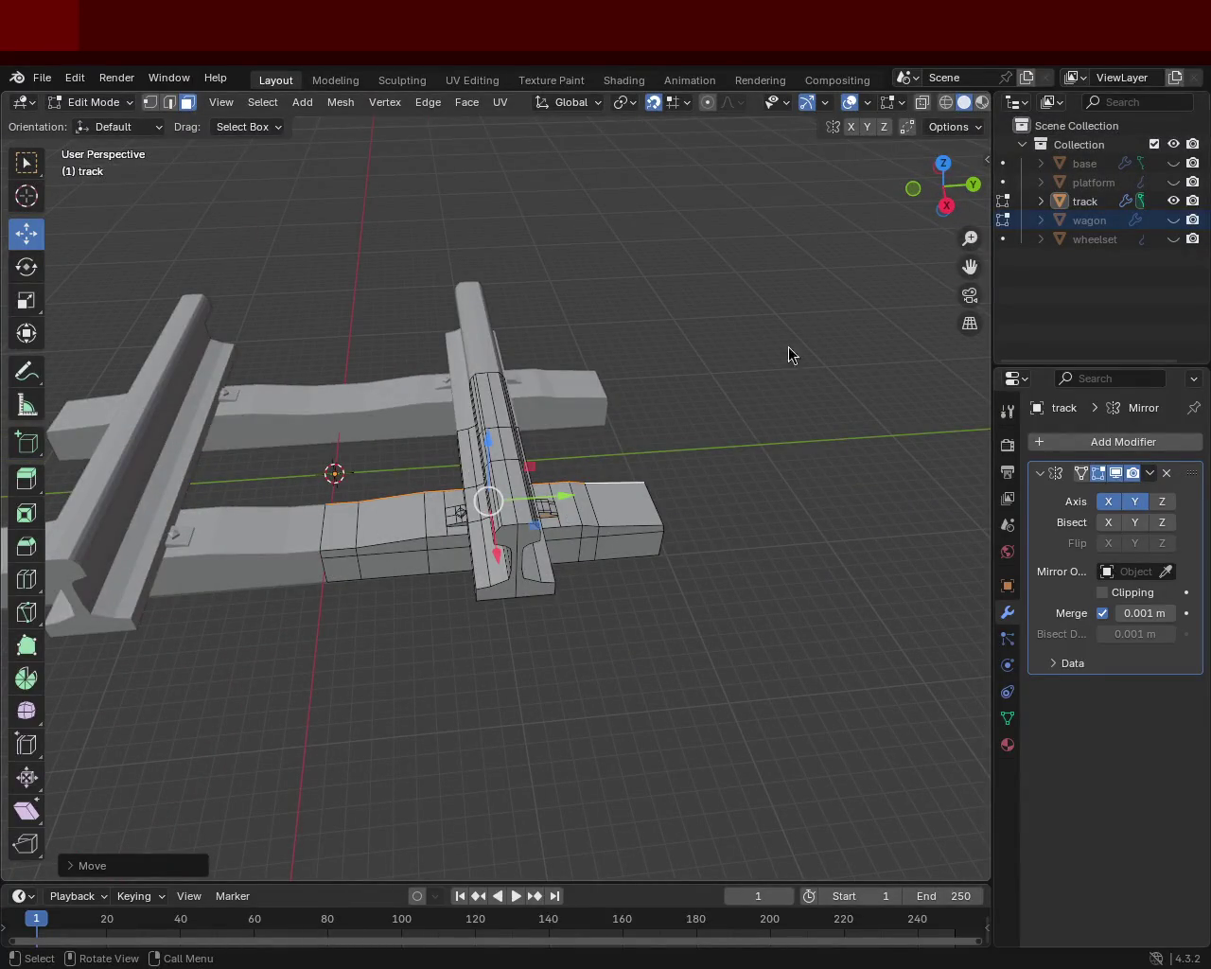
mouse_move(616, 513)
middle_down()
mouse_move(460, 441)
mouse_move(441, 411)
mouse_move(465, 489)
mouse_move(492, 473)
mouse_move(485, 437)
mouse_move(595, 414)
mouse_move(567, 473)
mouse_move(589, 560)
middle_up()
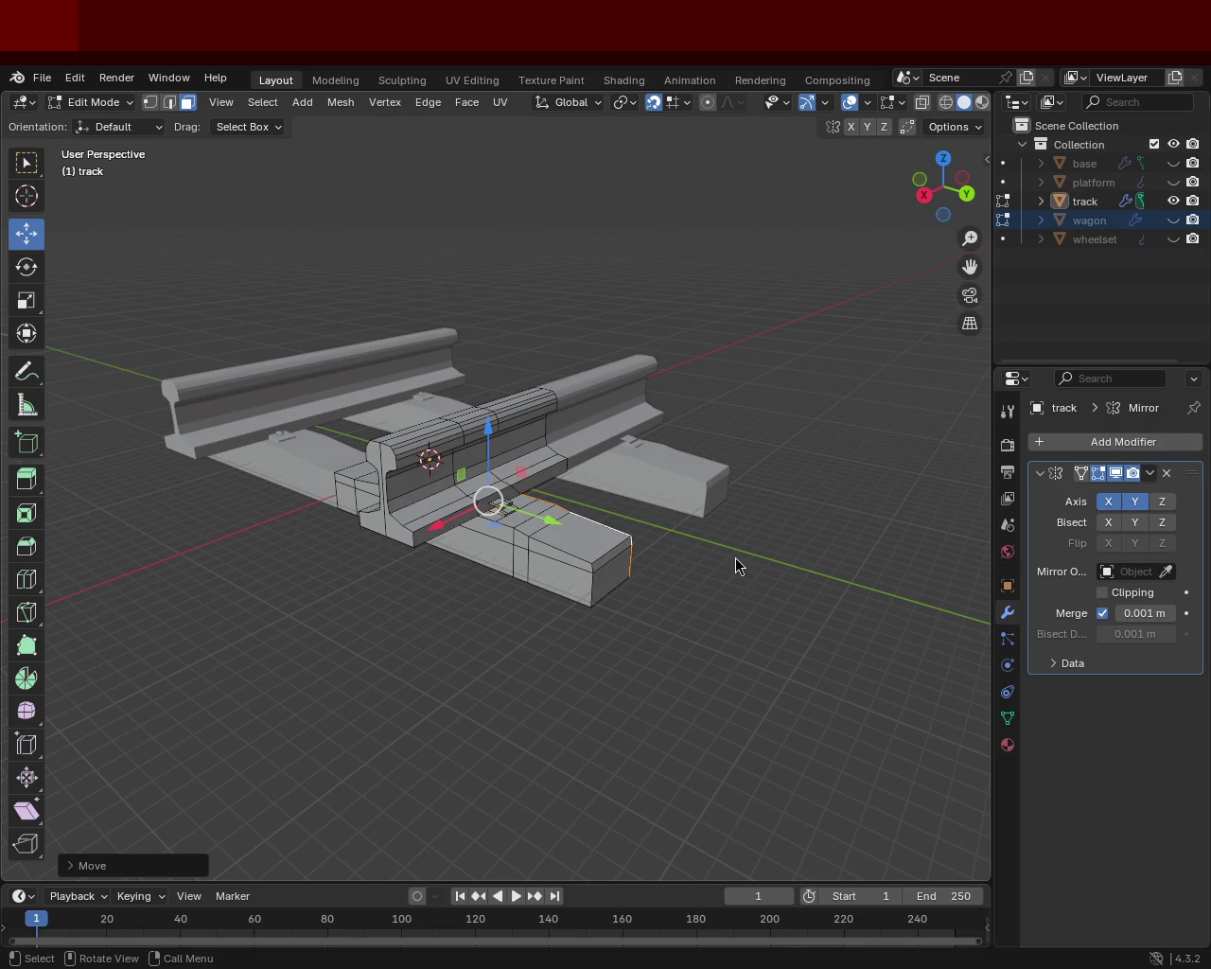
mouse_move(632, 448)
middle_down()
mouse_move(672, 445)
mouse_move(713, 397)
mouse_move(611, 432)
mouse_move(573, 482)
mouse_move(525, 482)
mouse_move(628, 529)
middle_up()
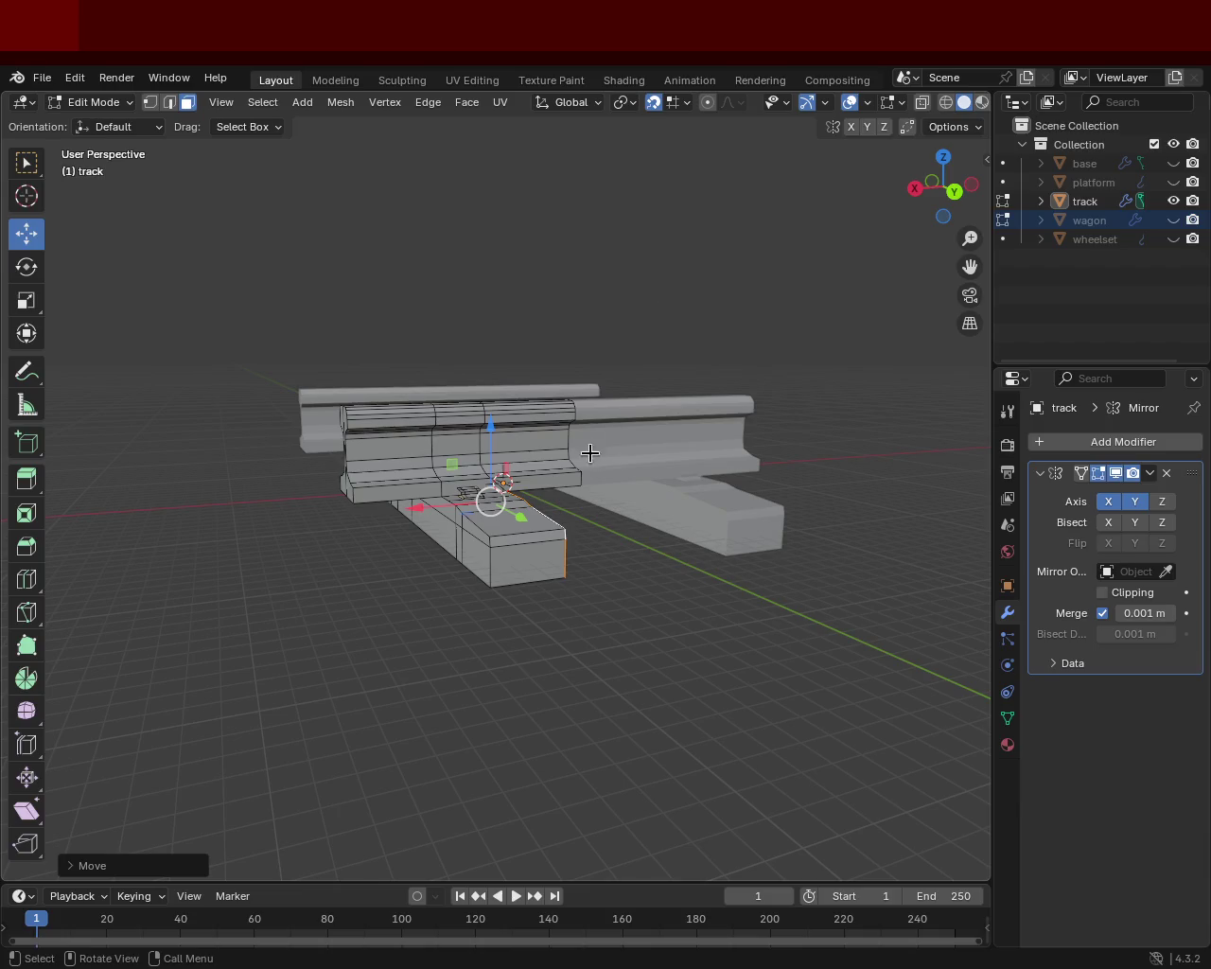
middle_drag(589, 453, 611, 401)
- Select the sleeper's top face strip and lower it 1 m with the Z gizmo
click(555, 460)
shift+click(425, 544)
shift+click(386, 558)
shift+click(366, 568)
middle_drag(365, 569, 509, 610)
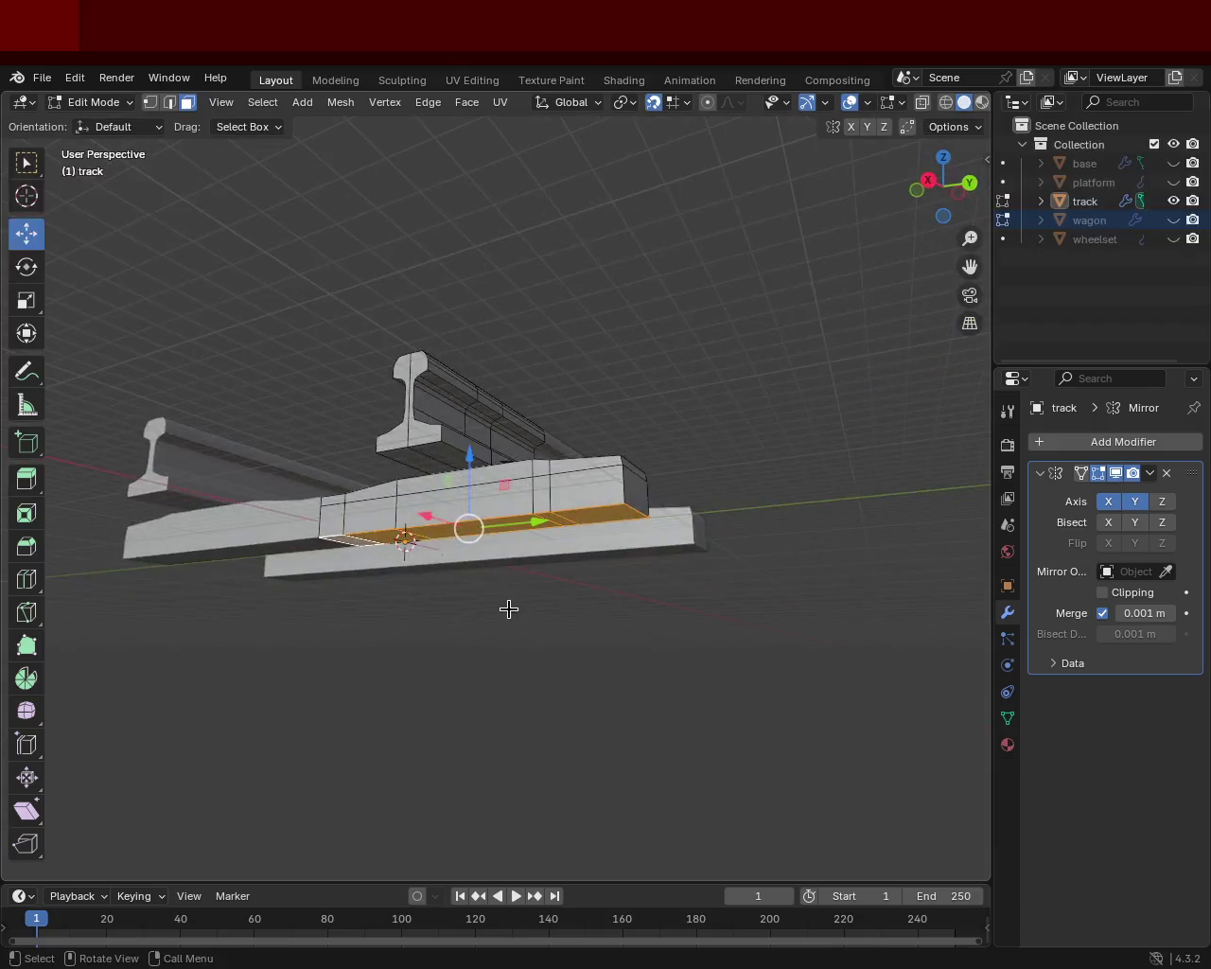
drag(476, 479, 490, 552)
mouse_move(490, 551)
middle_down()
mouse_move(505, 547)
mouse_move(514, 488)
middle_up()
drag(462, 471, 499, 537)
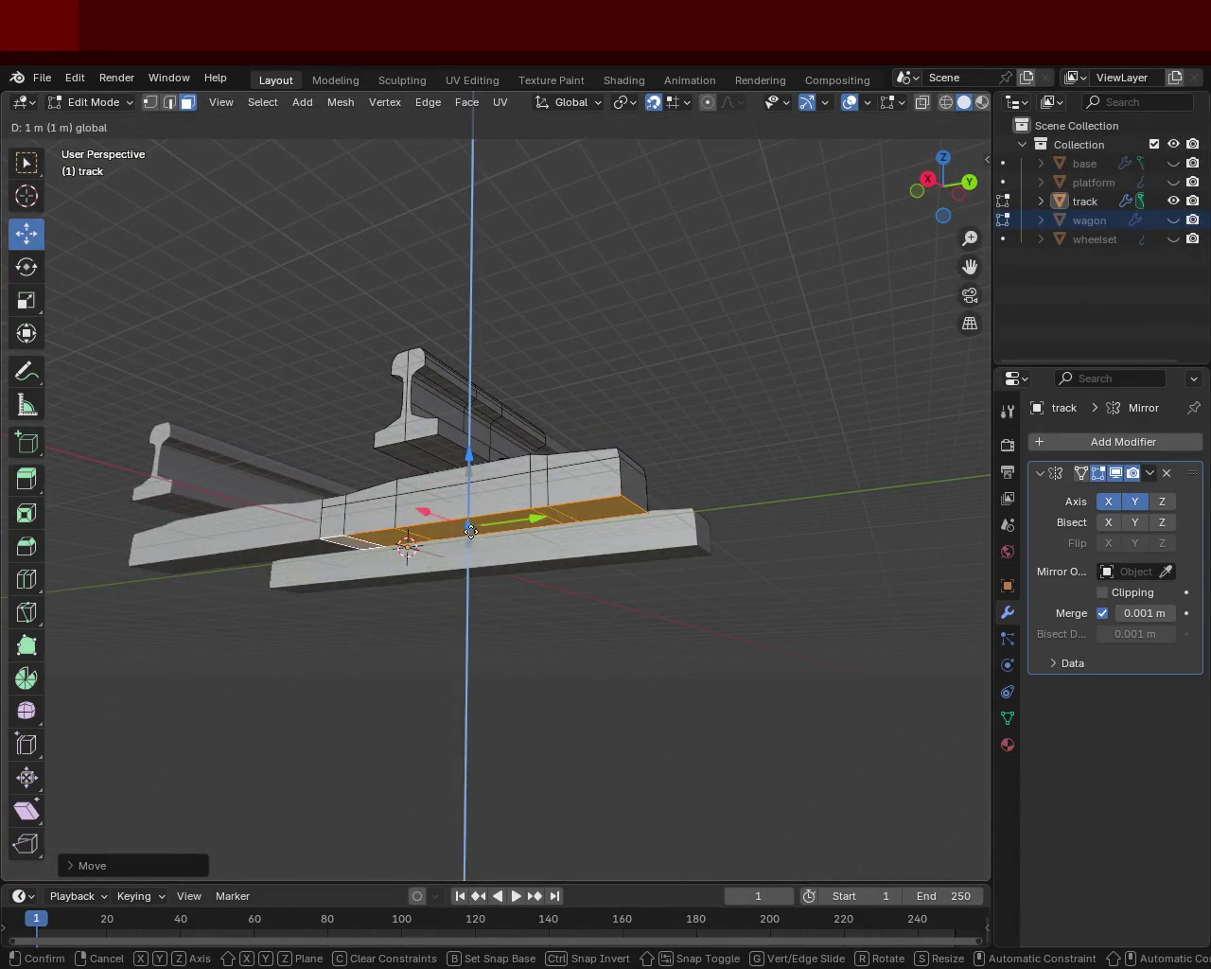
mouse_move(498, 537)
middle_down()
mouse_move(739, 551)
mouse_move(657, 615)
mouse_move(725, 657)
mouse_move(890, 656)
mouse_move(708, 550)
mouse_move(595, 579)
mouse_move(584, 449)
mouse_move(333, 467)
mouse_move(262, 444)
mouse_move(319, 570)
mouse_move(633, 480)
mouse_move(687, 508)
mouse_move(795, 491)
middle_up()
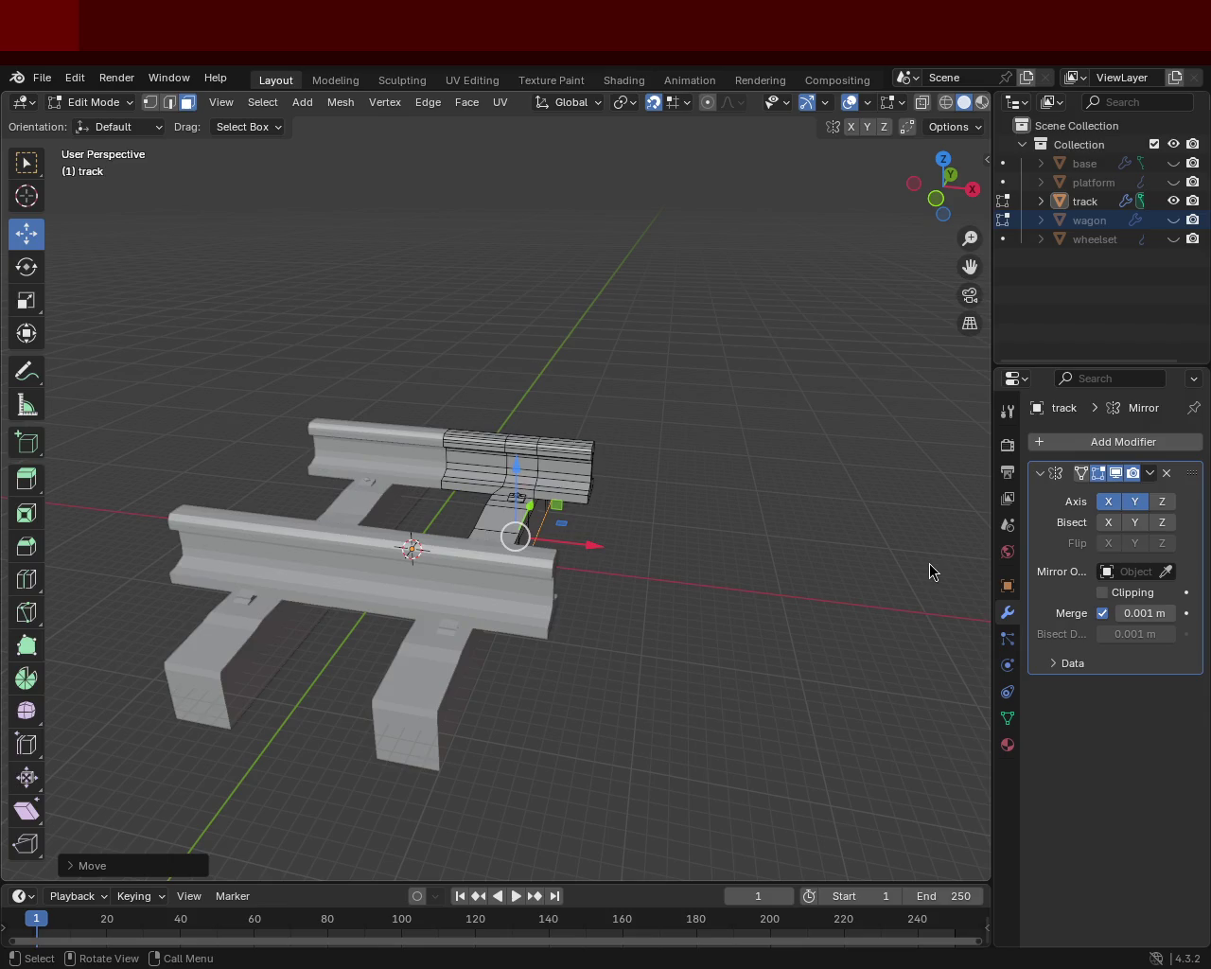
mouse_move(638, 441)
middle_down()
mouse_move(510, 570)
mouse_move(770, 427)
mouse_move(843, 425)
mouse_move(906, 495)
mouse_move(776, 469)
mouse_move(687, 400)
middle_up()
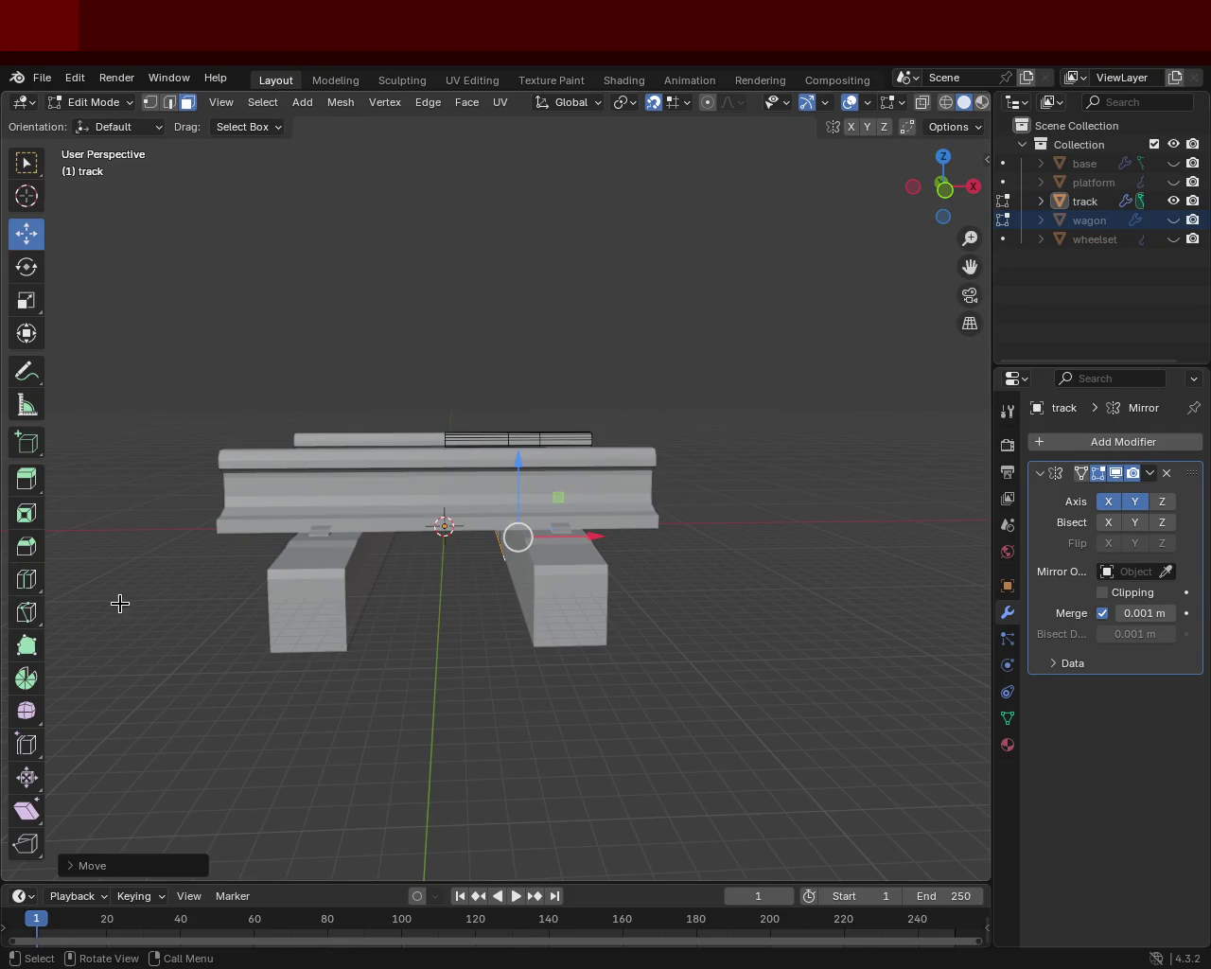
mouse_move(373, 576)
middle_down()
mouse_move(592, 582)
mouse_move(595, 595)
middle_up()
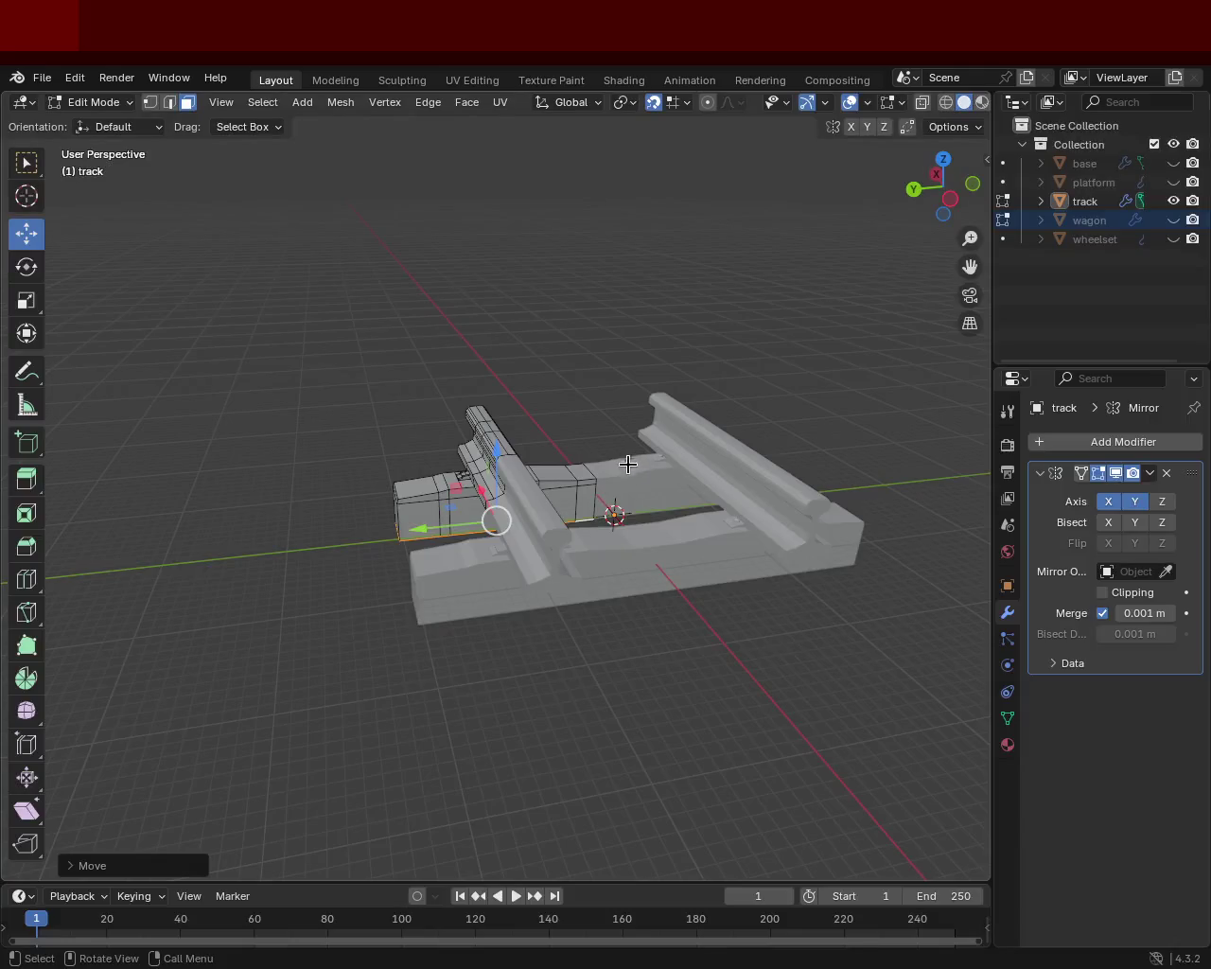
middle_drag(600, 530, 489, 470)
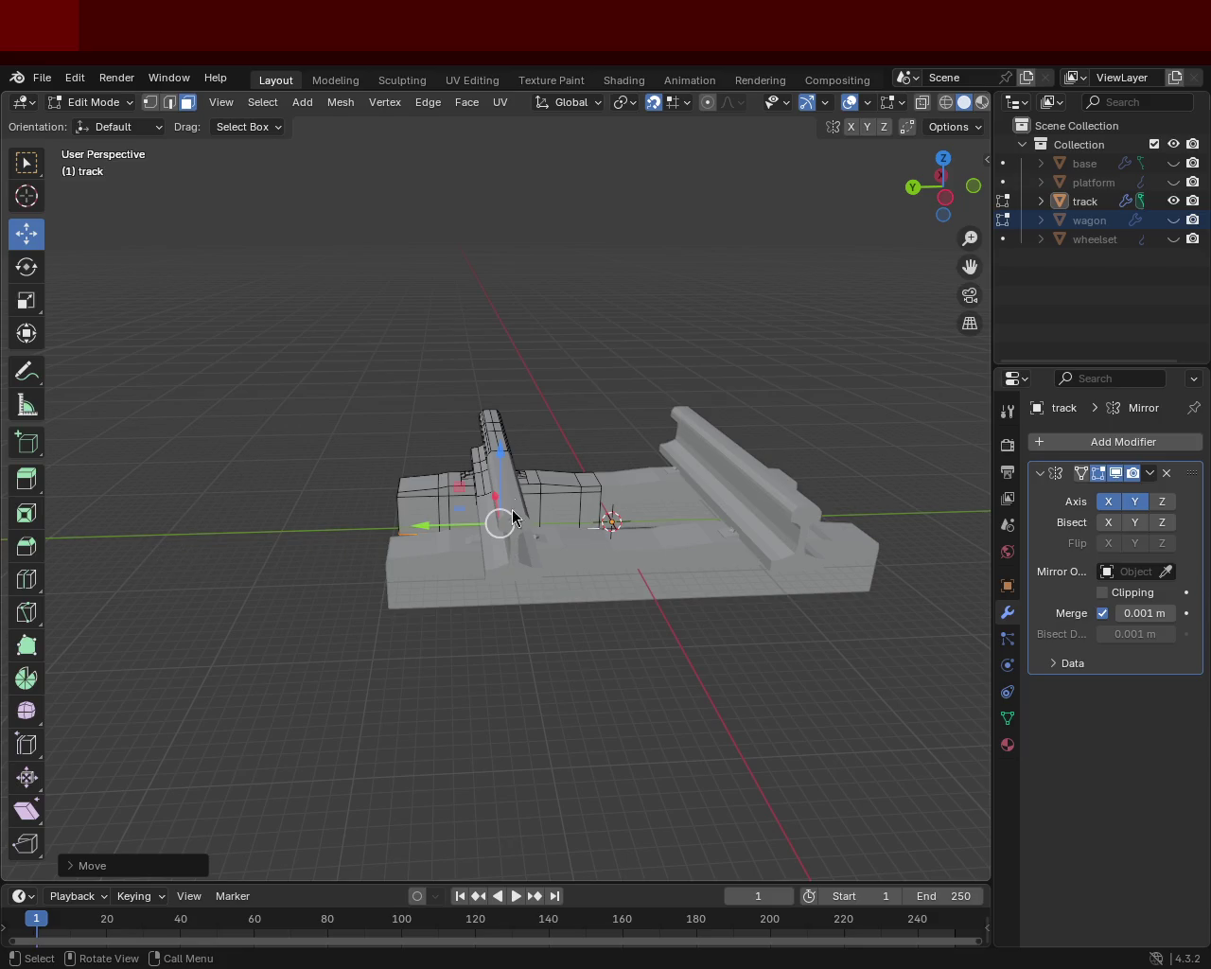
mouse_move(484, 541)
middle_down()
mouse_move(454, 560)
mouse_move(724, 487)
middle_up()
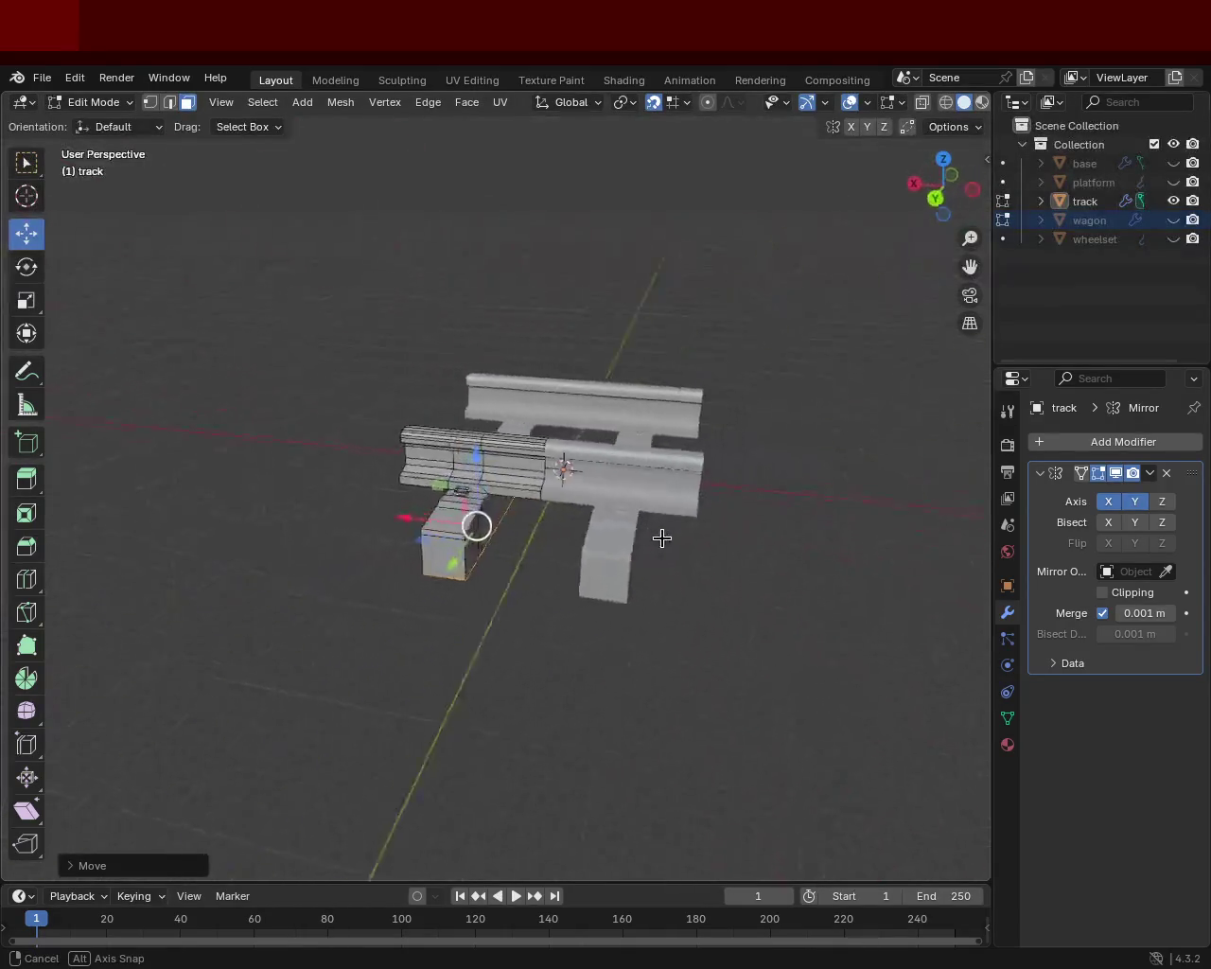
middle_drag(472, 473, 413, 427)
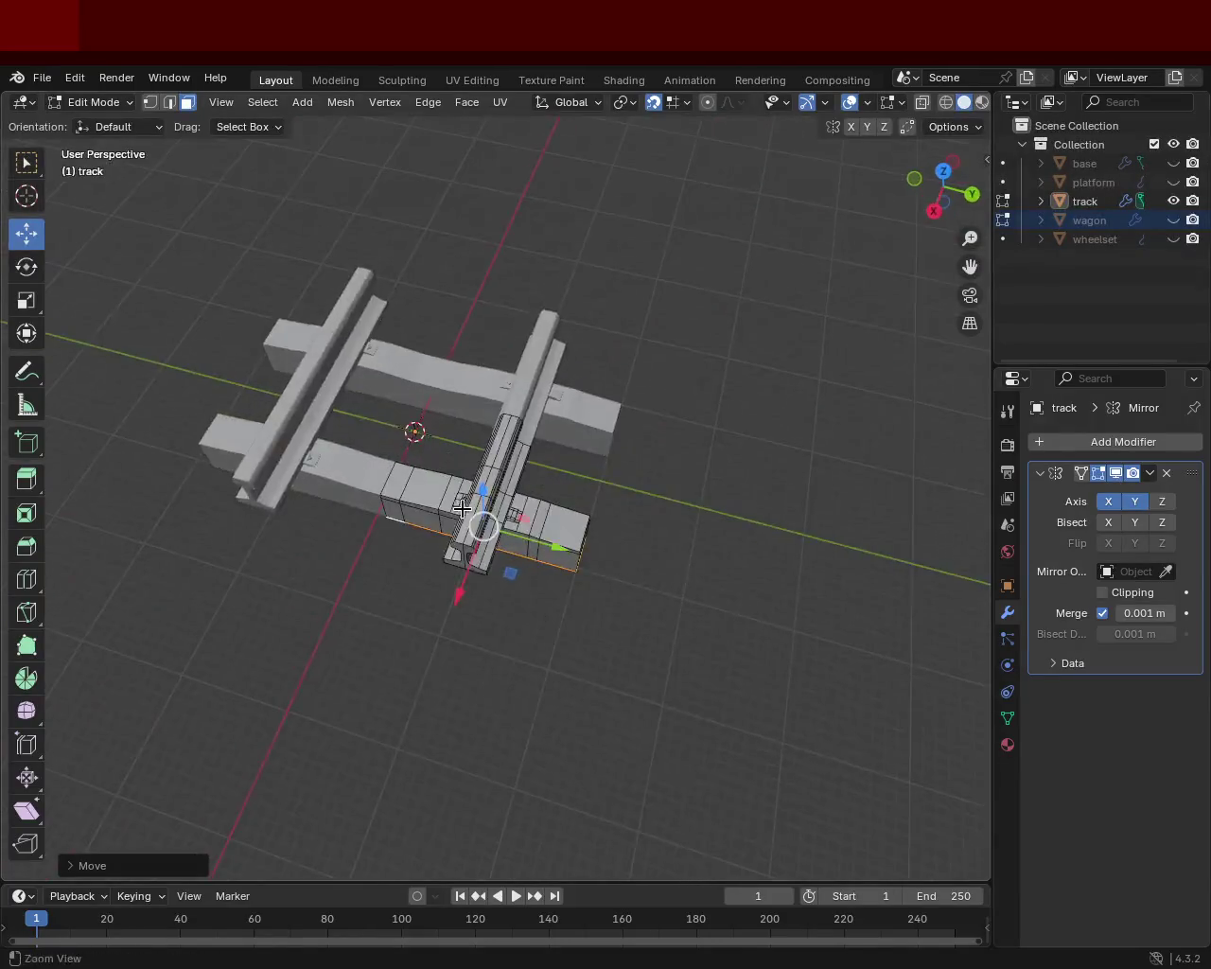
scroll(500, 413, up, 5)
mouse_move(508, 335)
middle_down()
mouse_move(537, 509)
mouse_move(654, 484)
mouse_move(505, 473)
mouse_move(576, 446)
mouse_move(555, 514)
mouse_move(658, 483)
mouse_move(681, 500)
mouse_move(540, 486)
mouse_move(440, 518)
middle_up()
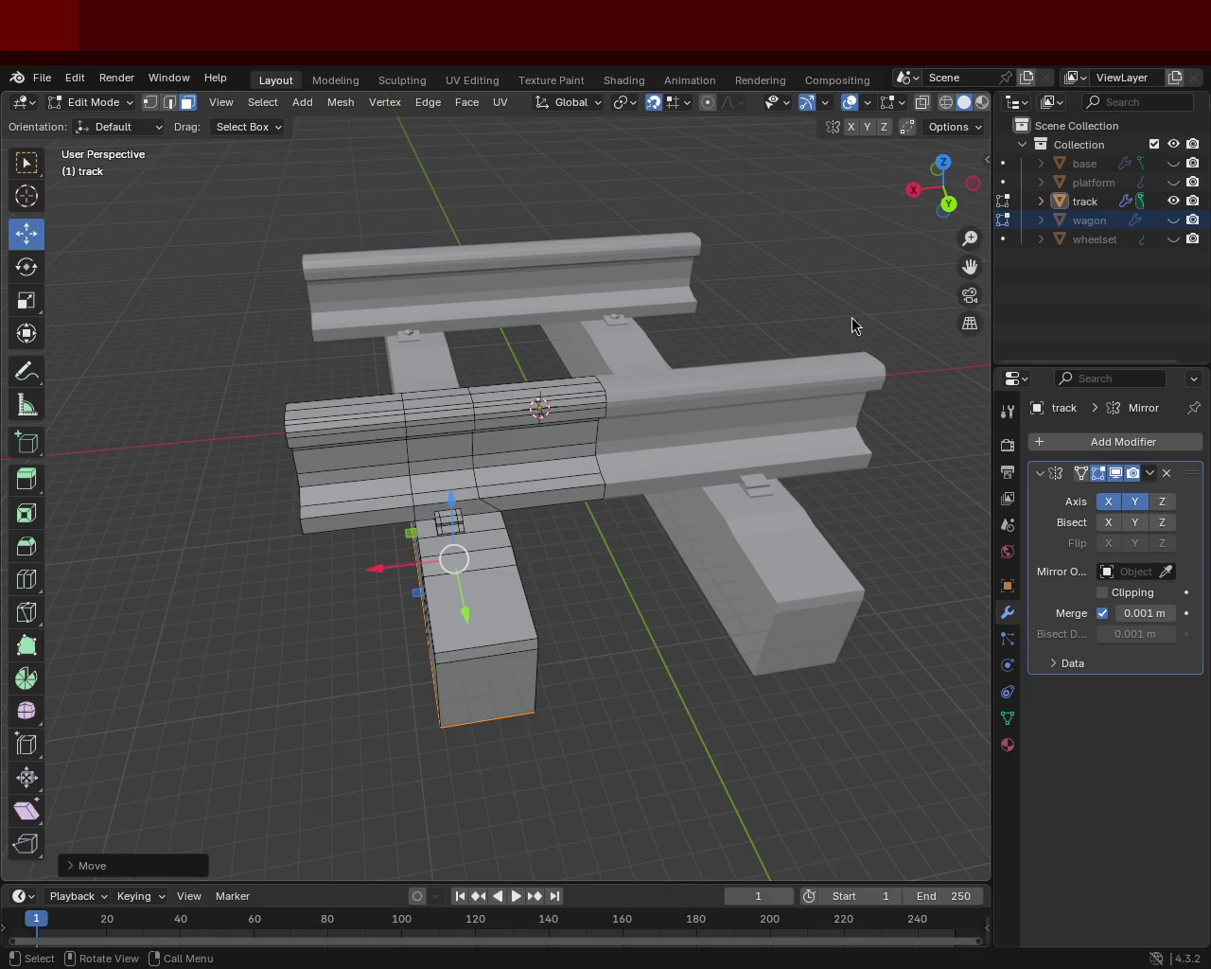
mouse_move(464, 522)
middle_down()
mouse_move(681, 495)
mouse_move(676, 448)
mouse_move(633, 420)
mouse_move(629, 462)
mouse_move(596, 455)
mouse_move(574, 540)
mouse_move(637, 454)
mouse_move(600, 514)
mouse_move(644, 475)
mouse_move(539, 546)
mouse_move(473, 495)
mouse_move(619, 473)
mouse_move(641, 484)
mouse_move(610, 522)
middle_up()
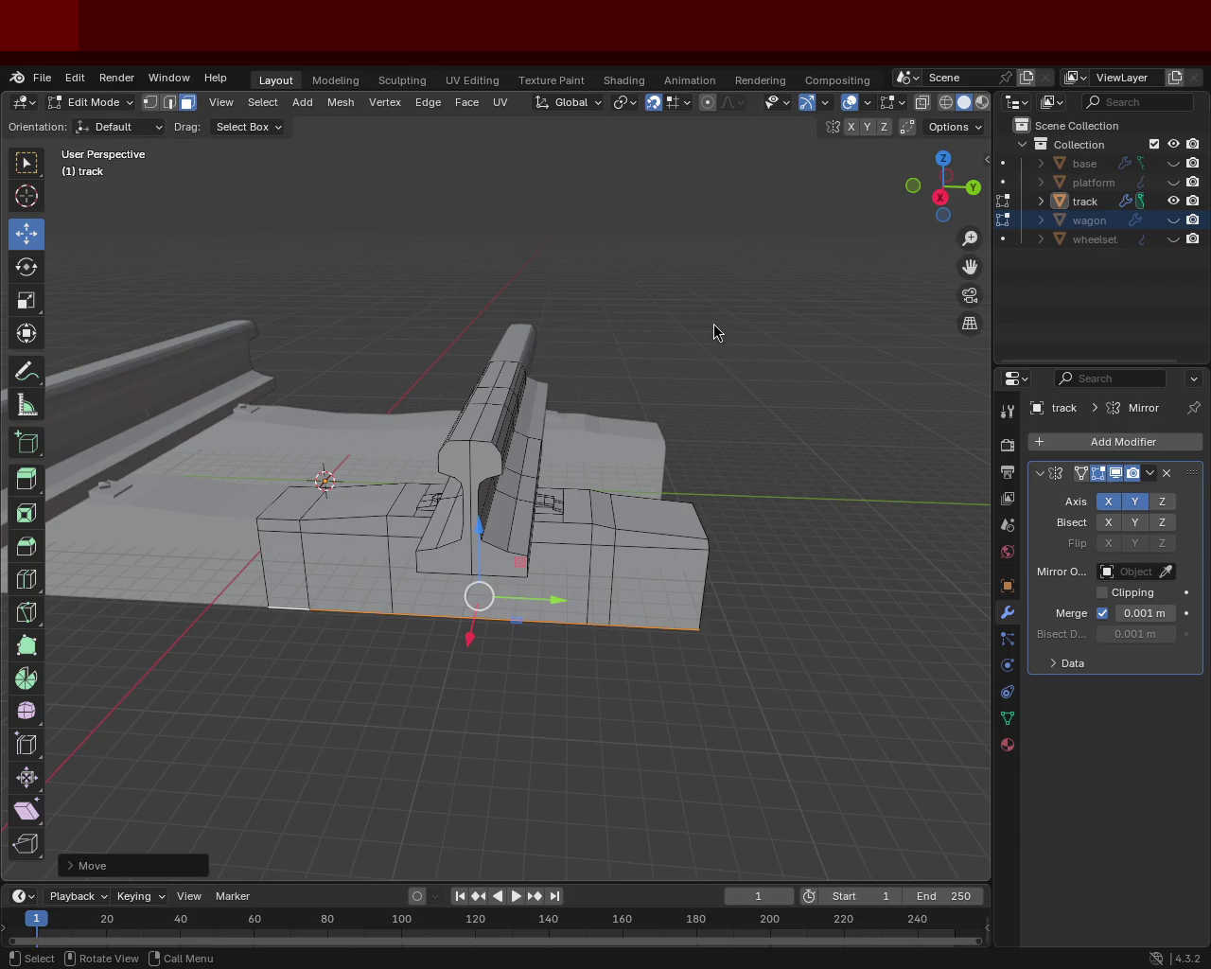
mouse_move(501, 430)
middle_down()
mouse_move(454, 530)
mouse_move(454, 568)
mouse_move(557, 540)
mouse_move(411, 483)
mouse_move(532, 430)
mouse_move(514, 508)
mouse_move(505, 476)
middle_up()
- Save train.blend
key(ctrl+s)
scroll(486, 433, up, 3)
scroll(508, 438, up, 3)
scroll(508, 437, down, 3)
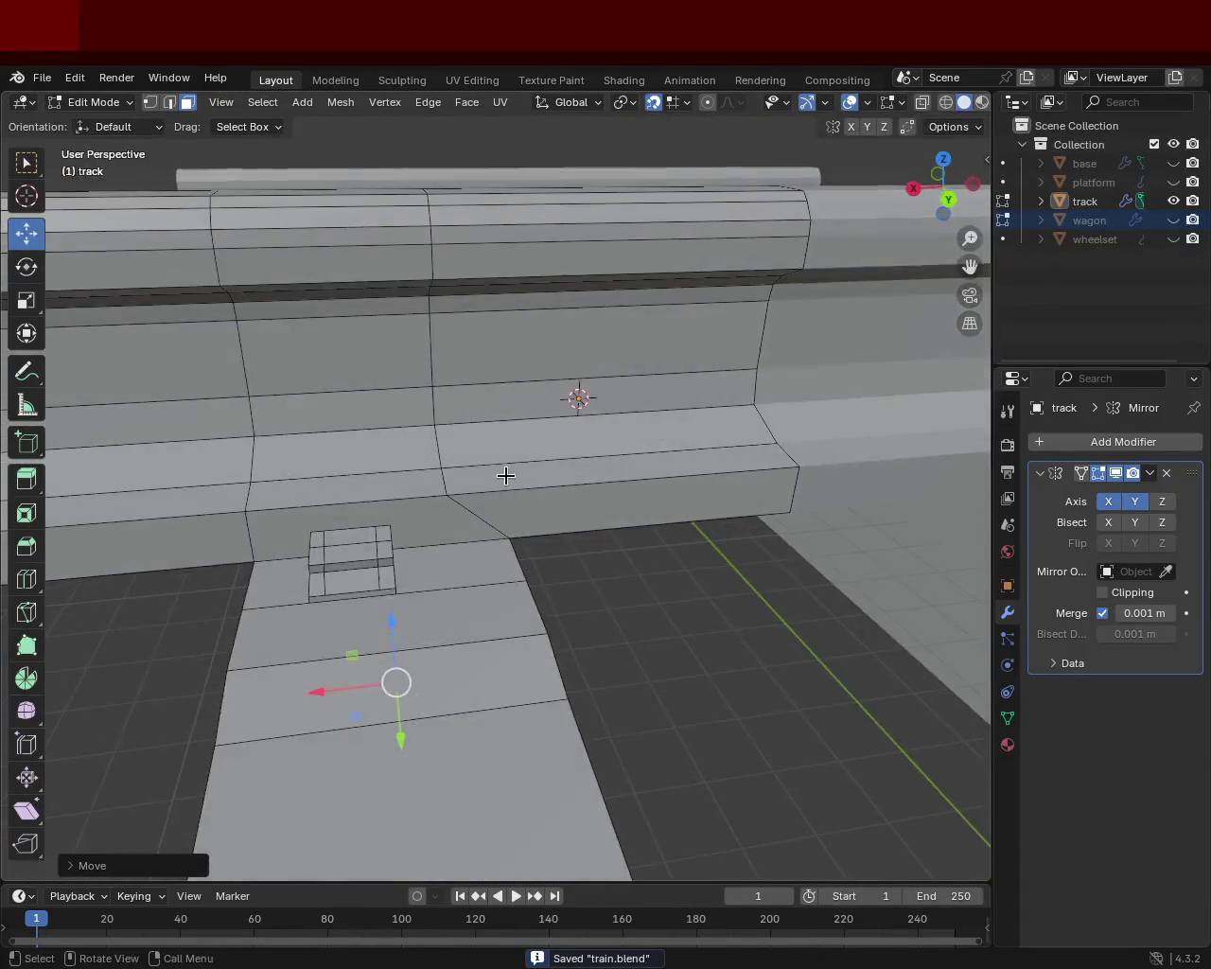
- Switch to edge select and raise the selected rail-side edge slightly
key(2)
click(438, 421)
mouse_move(426, 317)
middle_down()
mouse_move(447, 259)
mouse_move(451, 267)
middle_up()
drag(440, 283, 440, 269)
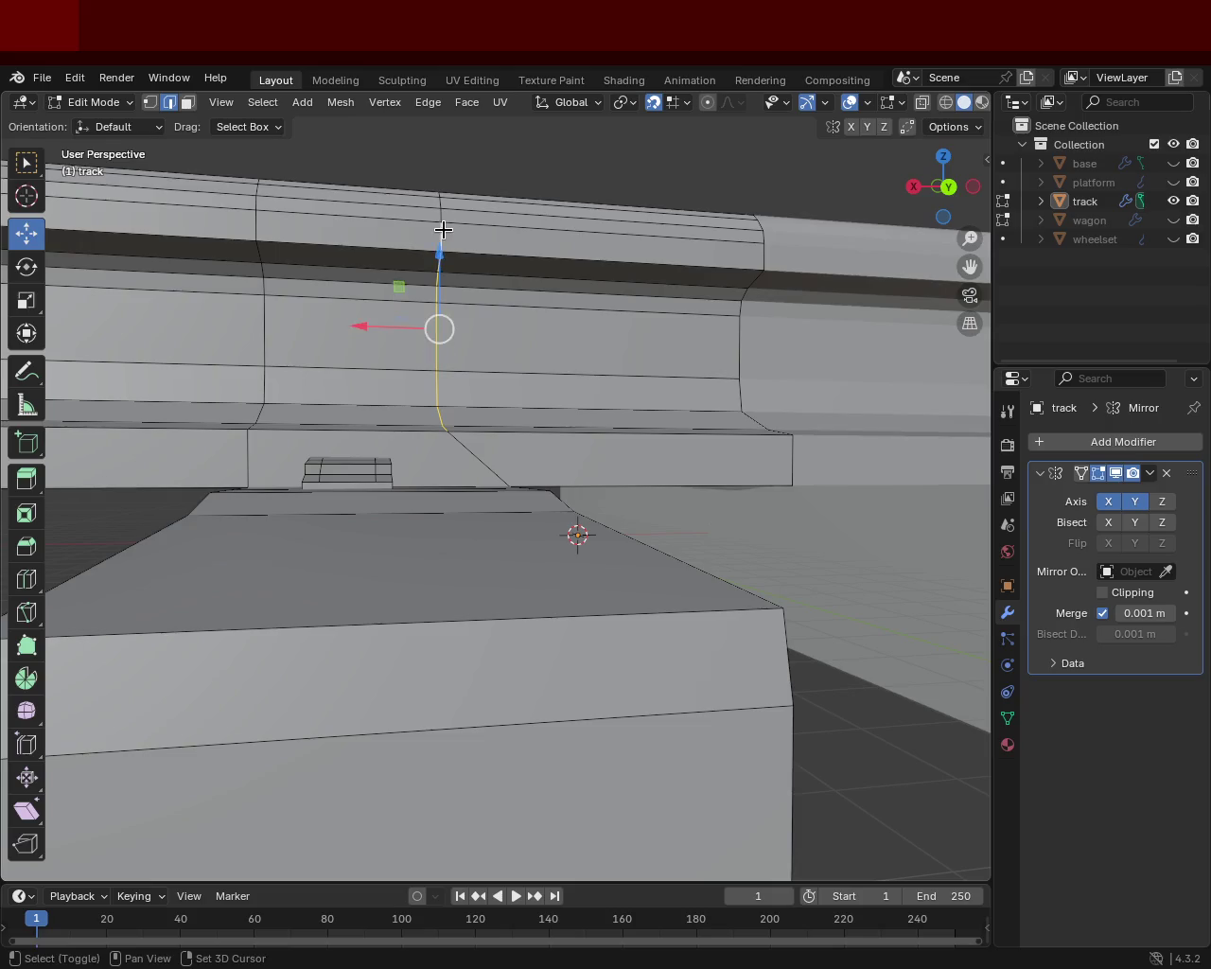
middle_drag(439, 258, 408, 305)
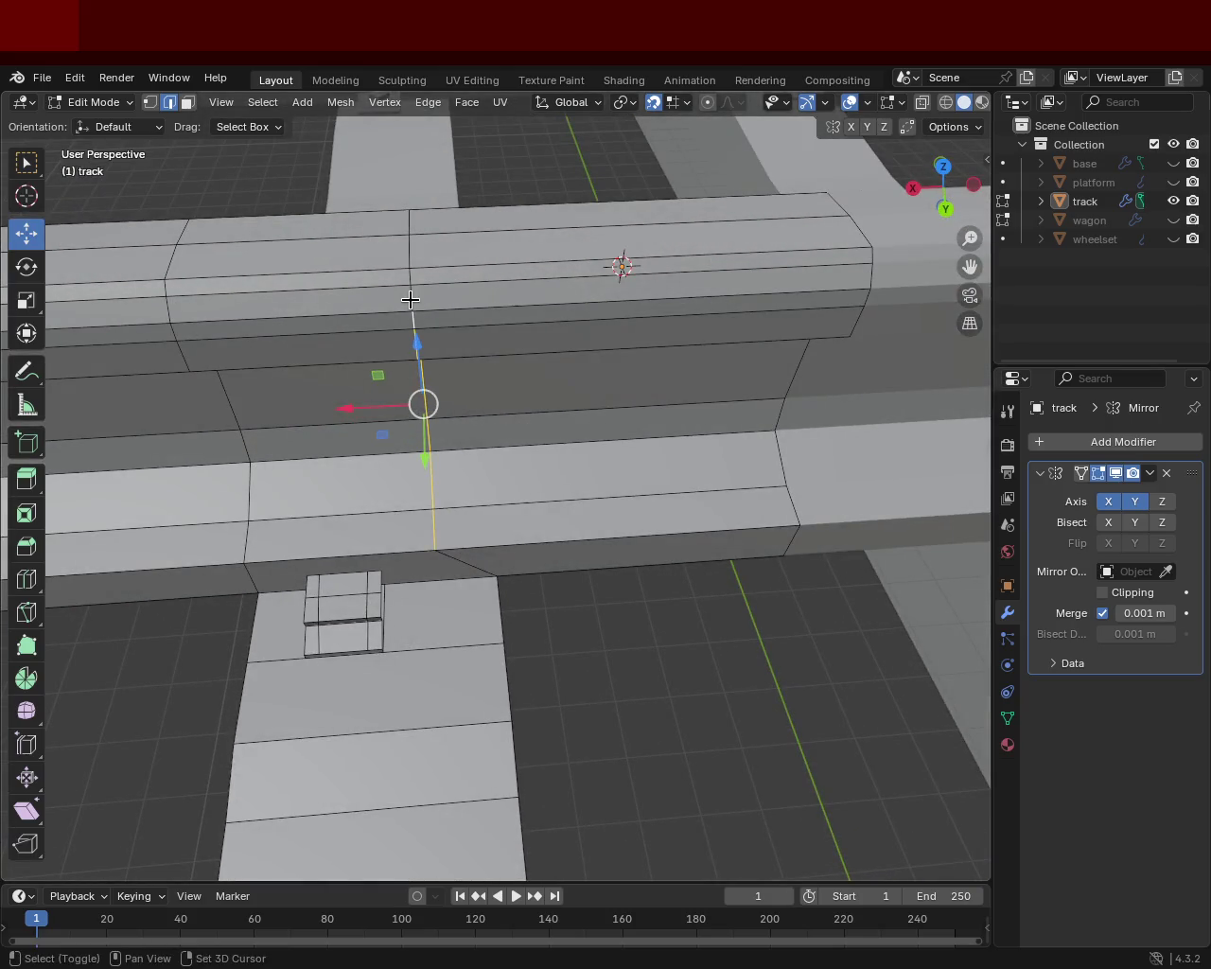
mouse_move(408, 259)
middle_down()
mouse_move(508, 301)
mouse_move(730, 312)
middle_up()
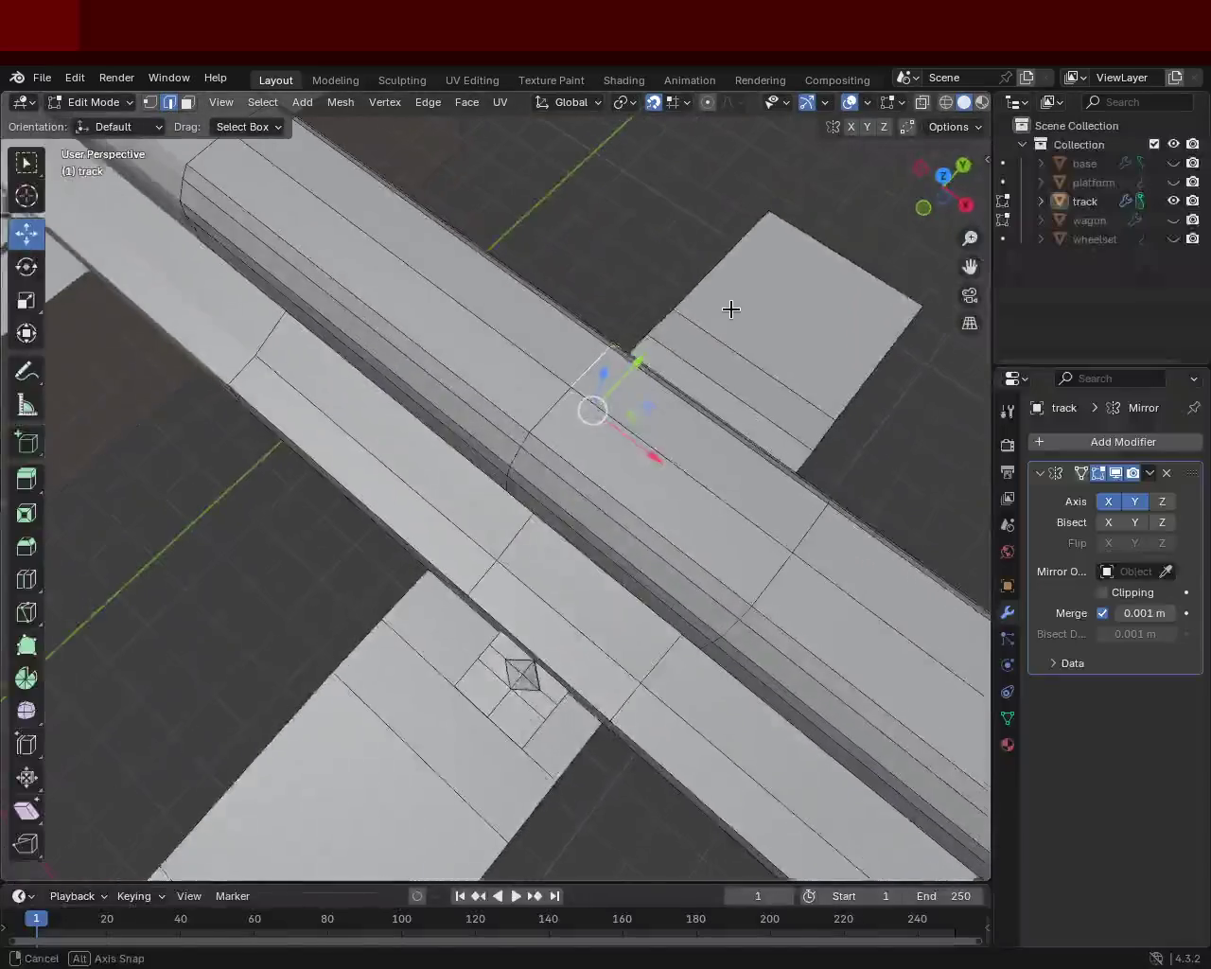
middle_drag(577, 420, 531, 296)
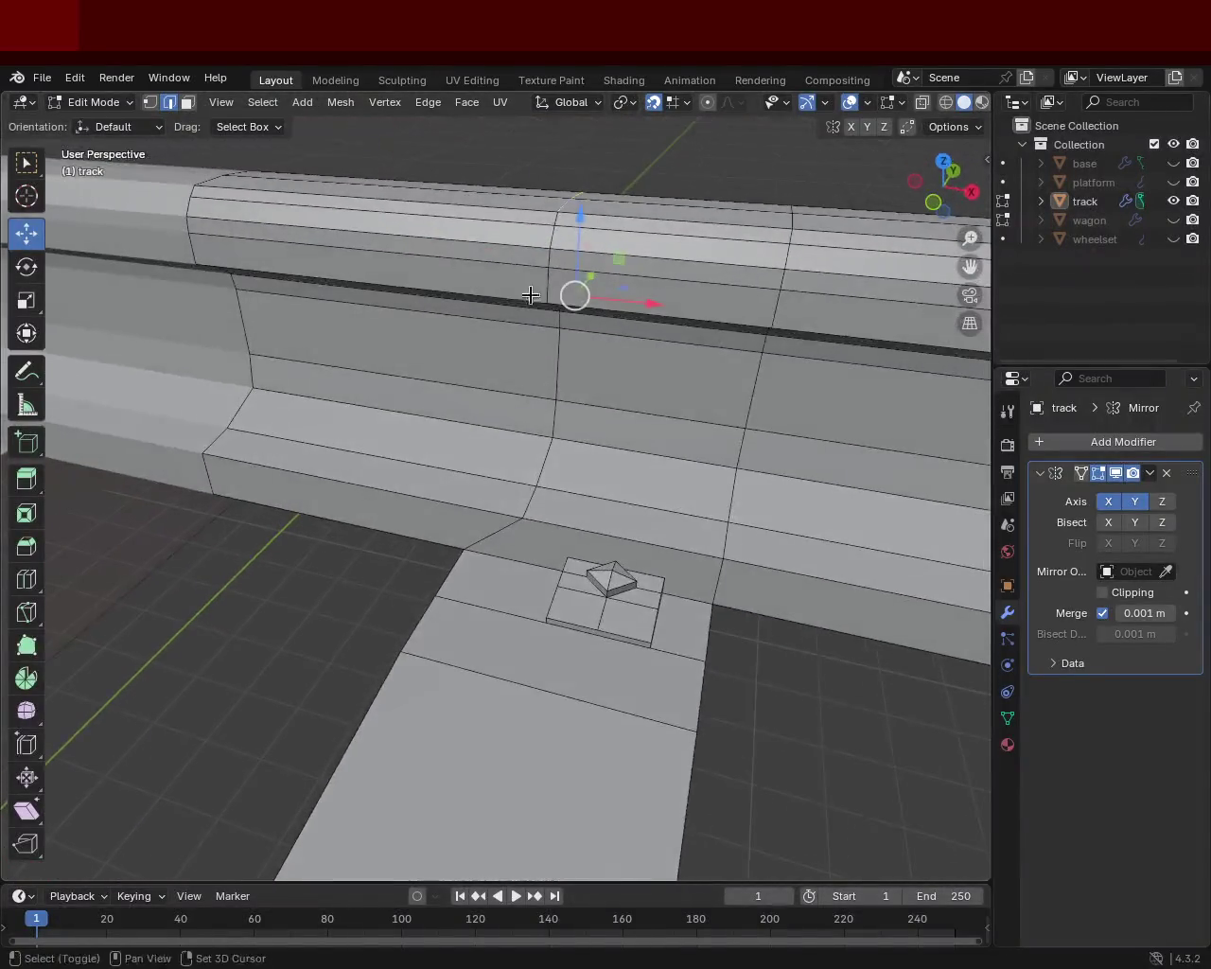
- Add the vertical edges below and slide the whole loop about 1 m along X
shift+click(553, 217)
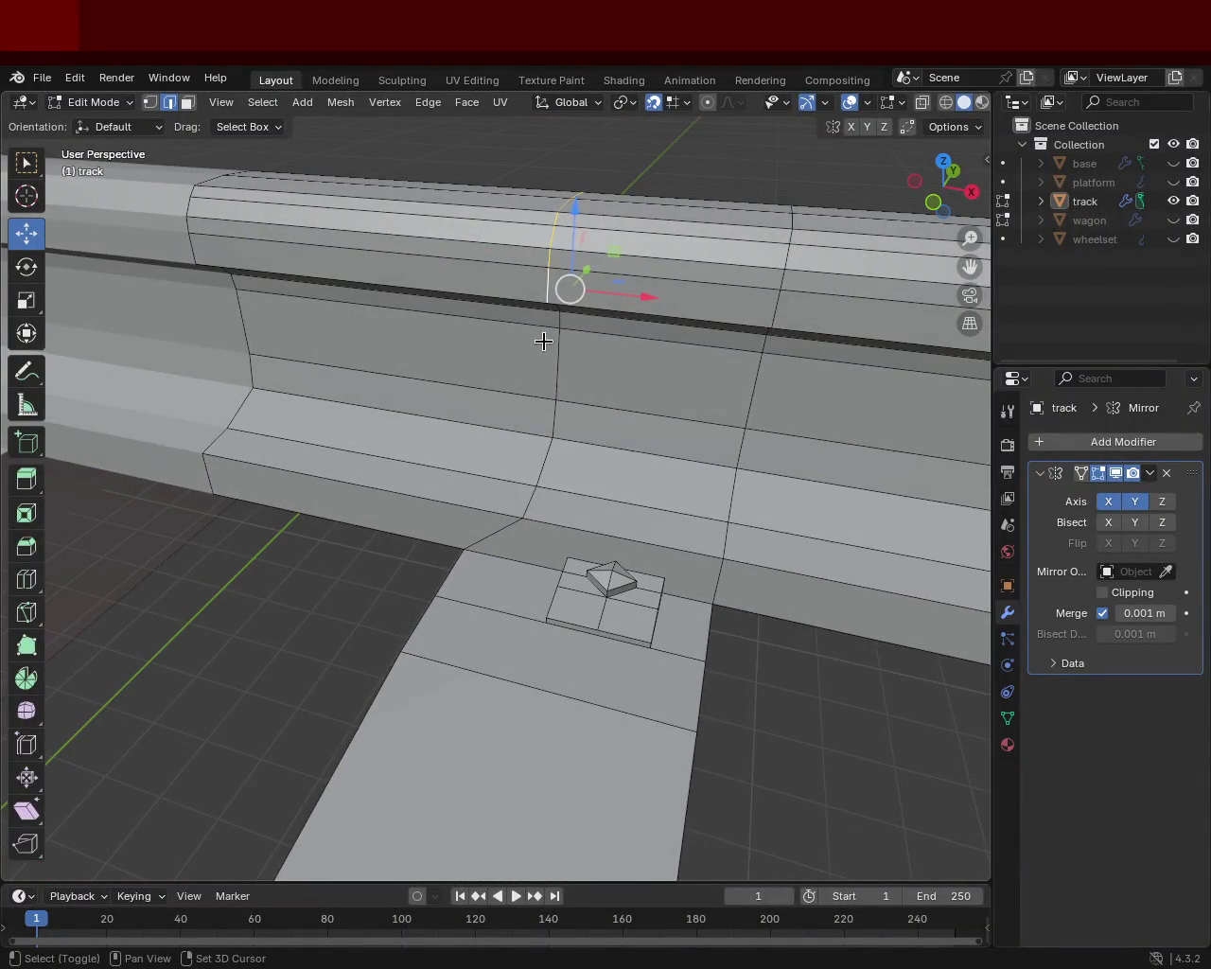
middle_drag(541, 328, 558, 271)
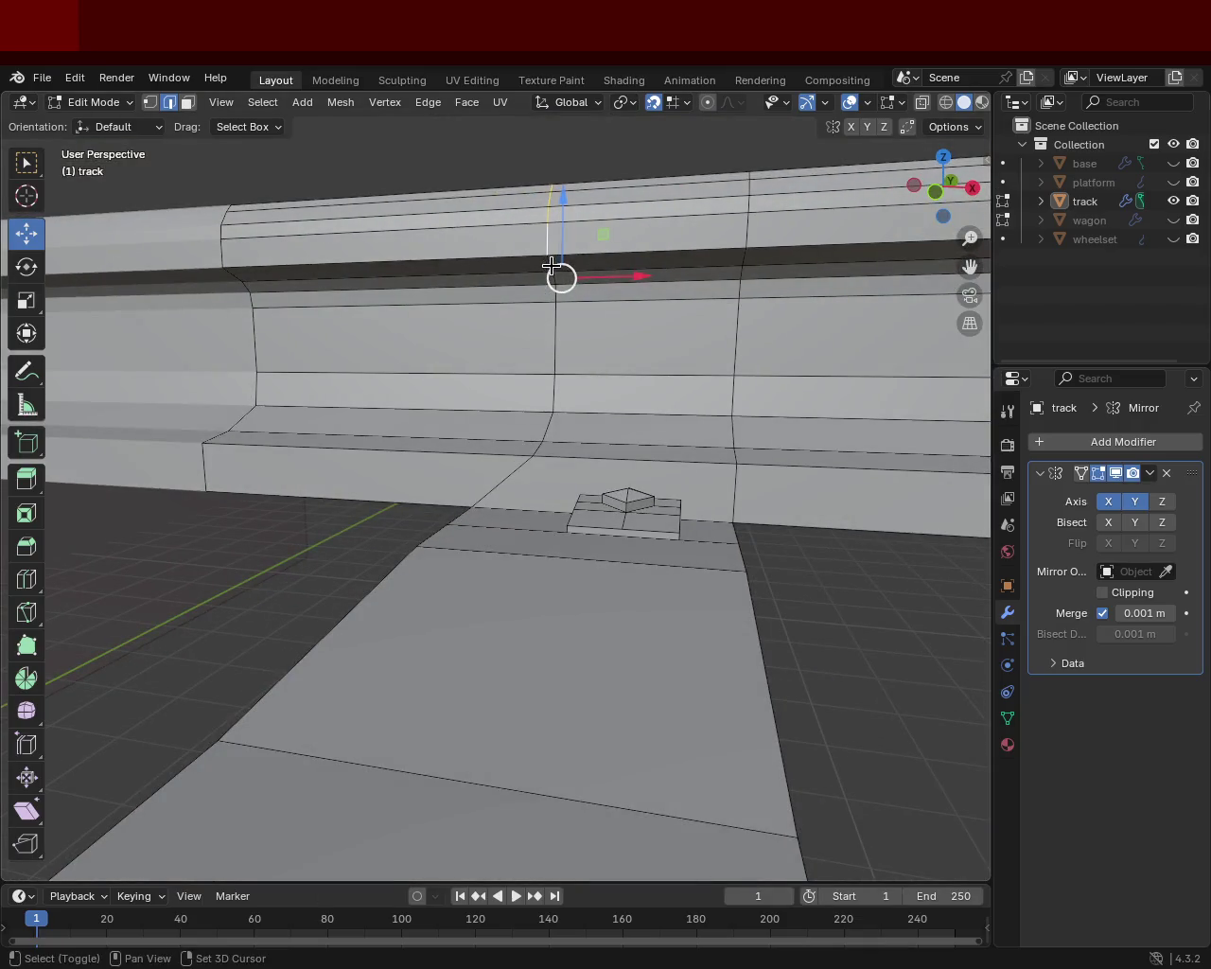
shift+click(555, 330)
shift+click(549, 413)
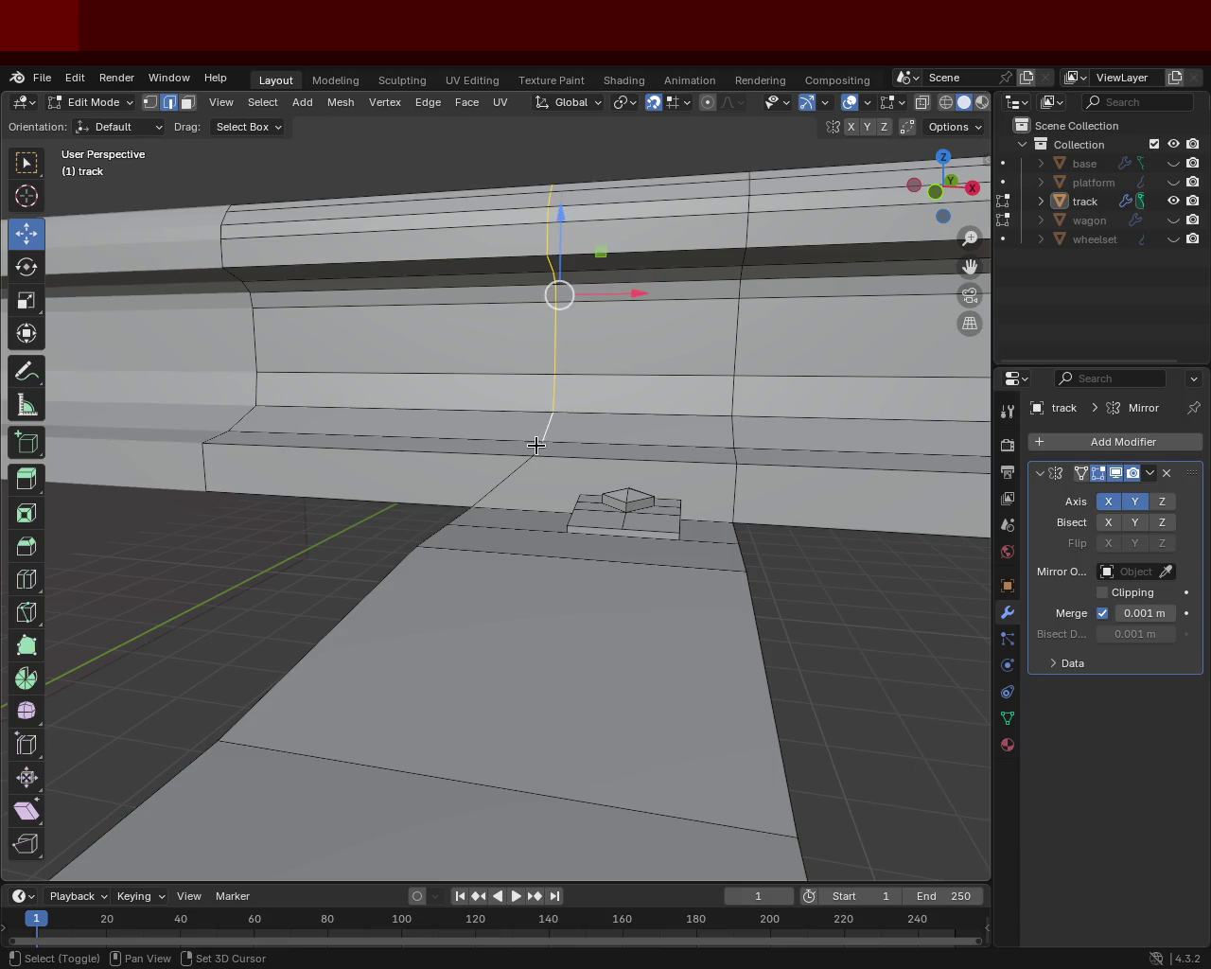
drag(606, 299, 504, 316)
mouse_move(546, 342)
middle_down()
mouse_move(515, 405)
mouse_move(543, 483)
mouse_move(577, 503)
middle_up()
- Save train.blend again after orbiting to look down on the track
key(ctrl+s)
scroll(584, 477, up, 3)
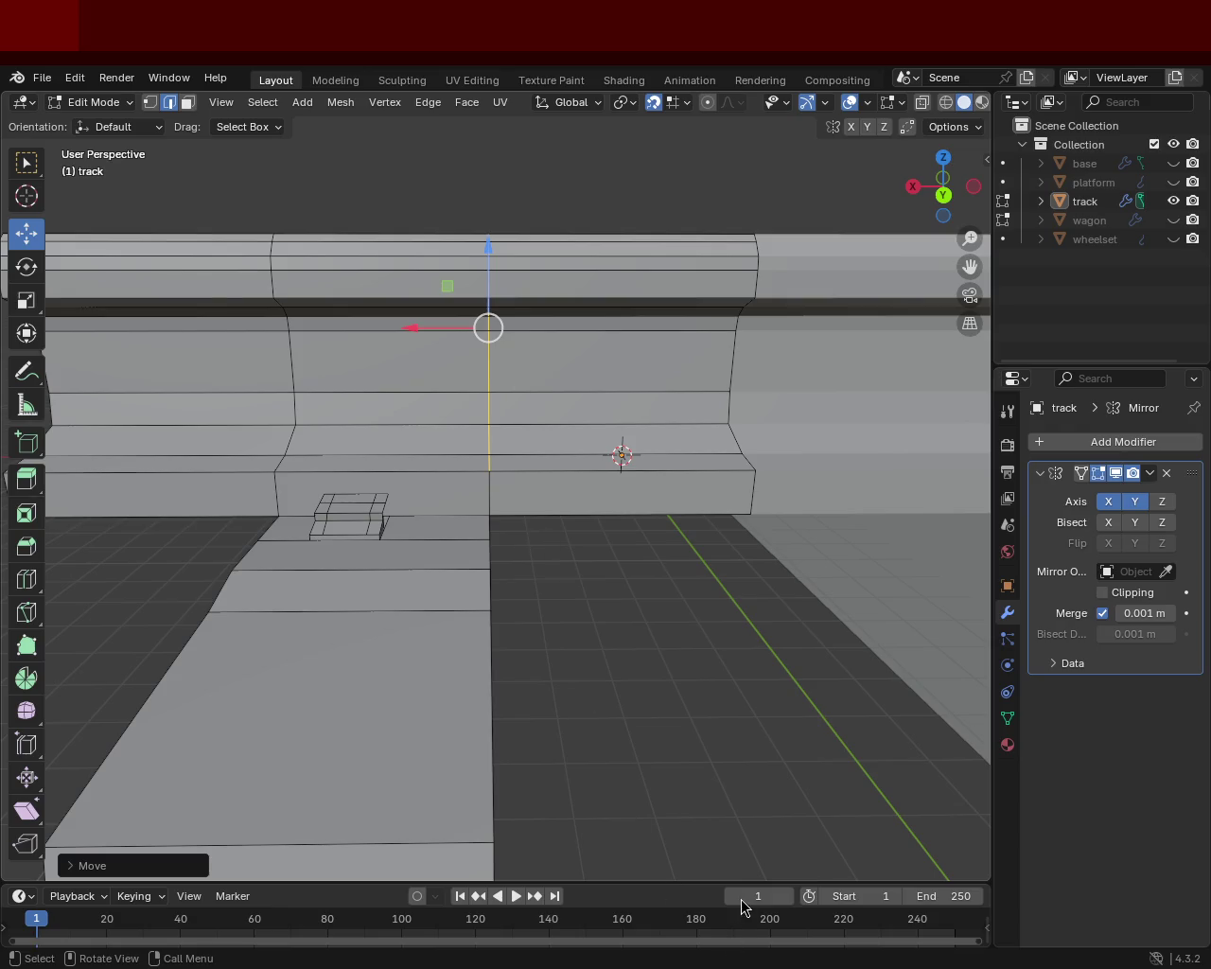
mouse_move(868, 314)
middle_down()
mouse_move(609, 514)
mouse_move(676, 425)
mouse_move(719, 468)
mouse_move(703, 519)
mouse_move(663, 492)
mouse_move(565, 543)
mouse_move(611, 549)
mouse_move(599, 530)
mouse_move(514, 540)
mouse_move(833, 514)
mouse_move(741, 576)
mouse_move(440, 520)
mouse_move(514, 595)
mouse_move(534, 479)
mouse_move(451, 311)
middle_up()
key(ctrl+s)
scroll(615, 511, down, 3)
scroll(540, 532, up, 2)
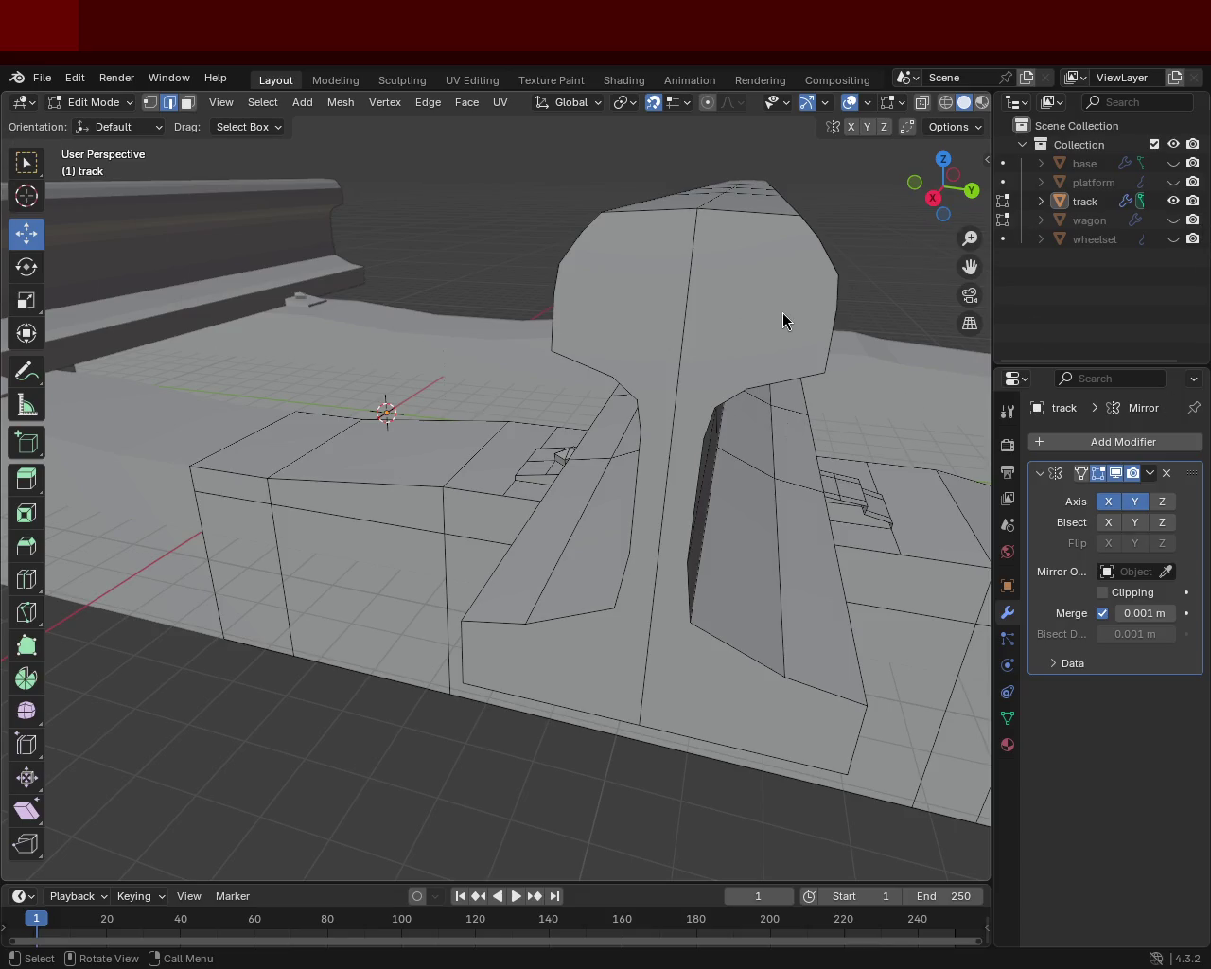
mouse_move(550, 505)
middle_down()
mouse_move(703, 565)
mouse_move(449, 476)
mouse_move(635, 533)
mouse_move(663, 433)
mouse_move(498, 541)
mouse_move(465, 650)
mouse_move(581, 571)
mouse_move(716, 532)
mouse_move(679, 489)
mouse_move(659, 495)
mouse_move(660, 522)
mouse_move(494, 553)
mouse_move(465, 511)
mouse_move(486, 508)
mouse_move(538, 597)
mouse_move(684, 572)
mouse_move(738, 505)
mouse_move(727, 560)
mouse_move(665, 609)
mouse_move(547, 549)
mouse_move(650, 555)
mouse_move(711, 492)
mouse_move(577, 506)
middle_up()
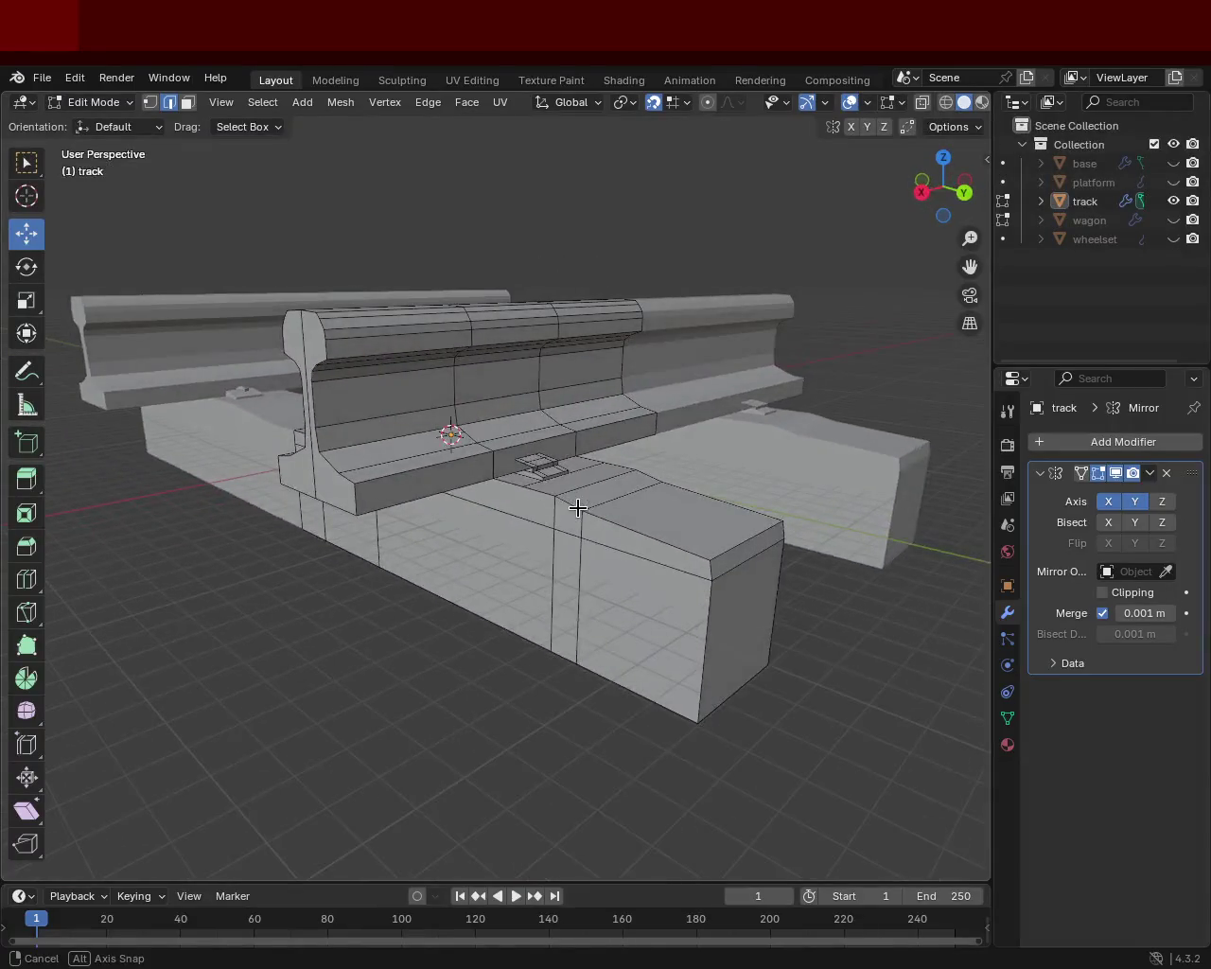
mouse_move(758, 524)
middle_down()
mouse_move(689, 521)
mouse_move(600, 482)
mouse_move(670, 596)
mouse_move(767, 520)
mouse_move(543, 535)
mouse_move(643, 595)
mouse_move(573, 476)
mouse_move(668, 569)
mouse_move(638, 482)
mouse_move(572, 490)
mouse_move(697, 448)
mouse_move(703, 489)
mouse_move(659, 582)
mouse_move(616, 592)
mouse_move(514, 511)
mouse_move(656, 484)
mouse_move(671, 550)
mouse_move(609, 560)
mouse_move(711, 521)
mouse_move(550, 440)
mouse_move(460, 495)
mouse_move(476, 484)
mouse_move(540, 551)
mouse_move(556, 535)
mouse_move(387, 576)
mouse_move(514, 573)
mouse_move(549, 556)
middle_up()
scroll(703, 489, down, 3)
scroll(550, 441, up, 5)
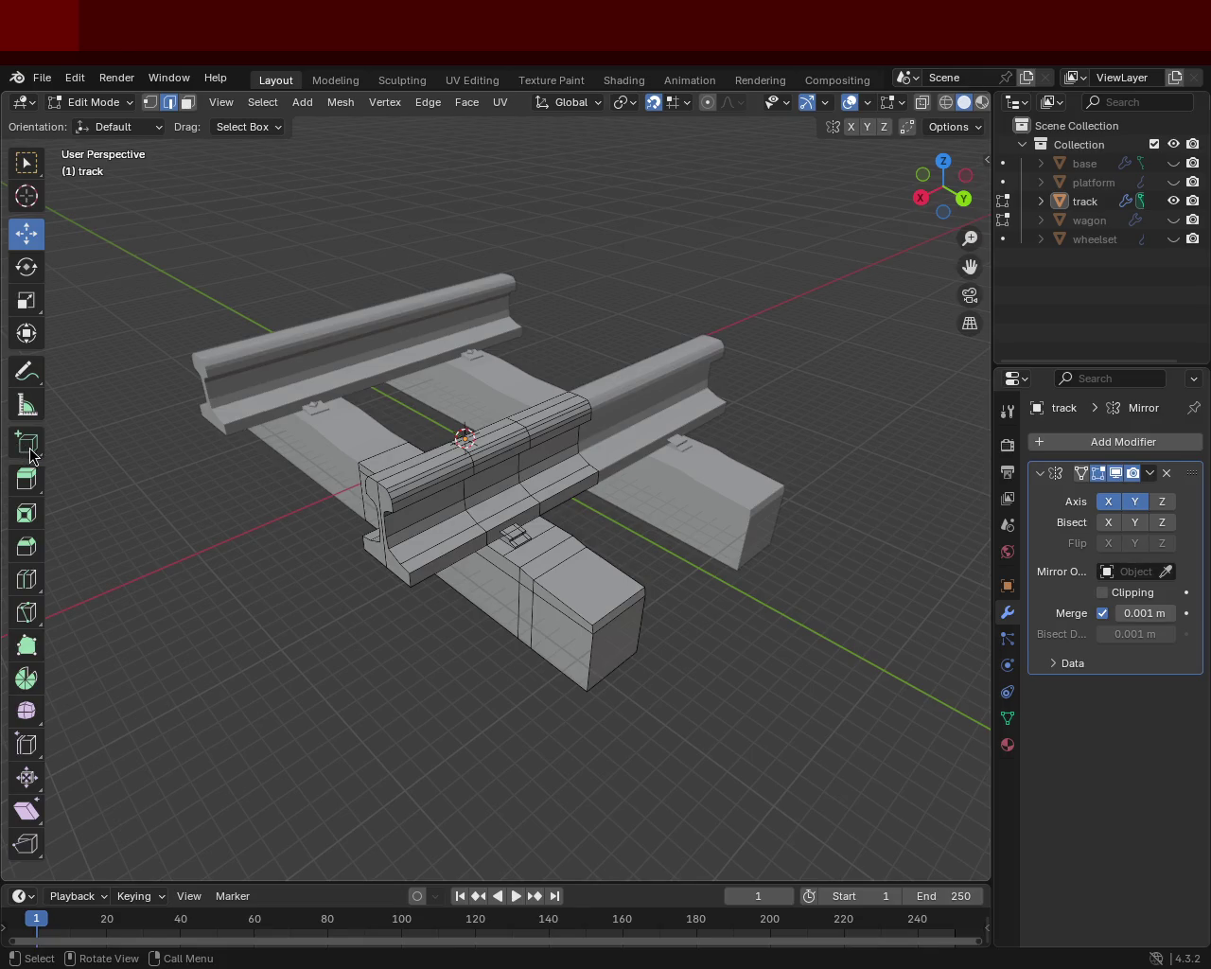
mouse_move(642, 392)
middle_down()
mouse_move(544, 479)
mouse_move(508, 554)
middle_up()
scroll(562, 701, down, 5)
mouse_move(562, 700)
middle_down()
mouse_move(695, 552)
mouse_move(588, 425)
middle_up()
scroll(644, 567, down, 4)
mouse_move(643, 567)
middle_down()
mouse_move(638, 654)
mouse_move(514, 366)
mouse_move(578, 380)
mouse_move(597, 526)
mouse_move(551, 351)
mouse_move(600, 376)
mouse_move(627, 360)
mouse_move(663, 427)
mouse_move(669, 369)
mouse_move(562, 378)
mouse_move(549, 414)
middle_up()
scroll(514, 366, up, 8)
scroll(586, 445, down, 4)
scroll(549, 384, up, 5)
scroll(552, 351, down, 2)
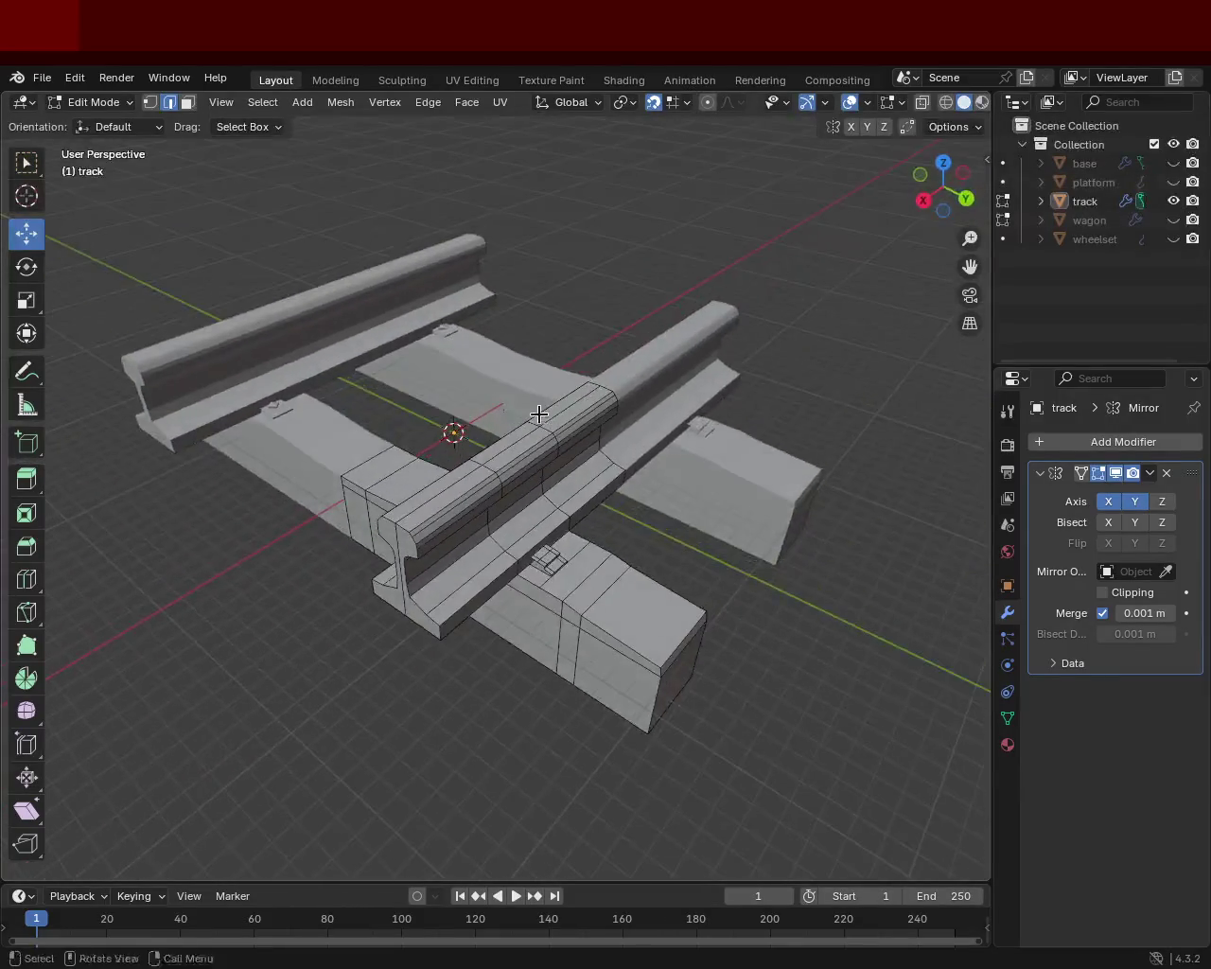
scroll(539, 473, down, 3)
mouse_move(533, 514)
middle_down()
mouse_move(581, 528)
mouse_move(557, 456)
mouse_move(605, 482)
mouse_move(349, 518)
middle_up()
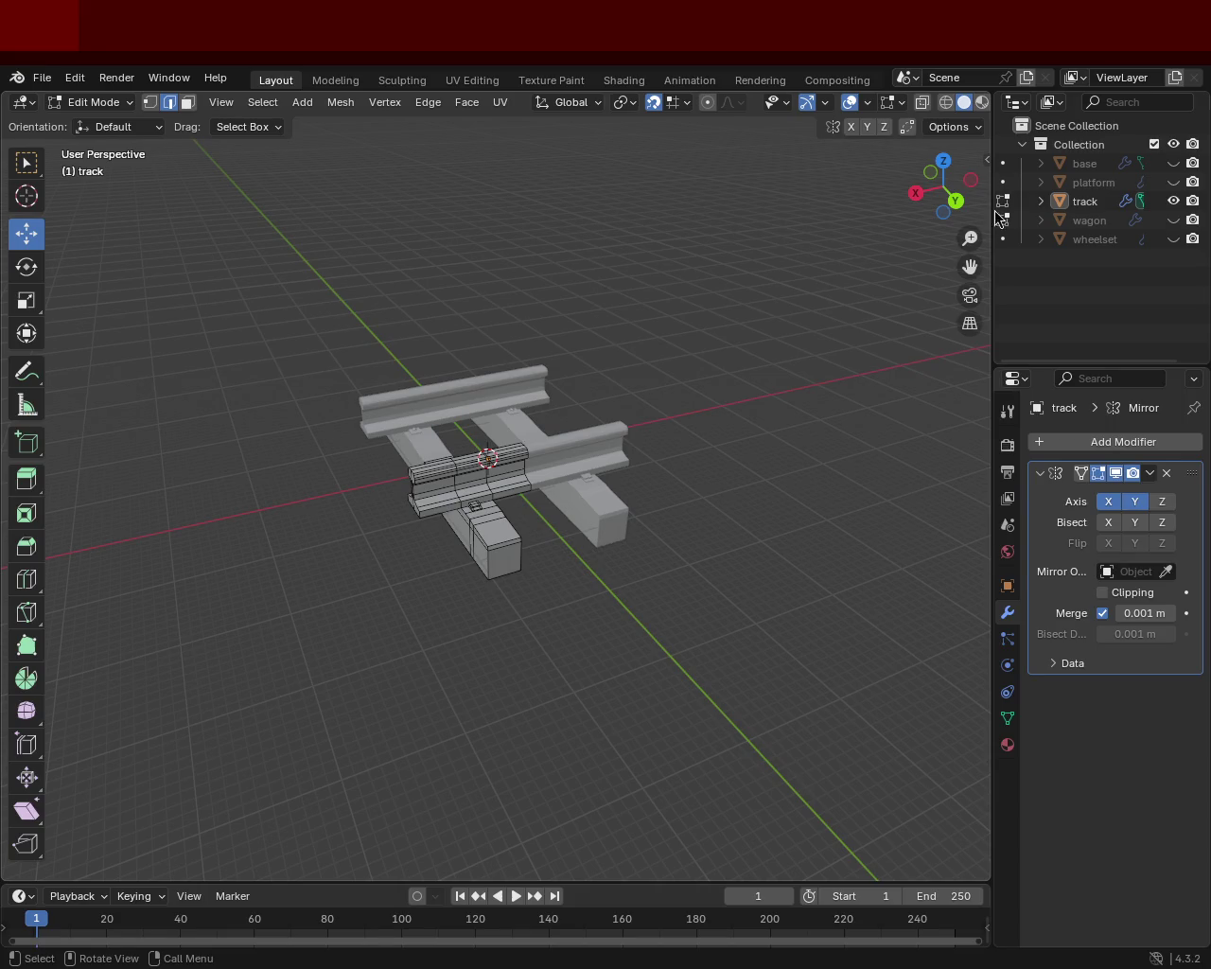
mouse_move(716, 323)
middle_down()
mouse_move(687, 402)
mouse_move(558, 385)
middle_up()
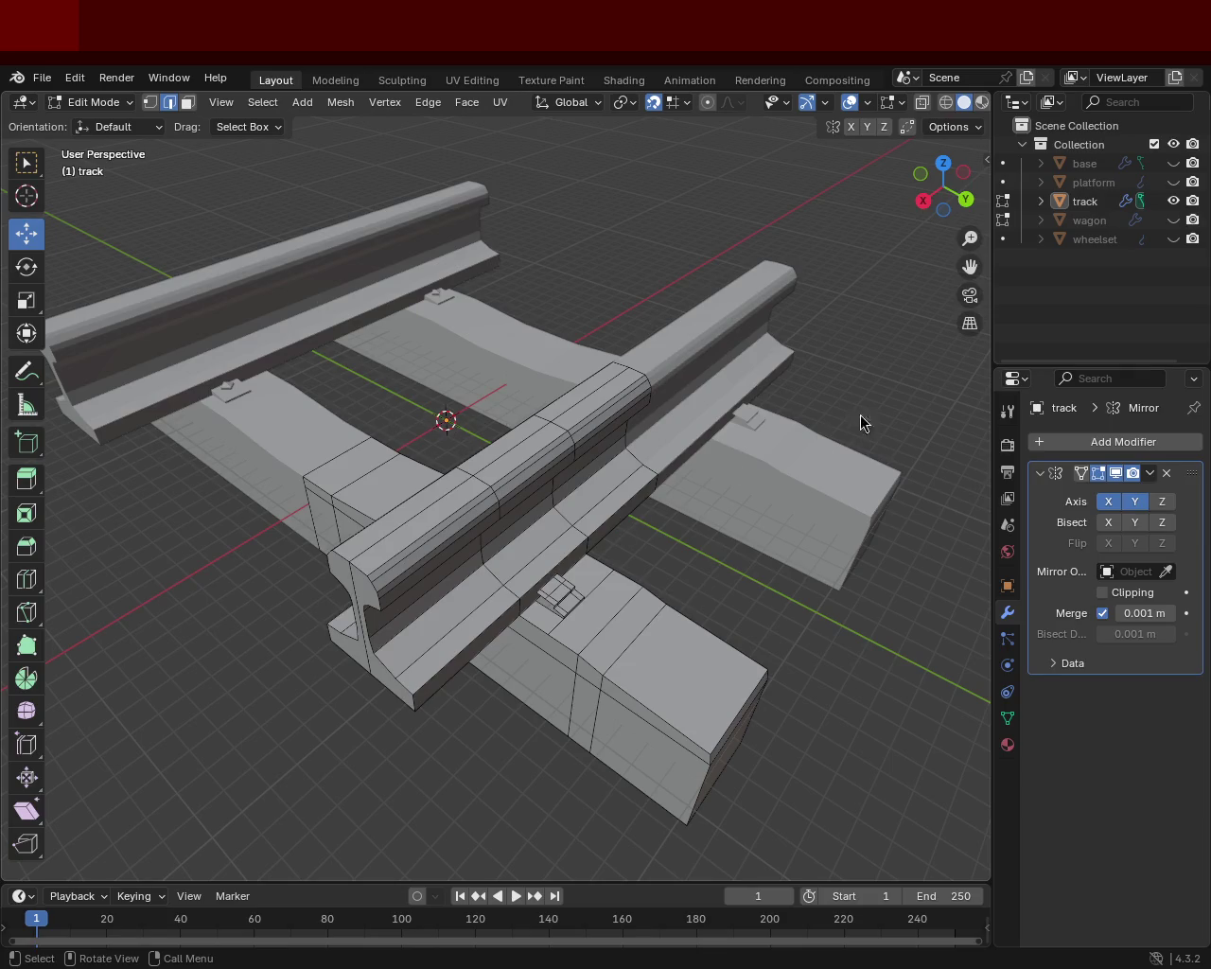
mouse_move(651, 567)
middle_down()
mouse_move(492, 487)
mouse_move(479, 533)
mouse_move(571, 482)
mouse_move(582, 495)
mouse_move(725, 508)
mouse_move(710, 530)
mouse_move(600, 559)
mouse_move(523, 483)
mouse_move(633, 478)
mouse_move(568, 502)
mouse_move(598, 567)
mouse_move(634, 581)
mouse_move(643, 557)
mouse_move(575, 515)
mouse_move(486, 522)
mouse_move(514, 547)
mouse_move(562, 457)
mouse_move(665, 457)
mouse_move(781, 489)
mouse_move(573, 460)
mouse_move(457, 470)
mouse_move(516, 475)
mouse_move(486, 495)
mouse_move(516, 496)
middle_up()
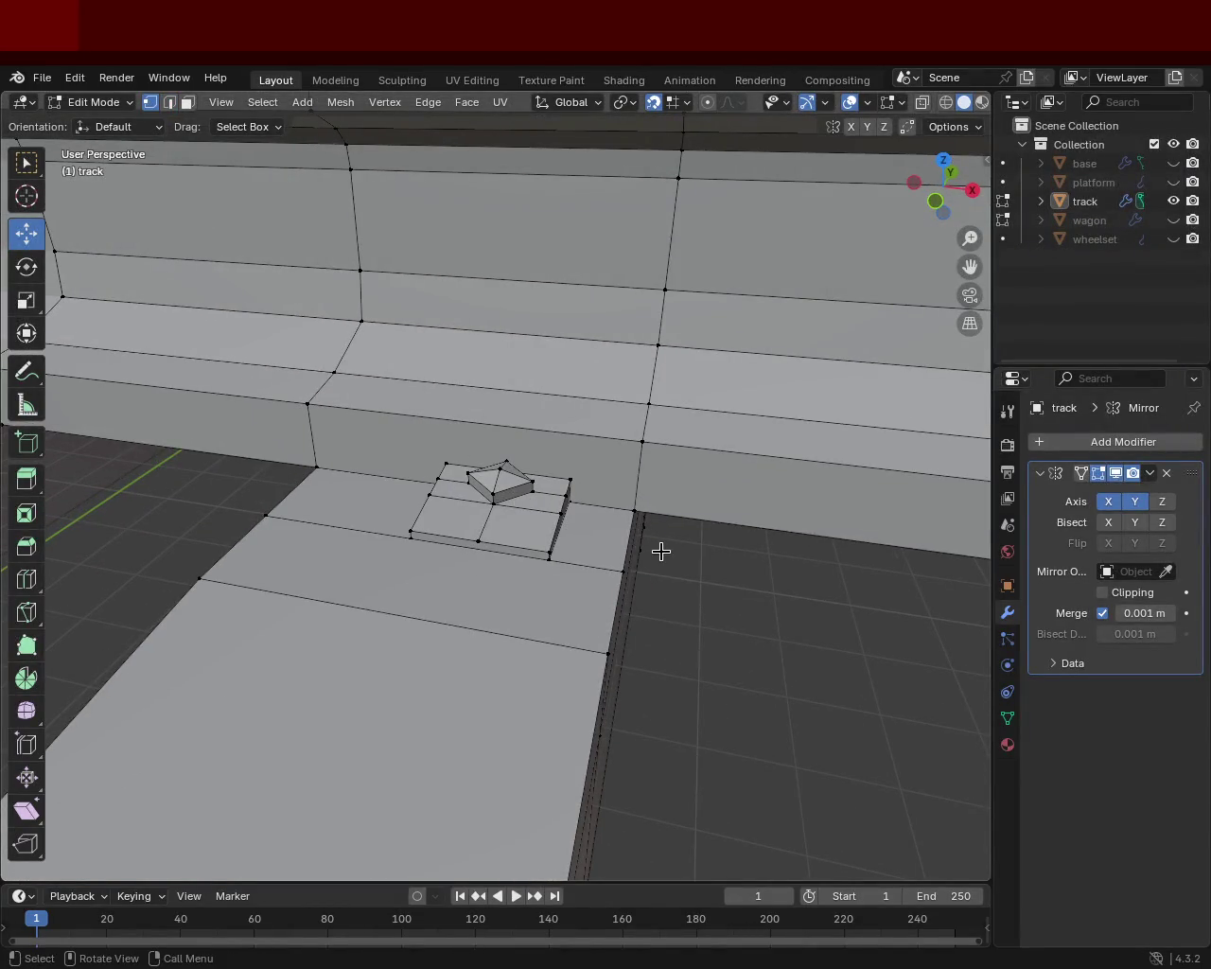
- Subdivide the two step-corner edges and slide the new cuts sideways along X
click(653, 519)
shift+click(635, 477)
key(ctrl+e)
click(634, 493)
drag(634, 493, 570, 480)
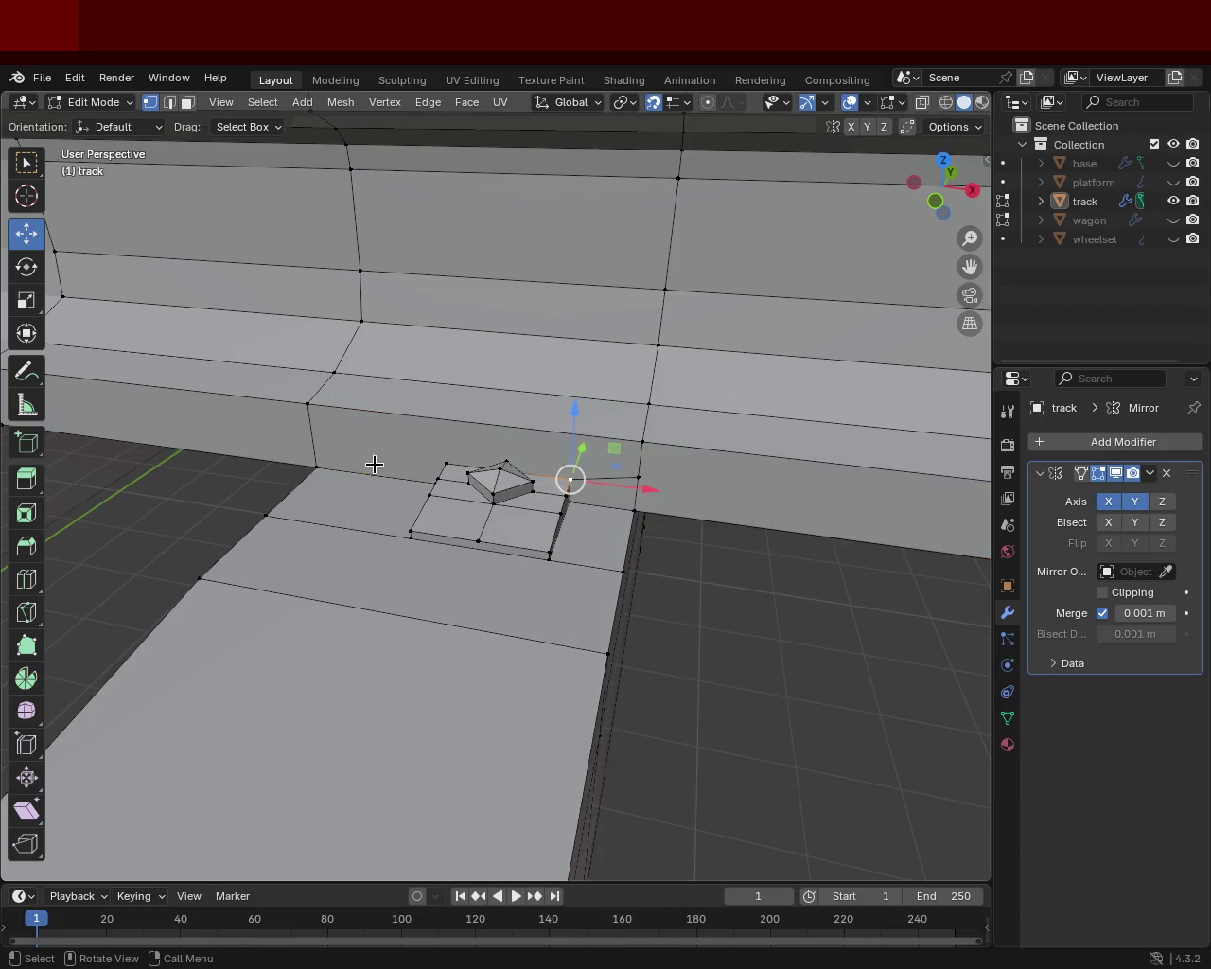
- Select three step-corner vertices and try joining them with J, then undo
click(307, 404)
shift+click(314, 464)
key(ctrl+e)
key(Escape)
shift+click(437, 465)
key(j)
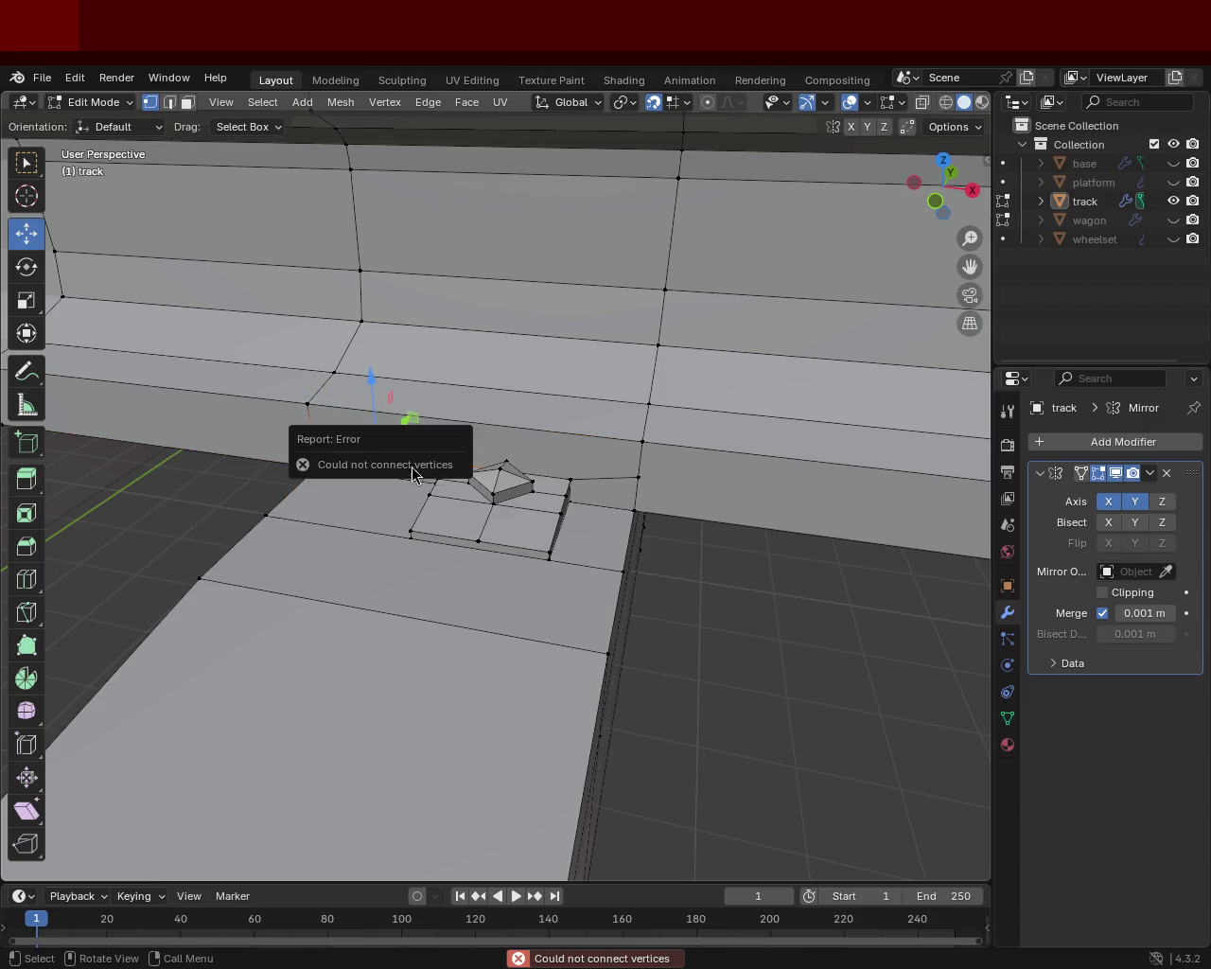
key(ctrl+z)
mouse_move(378, 495)
middle_down()
mouse_move(561, 530)
mouse_move(294, 460)
mouse_move(429, 512)
middle_up()
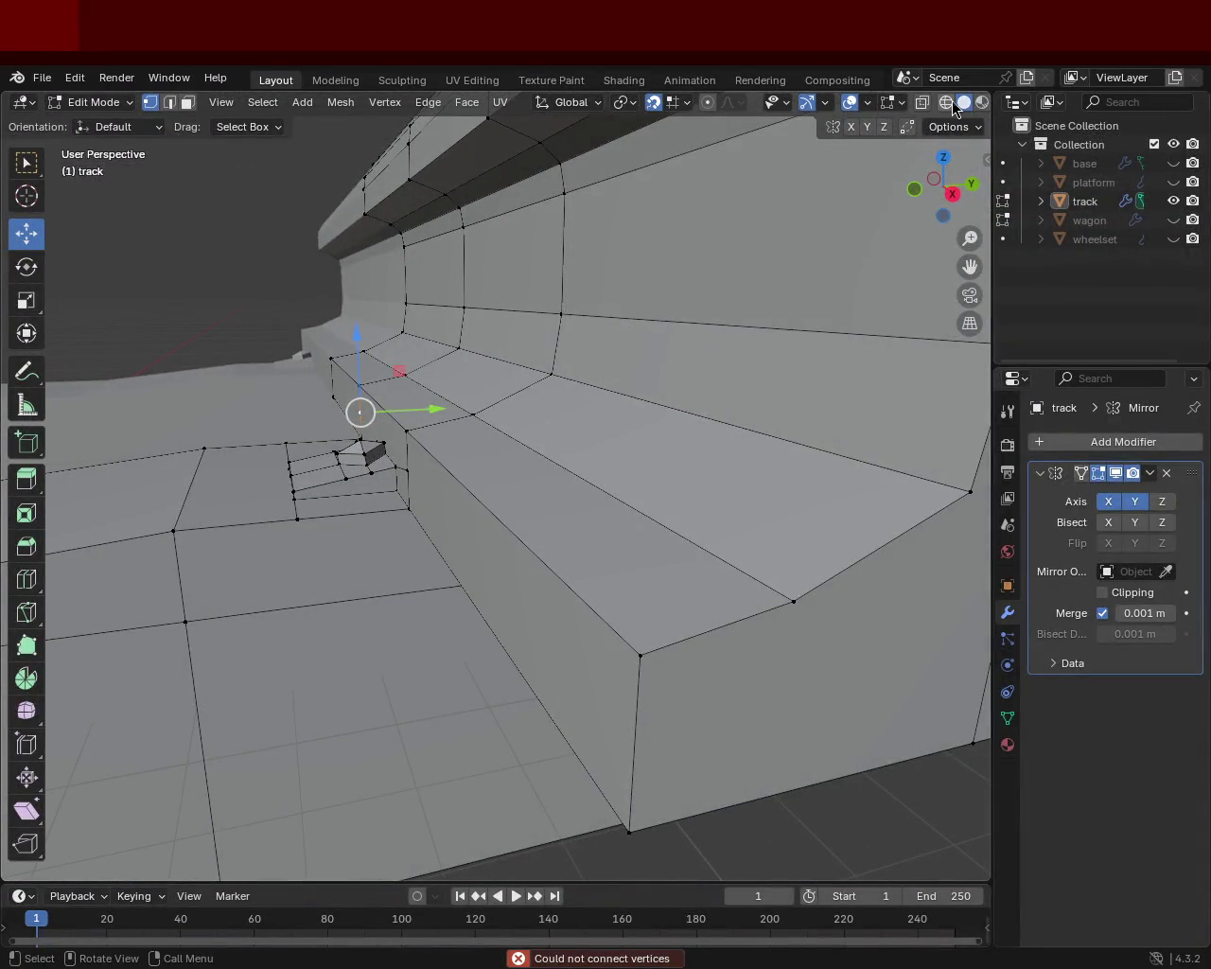
- In a front wireframe view, delete the vertices of the small raised piece on the base plate
click(947, 102)
key(KP_1)
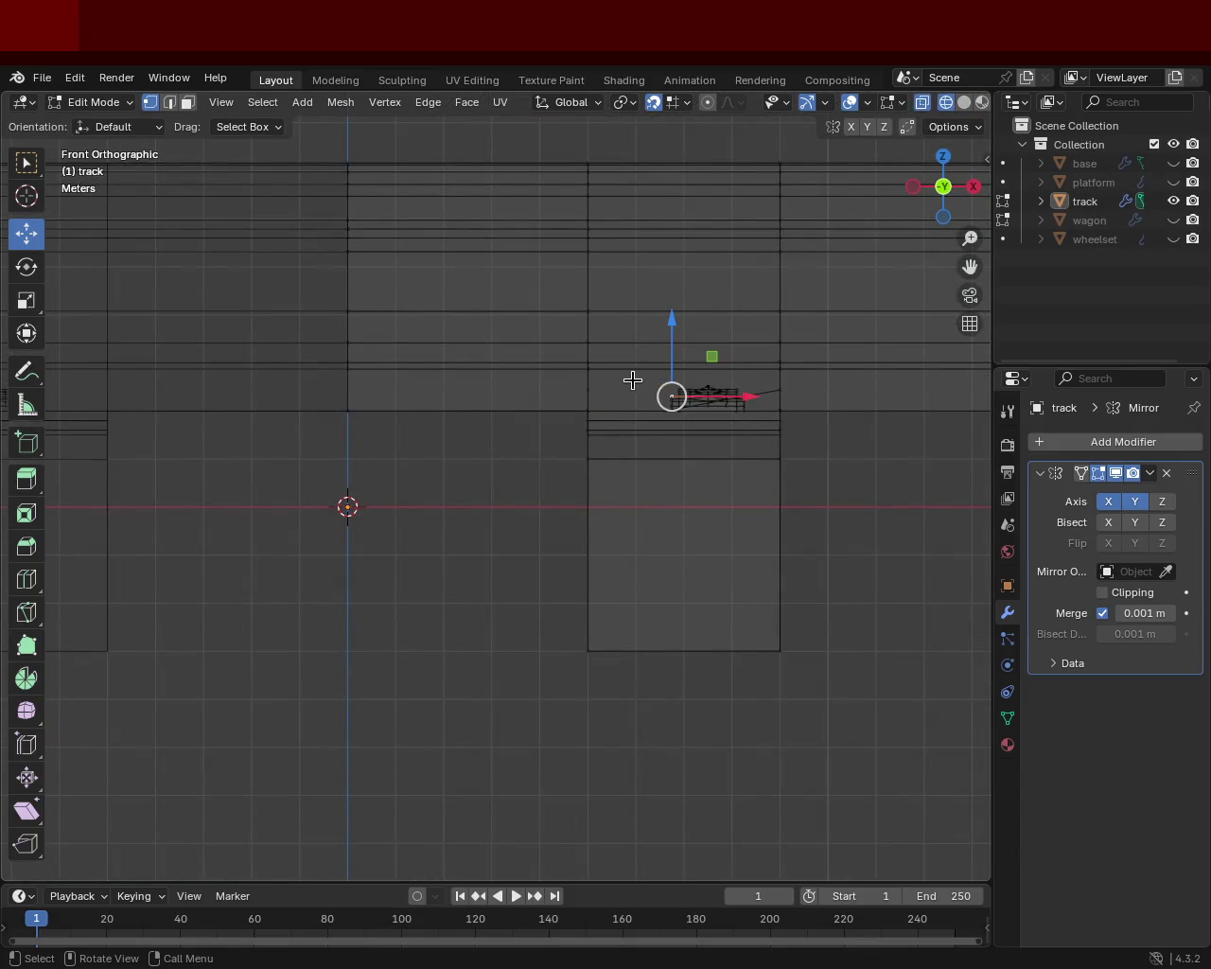
drag(763, 371, 653, 407)
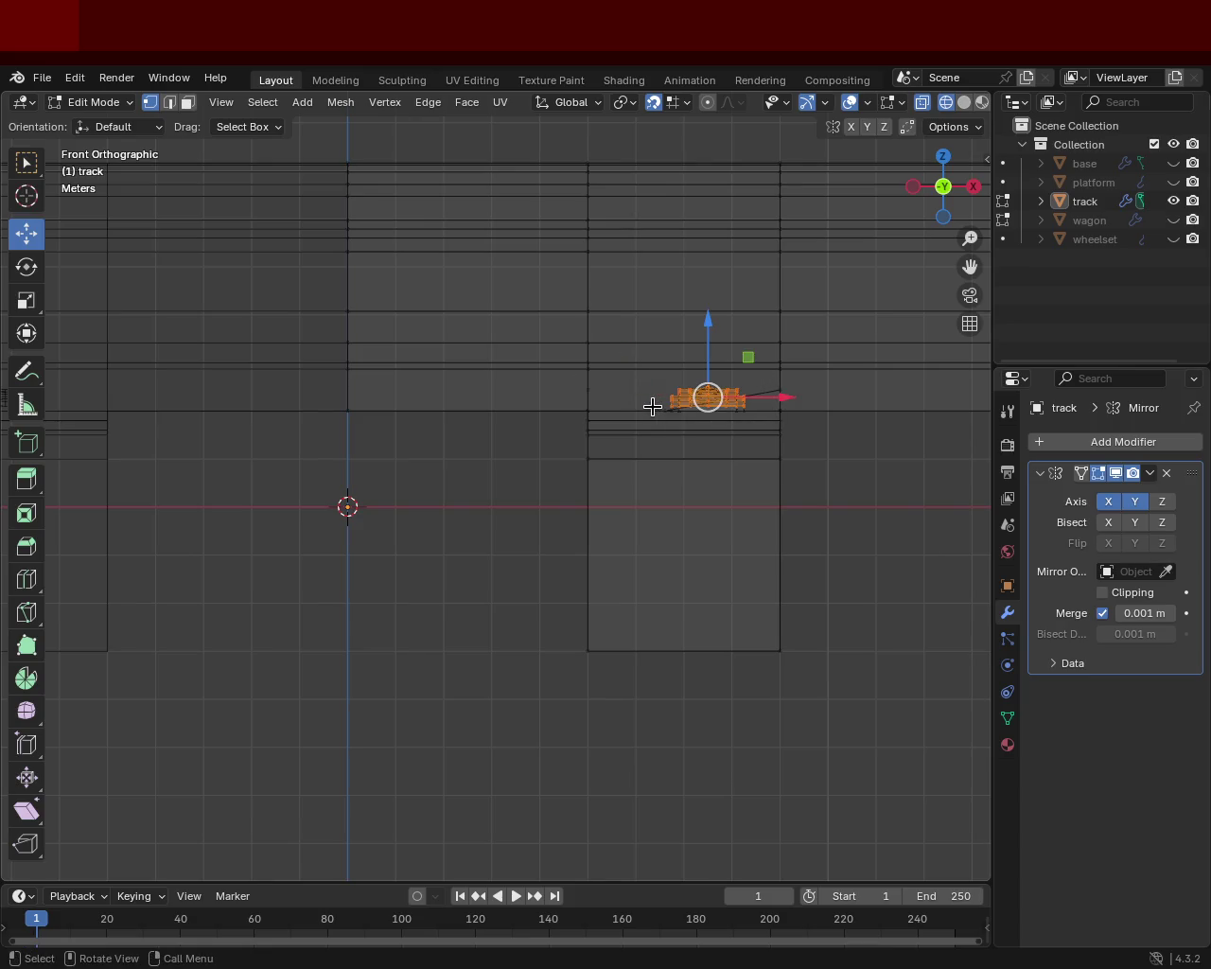
key(x)
click(606, 303)
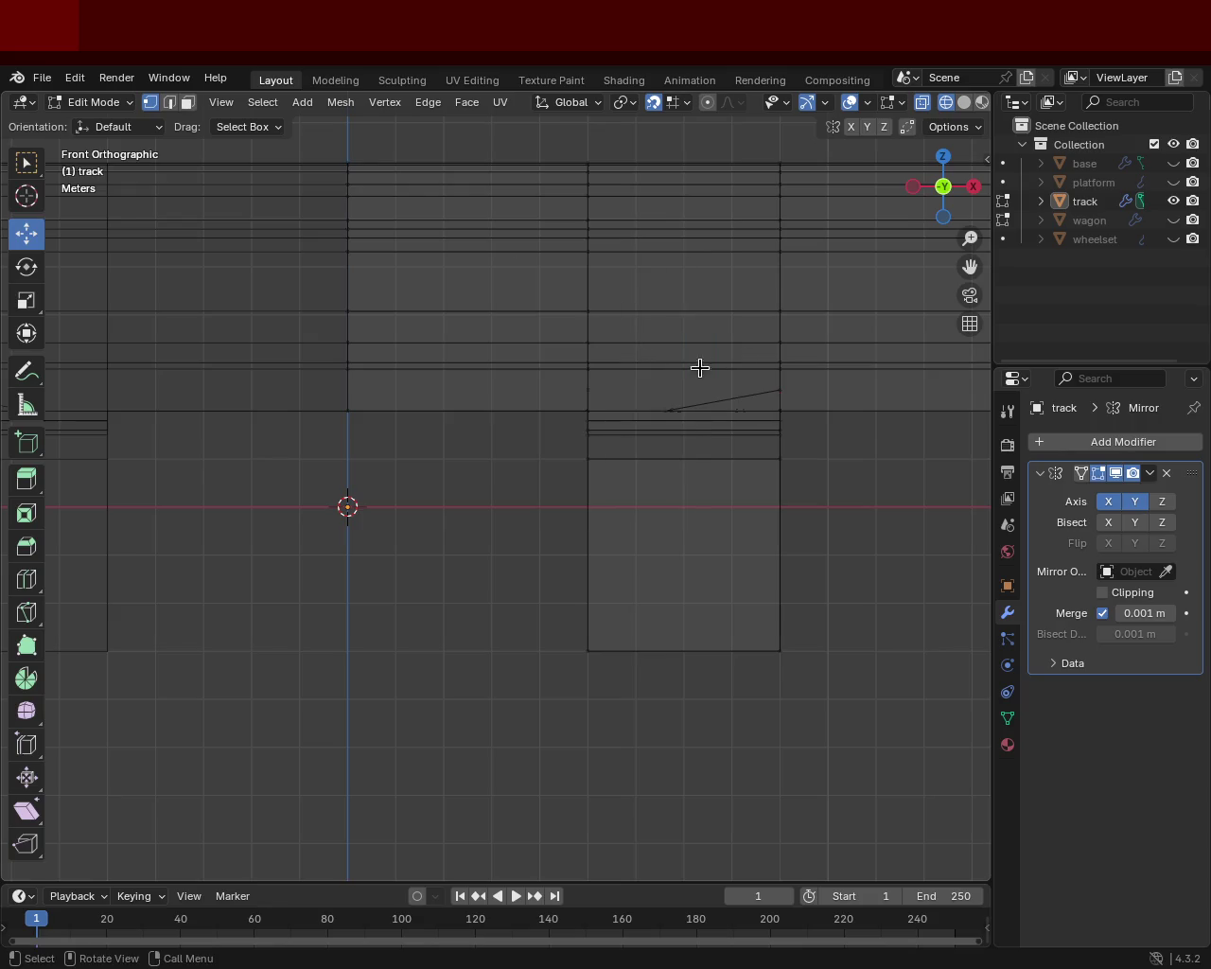
- Dissolve the leftover thin edge, return to solid shading, and orbit close to the base plate
click(732, 397)
click(169, 102)
click(719, 399)
key(x)
click(685, 532)
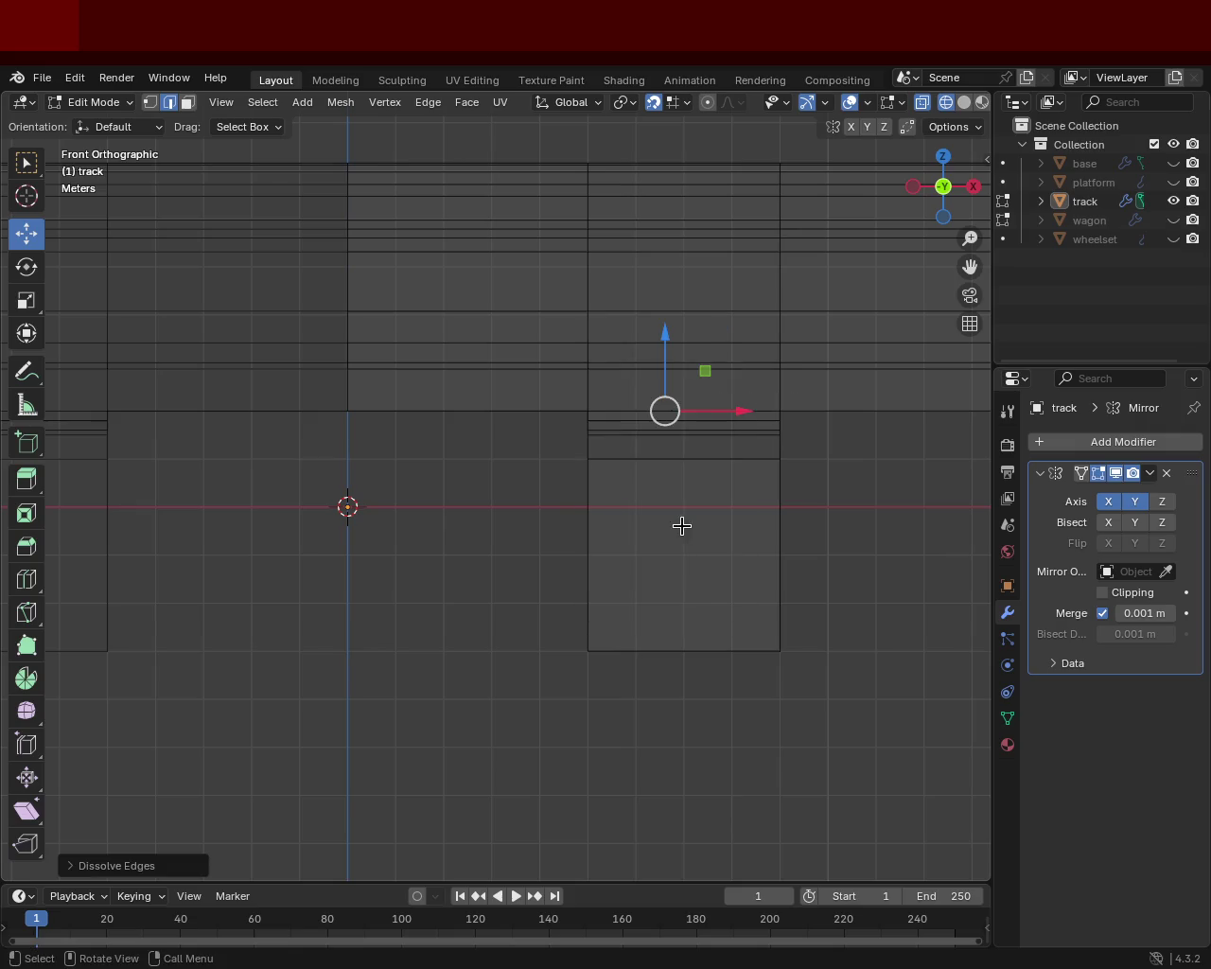
mouse_move(738, 446)
middle_down()
mouse_move(587, 508)
mouse_move(555, 489)
mouse_move(562, 445)
mouse_move(570, 500)
mouse_move(648, 518)
mouse_move(865, 268)
mouse_move(568, 400)
mouse_move(429, 365)
middle_up()
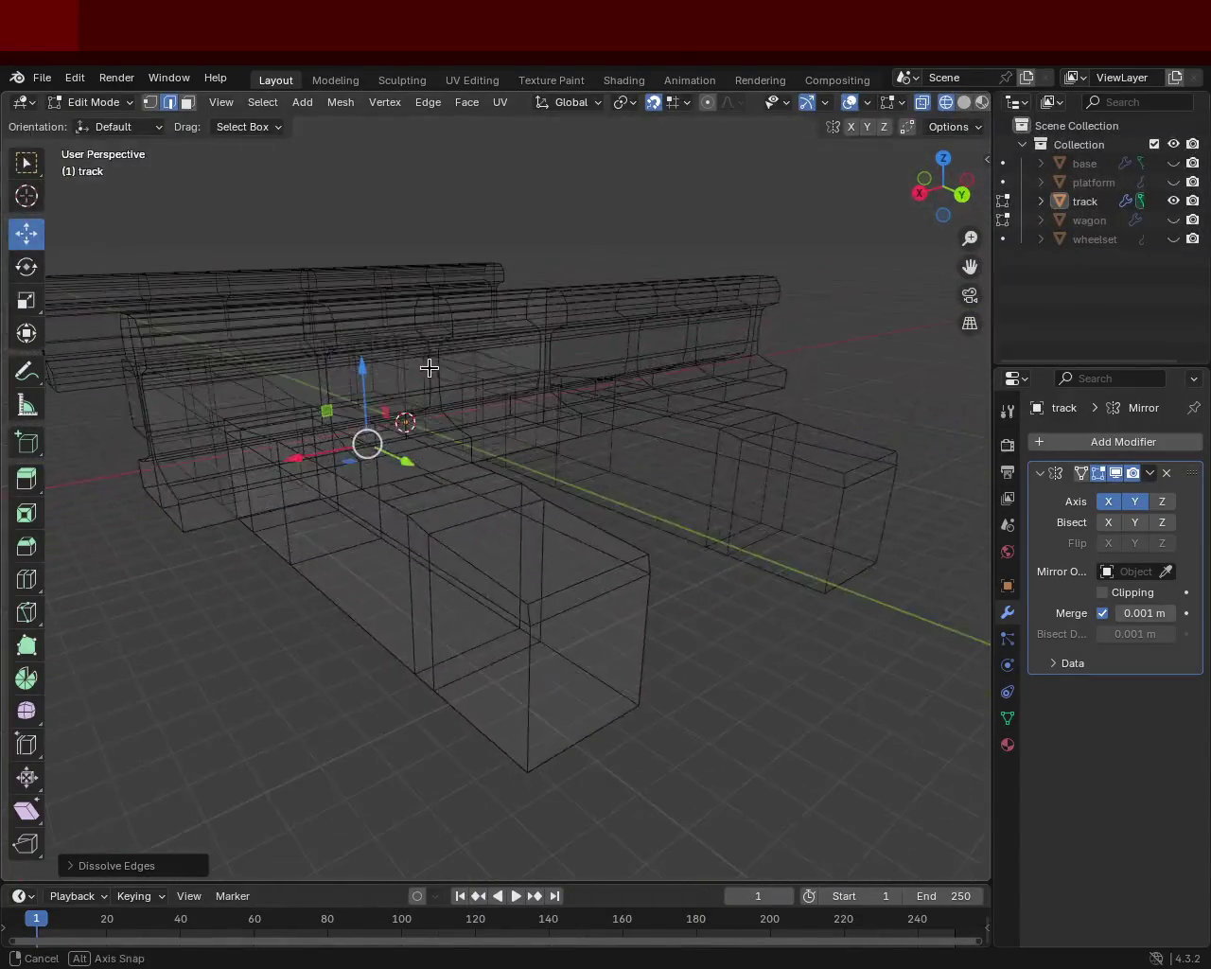
click(964, 102)
mouse_move(720, 284)
middle_down()
mouse_move(543, 387)
mouse_move(711, 438)
mouse_move(694, 454)
mouse_move(560, 448)
mouse_move(501, 418)
mouse_move(443, 460)
mouse_move(443, 506)
mouse_move(540, 529)
mouse_move(625, 492)
mouse_move(633, 468)
mouse_move(624, 439)
mouse_move(565, 417)
mouse_move(502, 460)
mouse_move(600, 473)
mouse_move(646, 462)
mouse_move(555, 406)
mouse_move(514, 441)
mouse_move(427, 406)
mouse_move(509, 441)
mouse_move(562, 488)
mouse_move(635, 498)
mouse_move(679, 463)
mouse_move(429, 472)
middle_up()
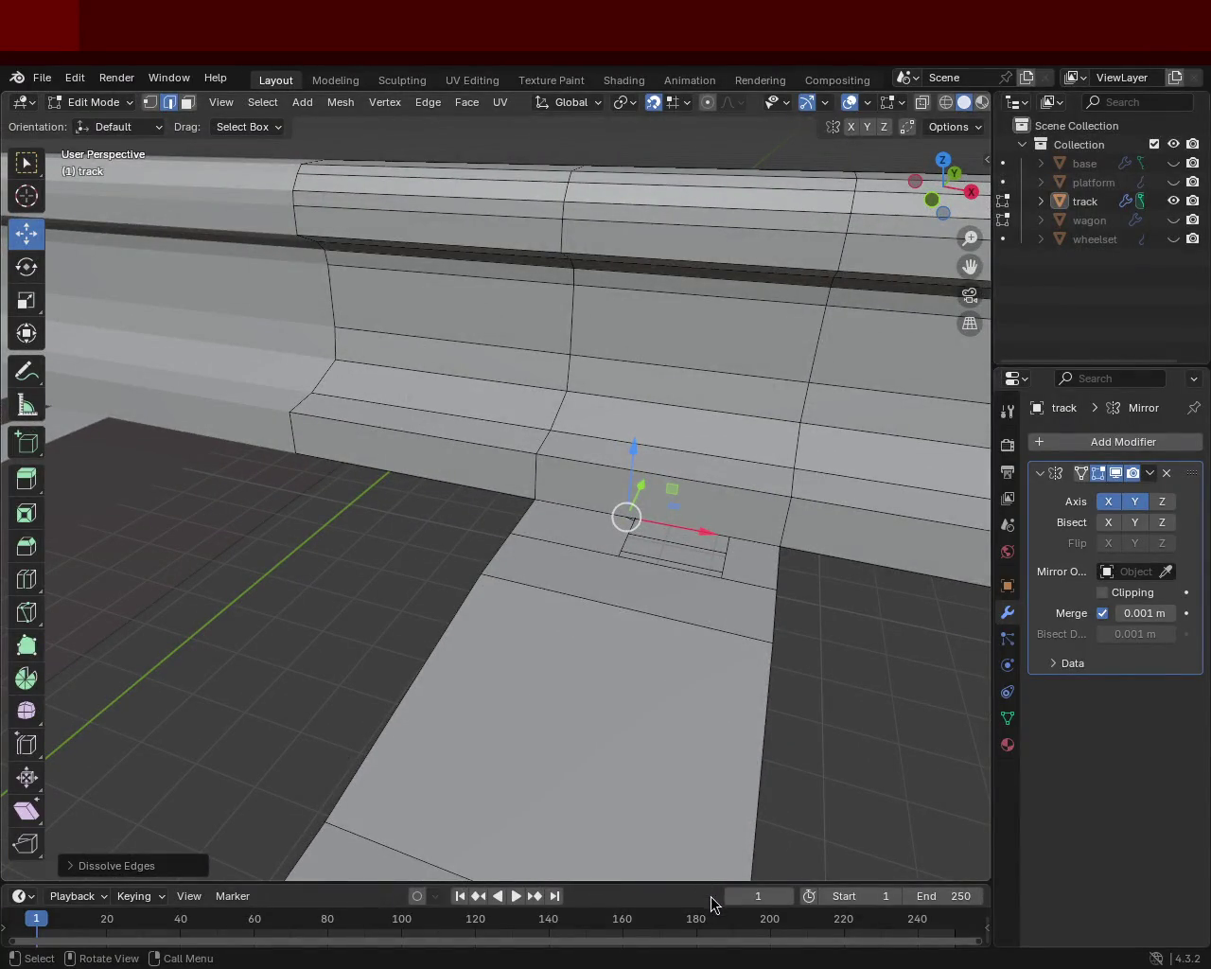
middle_drag(649, 522, 349, 261)
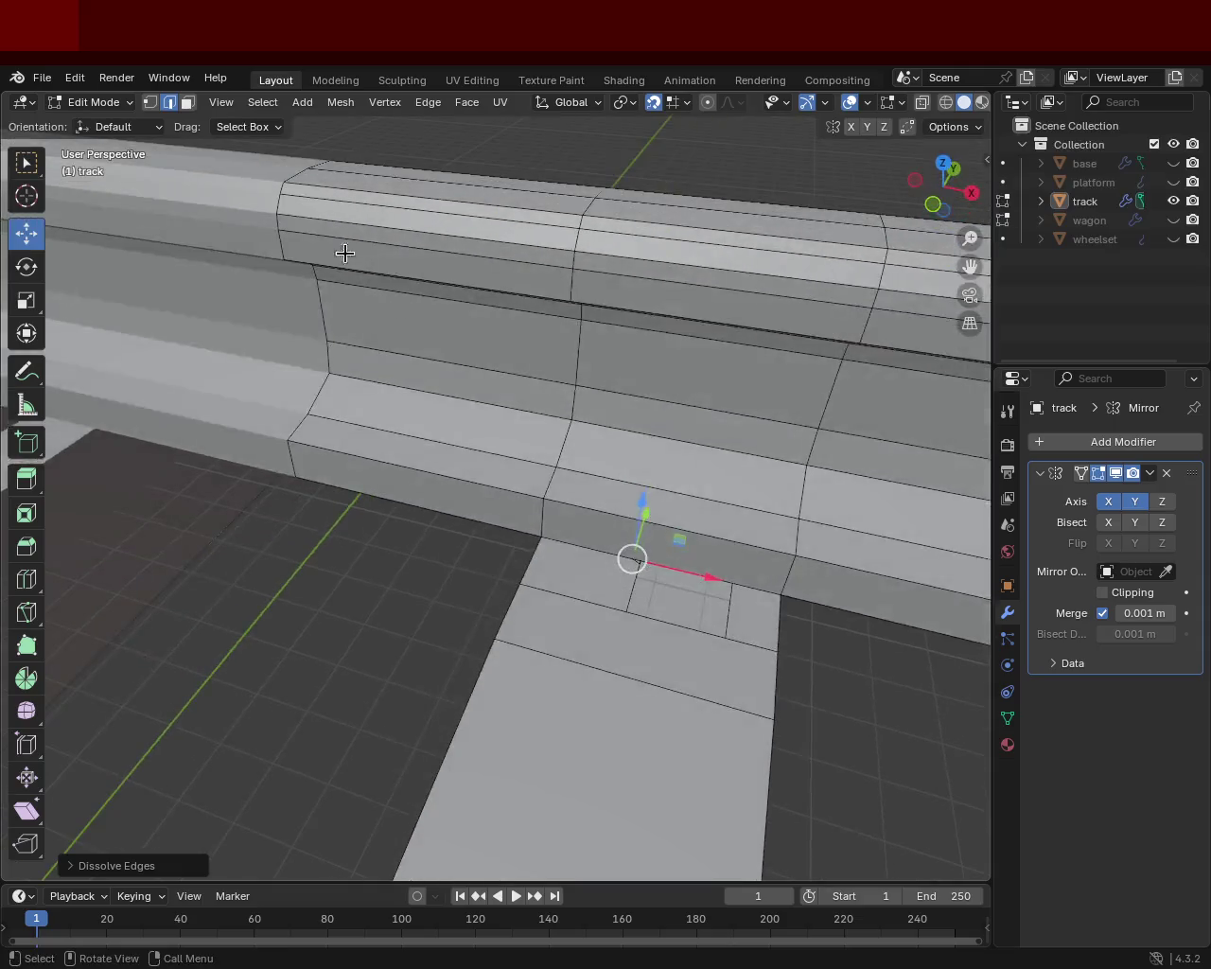
mouse_move(490, 512)
middle_down()
mouse_move(652, 514)
mouse_move(586, 524)
mouse_move(532, 470)
mouse_move(600, 530)
mouse_move(344, 385)
middle_up()
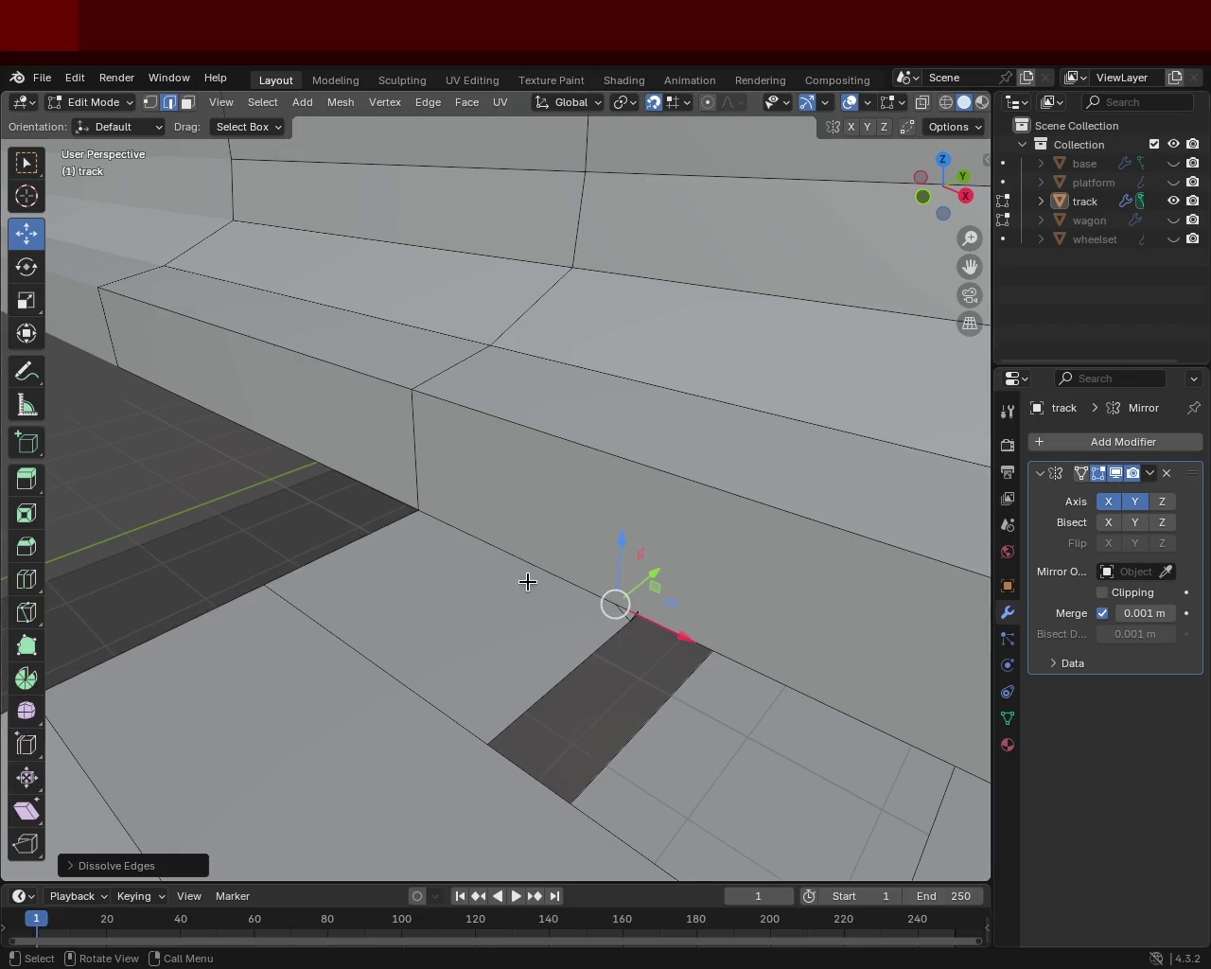
- Dissolve the broken floor edges and delete the floor face beside the rail
click(629, 622)
click(625, 620)
key(x)
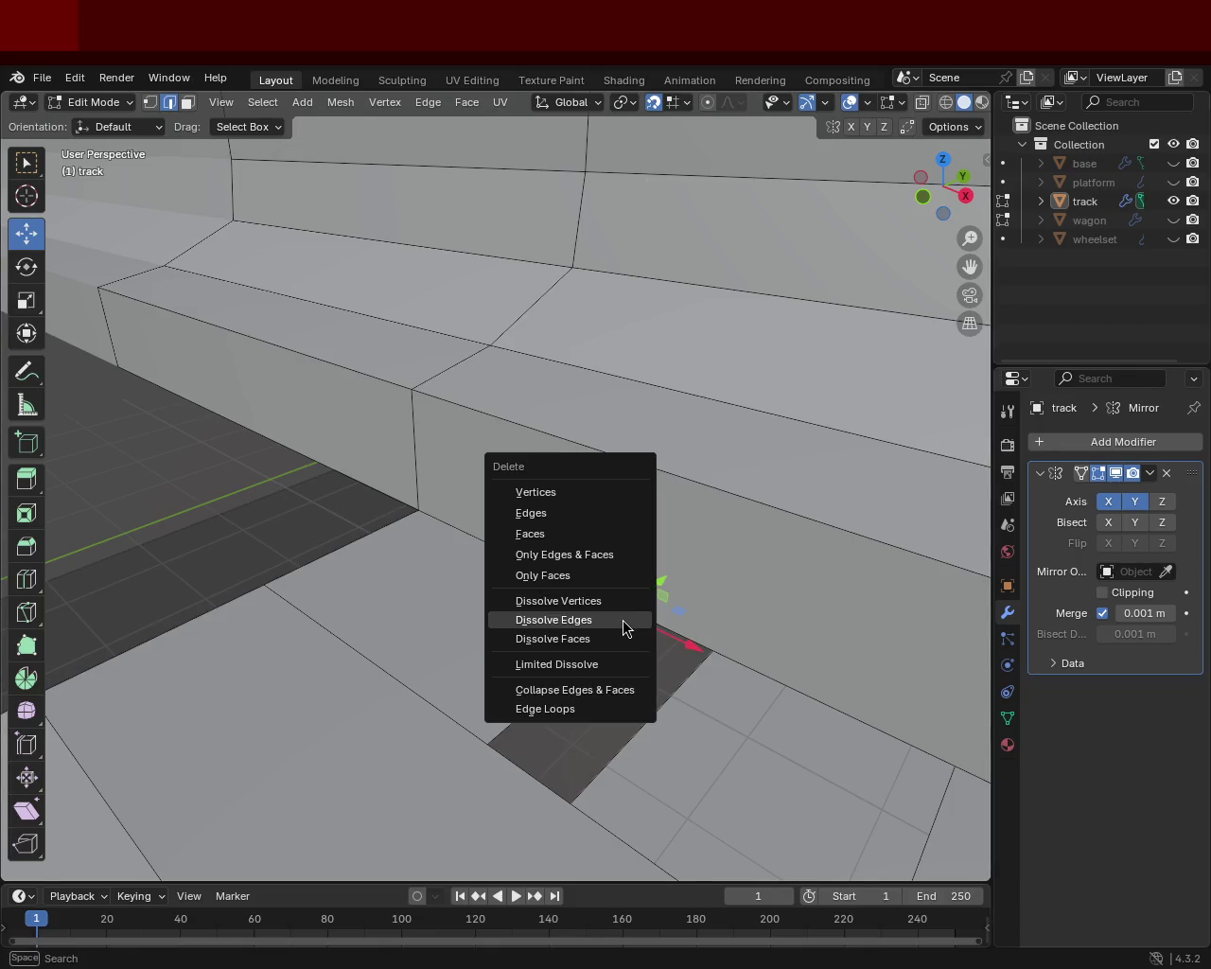
click(623, 620)
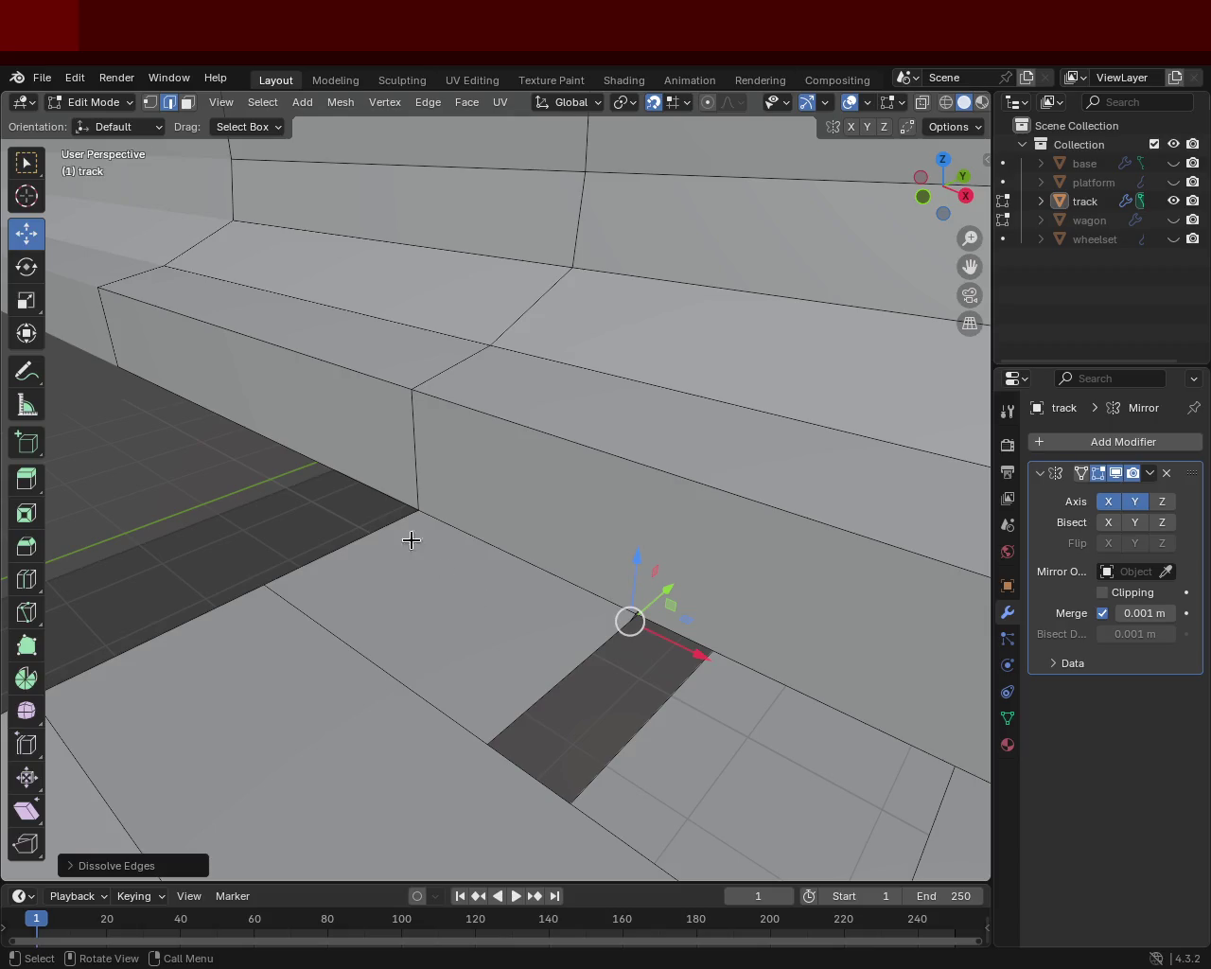
key(3)
click(475, 619)
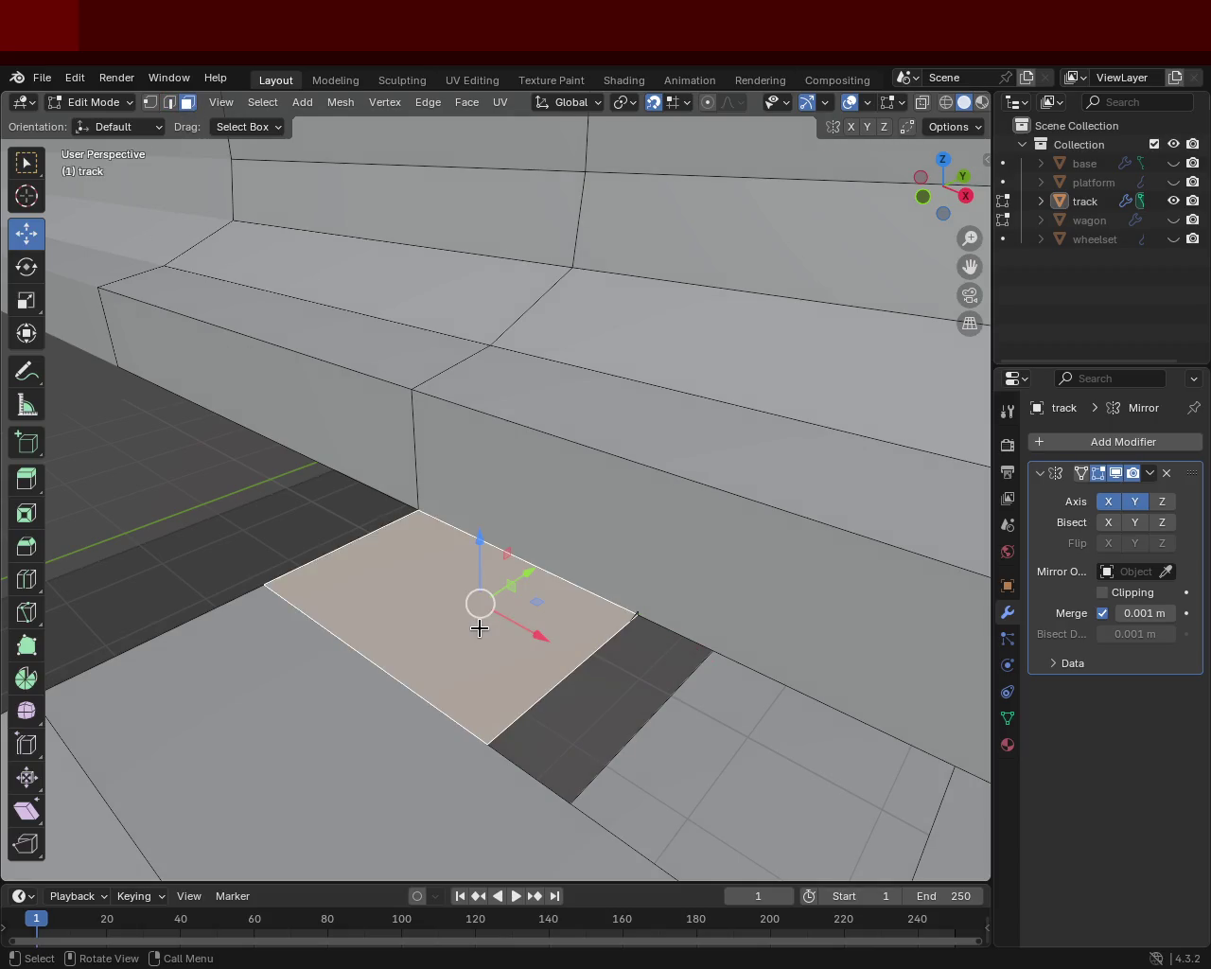
key(x)
click(441, 542)
- Delete the wall face and thin face beside the gap
mouse_move(479, 595)
middle_down()
mouse_move(572, 647)
mouse_move(555, 649)
middle_up()
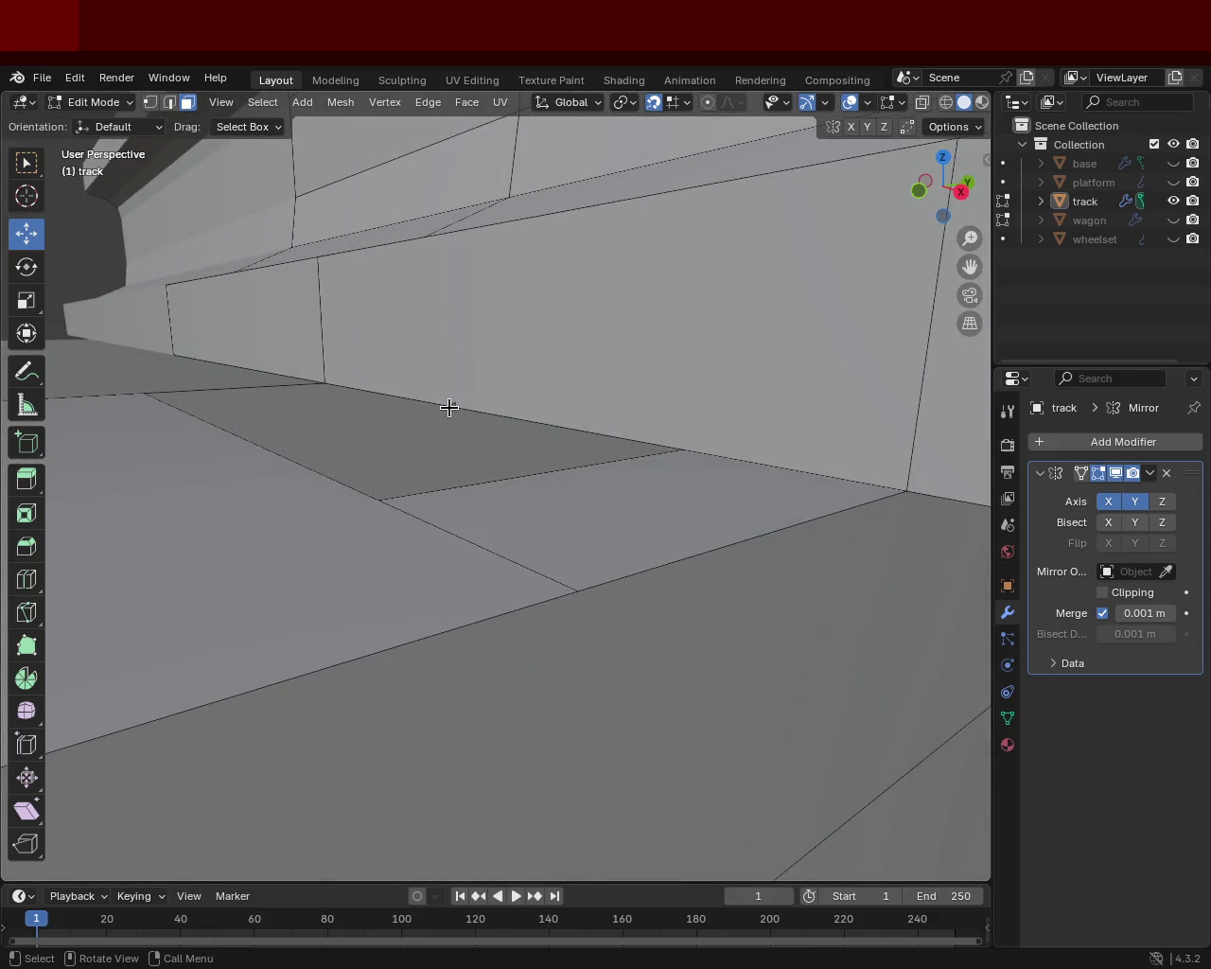
click(449, 407)
click(447, 402)
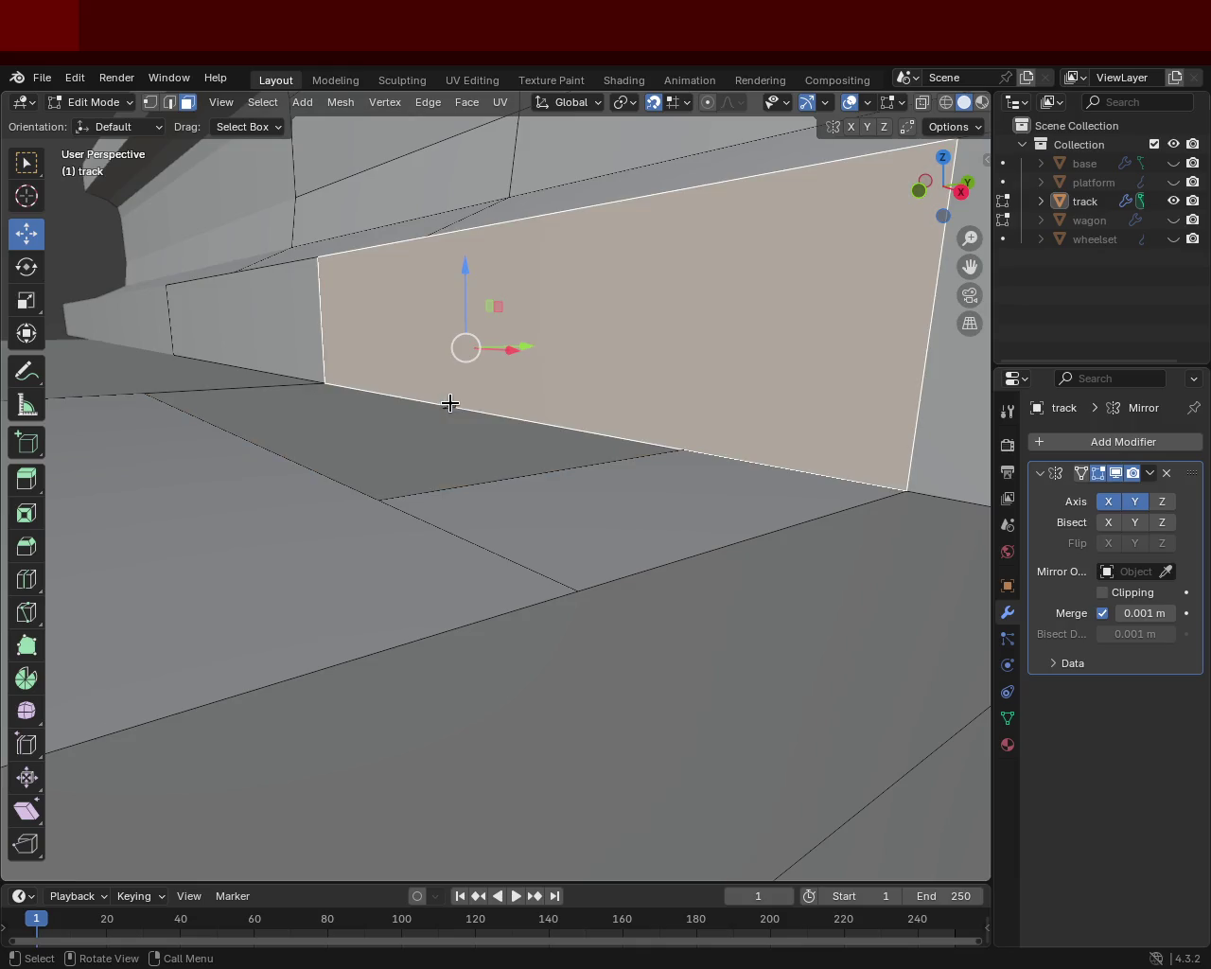
click(447, 403)
key(x)
click(468, 438)
mouse_move(469, 439)
middle_down()
mouse_move(501, 407)
mouse_move(520, 431)
middle_up()
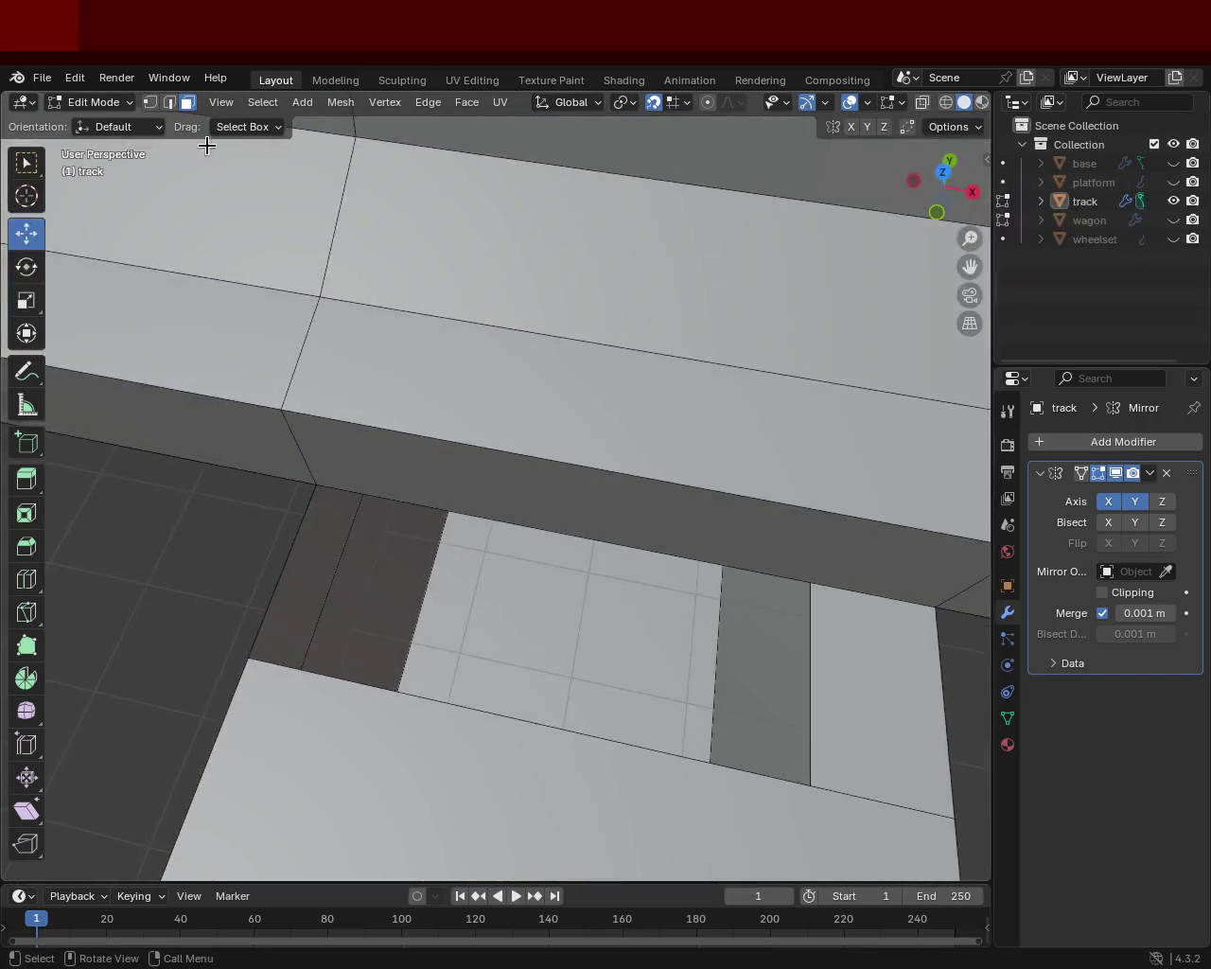
- Fill the hole with a new face from four corner vertices
click(150, 102)
mouse_move(417, 525)
ctrl+middle_down()
mouse_move(528, 602)
mouse_move(519, 576)
mouse_move(338, 411)
ctrl+middle_up()
click(380, 383)
shift+click(332, 462)
shift+click(518, 491)
shift+click(541, 413)
key(f)
- Select the corner vertices of the next face to close the remaining gap
click(541, 413)
shift+click(512, 494)
shift+click(680, 525)
shift+click(688, 438)
mouse_move(690, 444)
ctrl+middle_down()
mouse_move(596, 441)
mouse_move(466, 558)
mouse_move(324, 525)
mouse_move(468, 548)
mouse_move(438, 446)
ctrl+middle_up()
mouse_move(518, 370)
middle_down()
mouse_move(576, 370)
mouse_move(489, 419)
middle_up()
shift+click(634, 490)
shift+click(731, 398)
mouse_move(733, 506)
middle_down()
mouse_move(814, 629)
mouse_move(388, 556)
middle_up()
mouse_move(554, 546)
middle_down()
mouse_move(575, 578)
mouse_move(622, 573)
mouse_move(538, 498)
mouse_move(530, 420)
mouse_move(556, 402)
mouse_move(590, 419)
mouse_move(552, 422)
mouse_move(540, 448)
mouse_move(578, 479)
mouse_move(562, 462)
mouse_move(564, 492)
mouse_move(520, 474)
mouse_move(634, 482)
mouse_move(692, 511)
mouse_move(710, 502)
mouse_move(541, 450)
middle_up()
- Dissolve two extra edges on the base plate beside the rail
click(169, 102)
shift+click(466, 461)
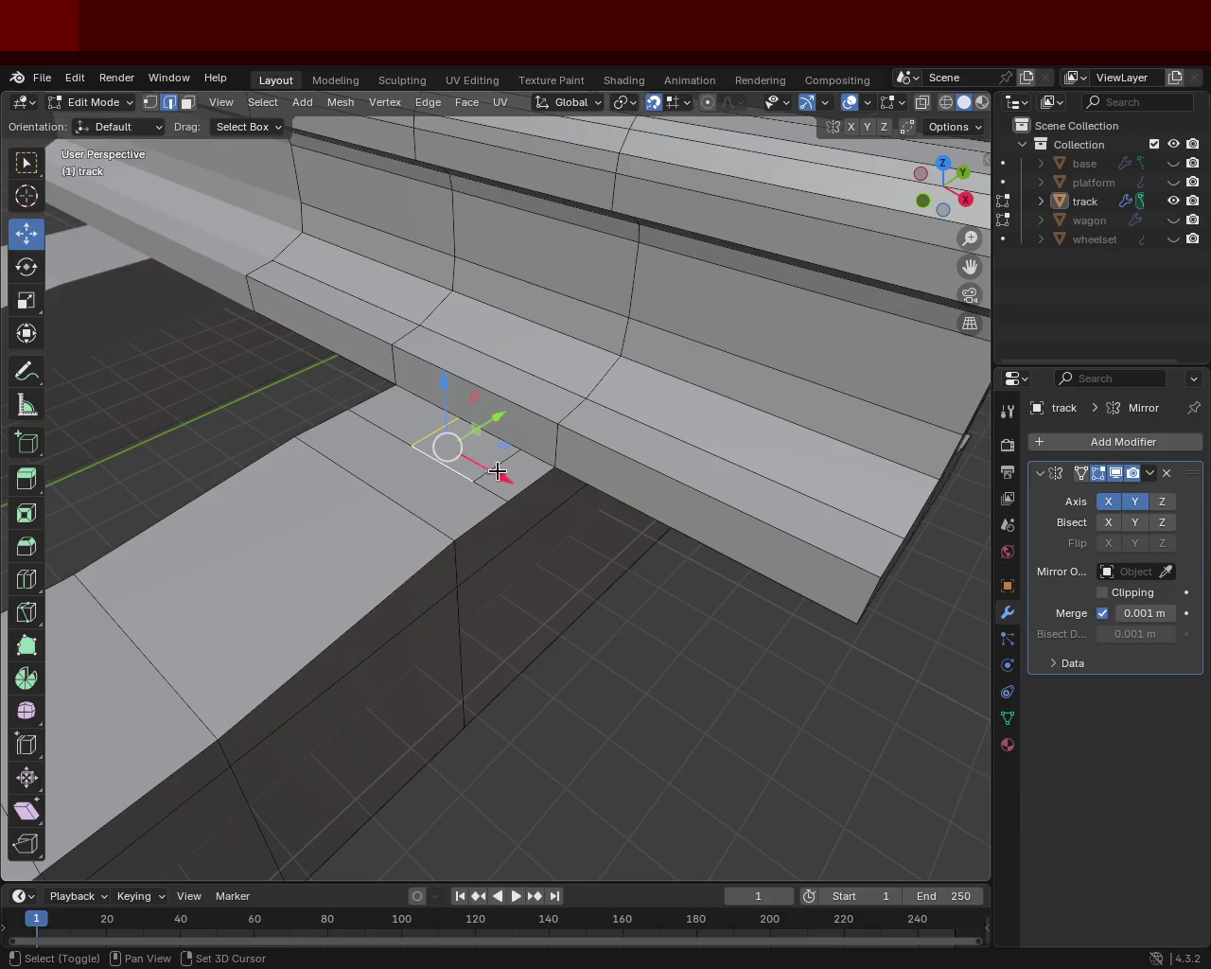
shift+click(496, 466)
key(x)
key(Escape)
middle_drag(428, 428, 374, 453)
key(x)
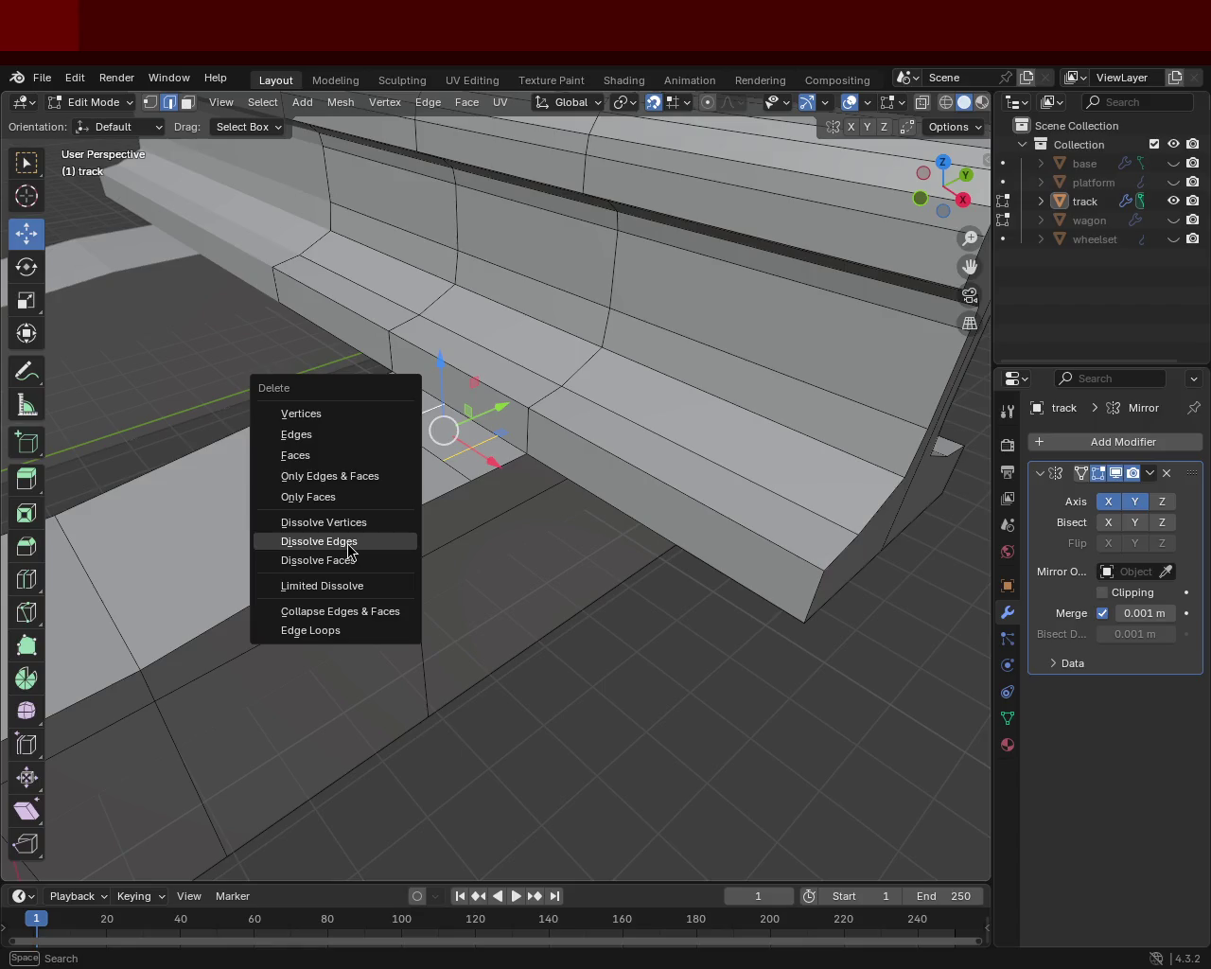
click(352, 541)
- Dissolve three small floor edges with Ctrl+X
middle_drag(346, 541, 590, 482)
click(636, 402)
shift+click(592, 411)
shift+click(574, 432)
key(ctrl+x)
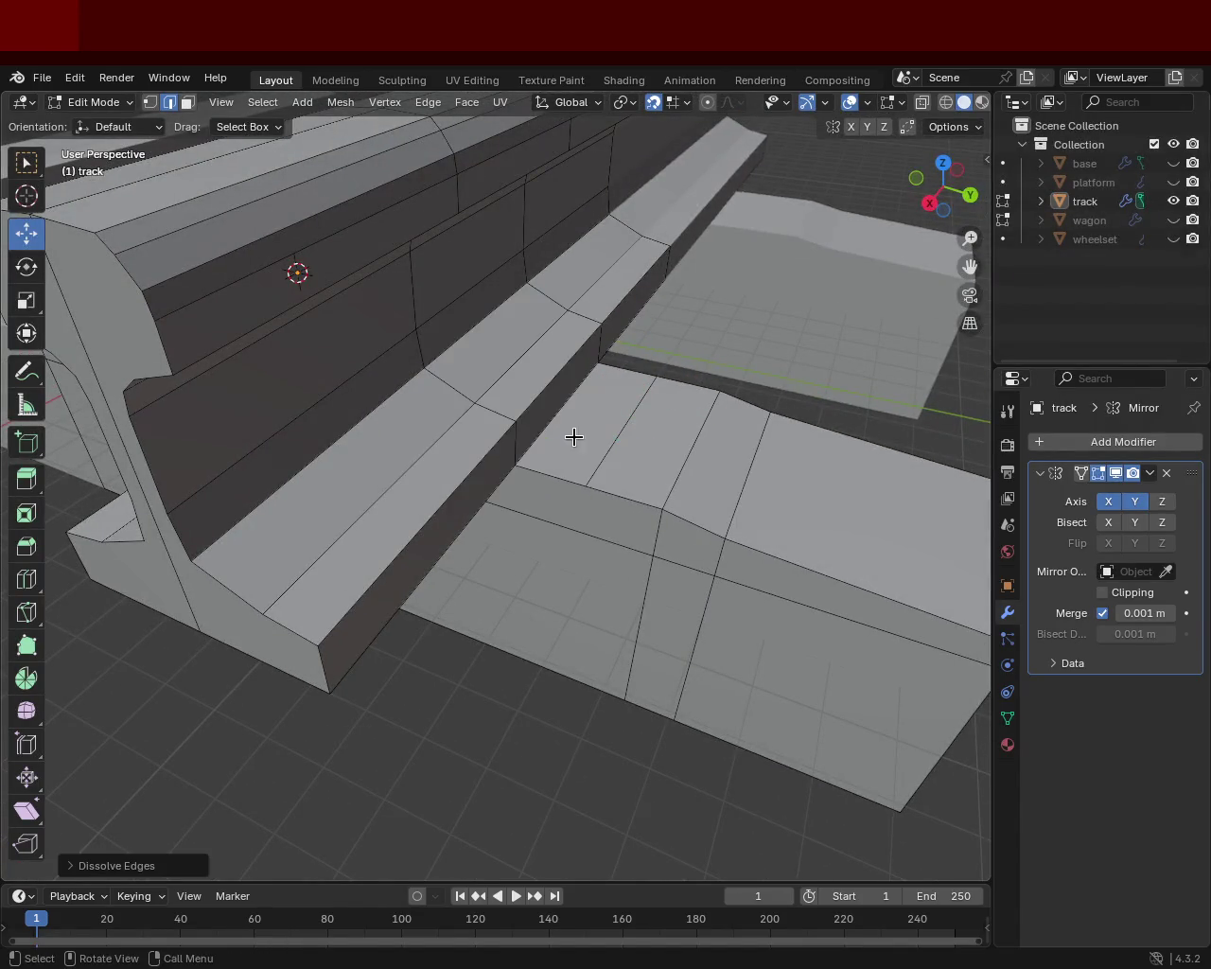
- Dissolve two more stray edges elsewhere on the base plate and switch to wireframe
click(627, 424)
key(x)
click(638, 433)
mouse_move(638, 432)
middle_down()
mouse_move(581, 422)
mouse_move(639, 400)
mouse_move(527, 419)
mouse_move(567, 379)
mouse_move(492, 422)
mouse_move(561, 410)
mouse_move(792, 501)
mouse_move(760, 547)
mouse_move(687, 379)
mouse_move(630, 354)
mouse_move(628, 373)
mouse_move(640, 352)
middle_up()
click(456, 407)
key(x)
click(460, 410)
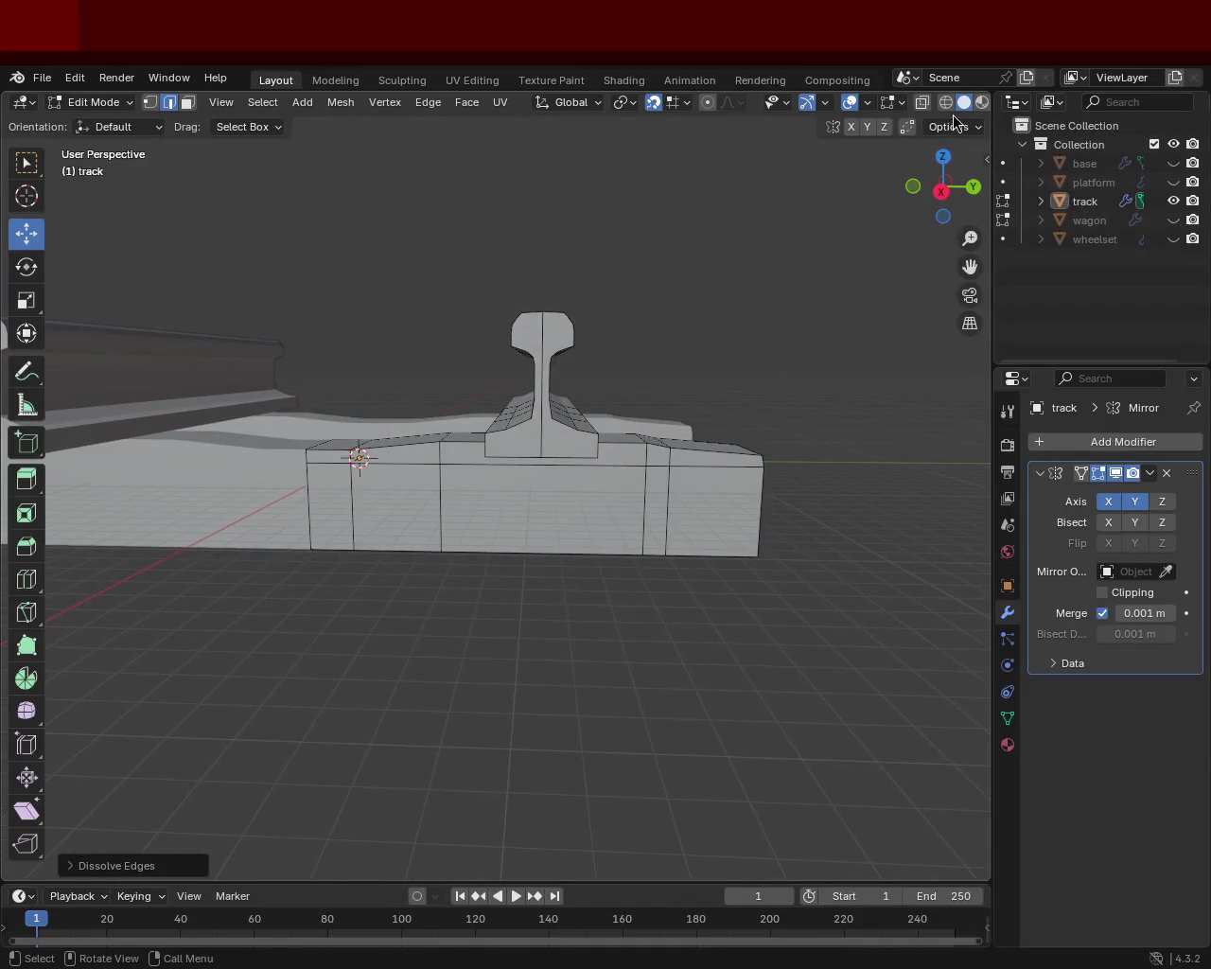
click(945, 102)
- Slide two sets of base-plate edges along the Y axis to reshape it
mouse_move(879, 195)
middle_down()
mouse_move(692, 539)
mouse_move(651, 467)
middle_up()
drag(605, 436, 648, 652)
middle_drag(660, 584, 667, 498)
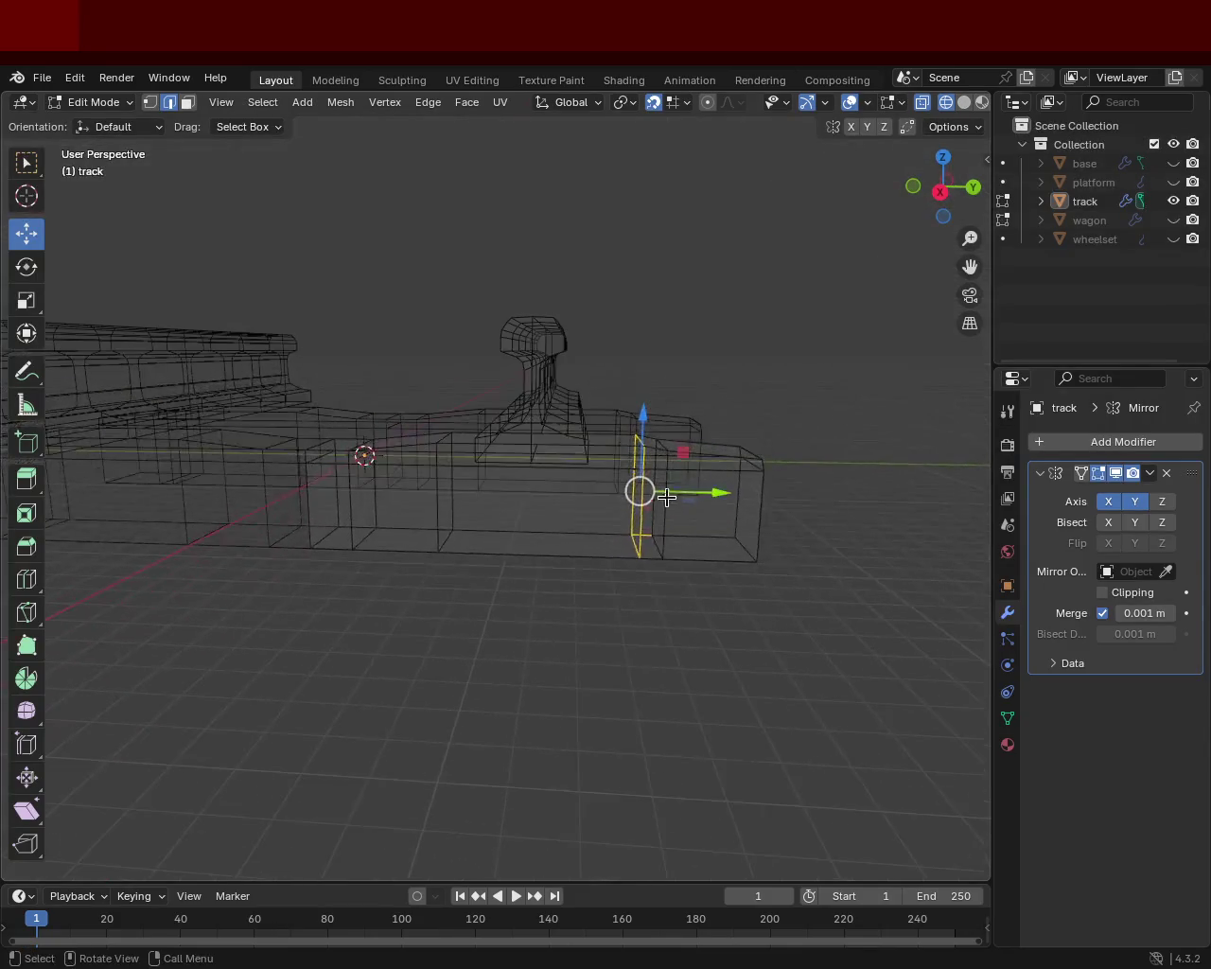
drag(694, 491, 639, 498)
middle_drag(461, 465, 502, 494)
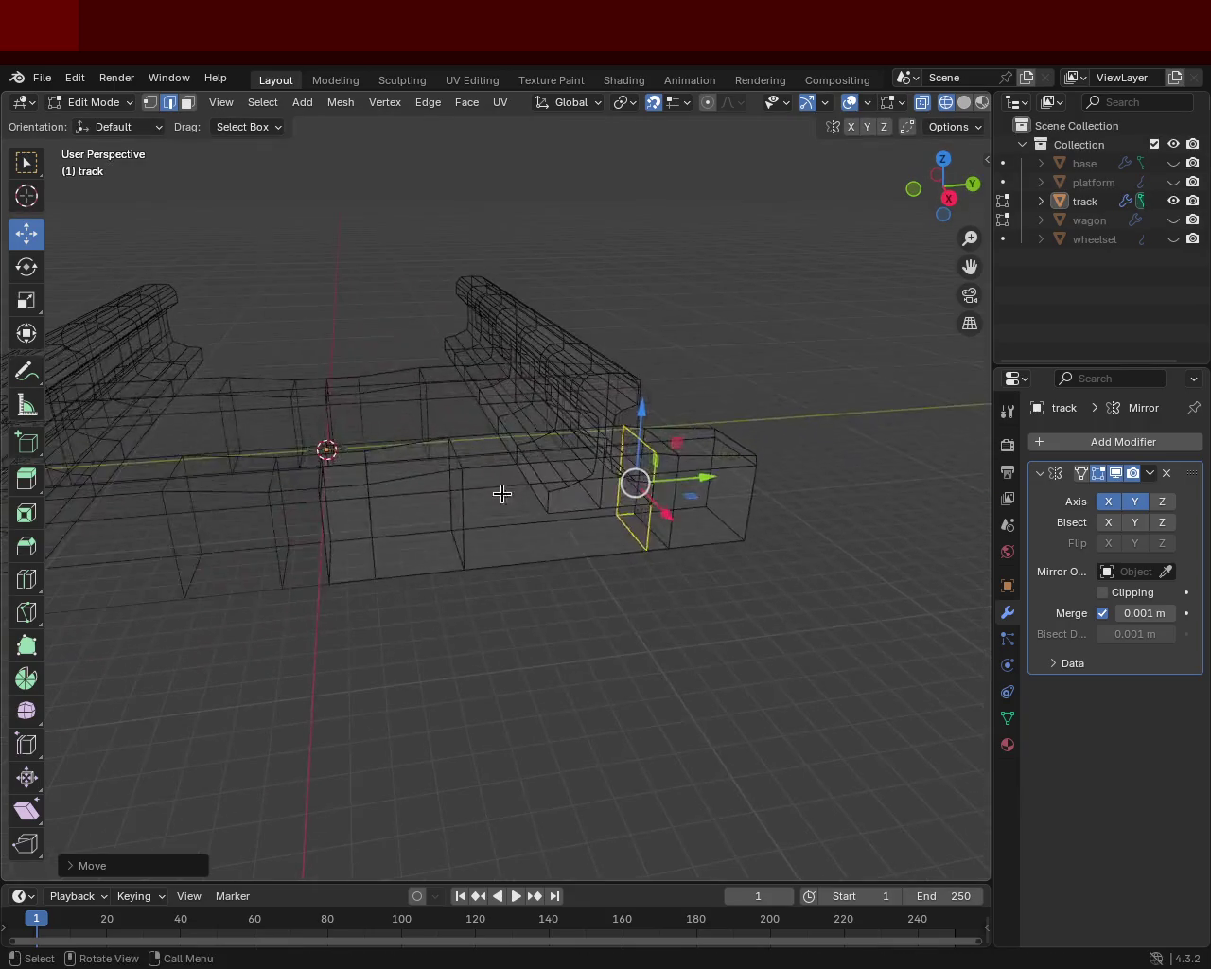
drag(442, 431, 490, 627)
mouse_move(498, 501)
mouse_down()
mouse_move(543, 491)
mouse_move(464, 492)
mouse_up()
mouse_move(463, 492)
middle_down()
mouse_move(523, 496)
mouse_move(481, 511)
mouse_move(503, 457)
middle_up()
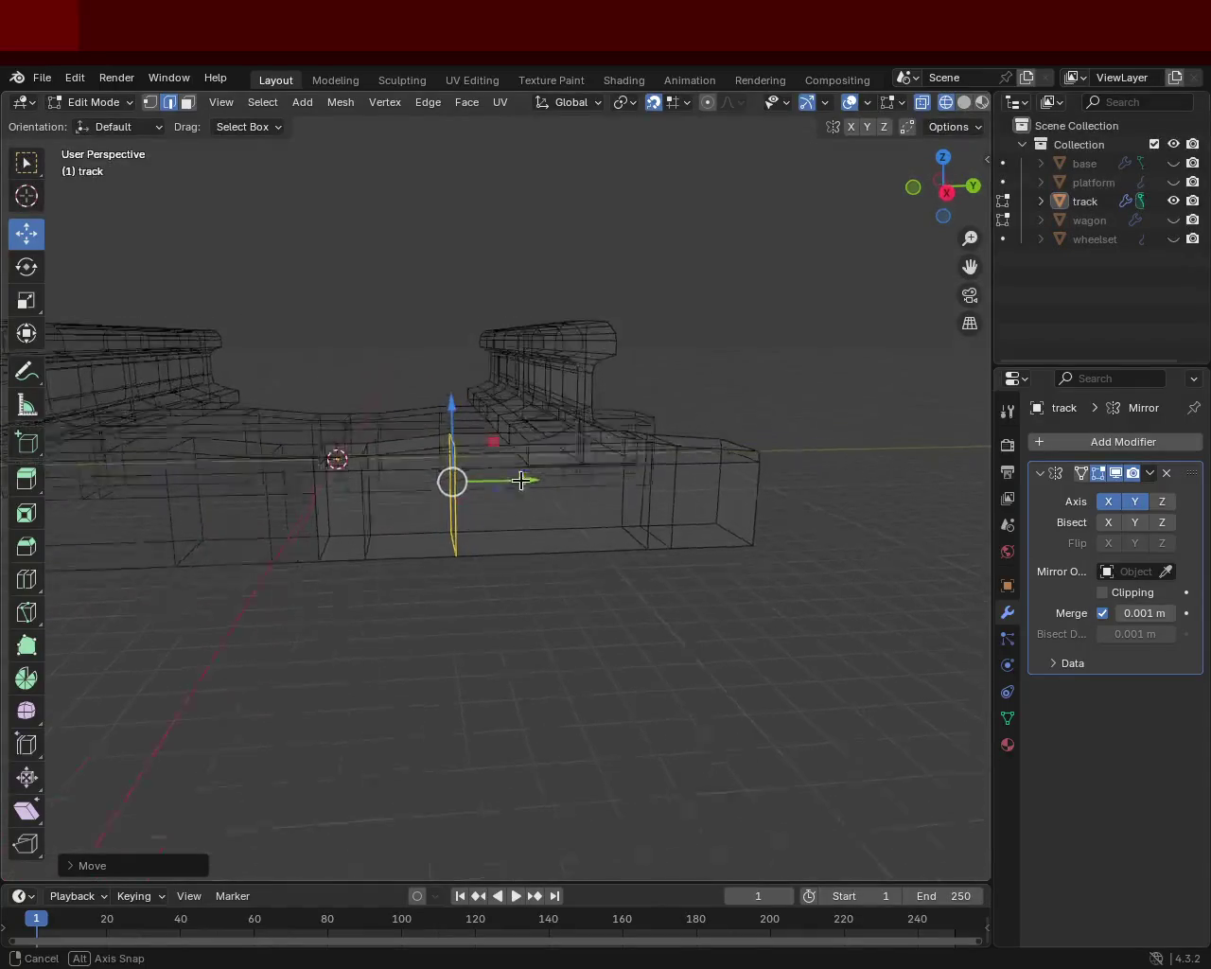
- Check the rail profile in right orthographic view, return to solid shading, and save train.blend
middle_drag(502, 457, 499, 461)
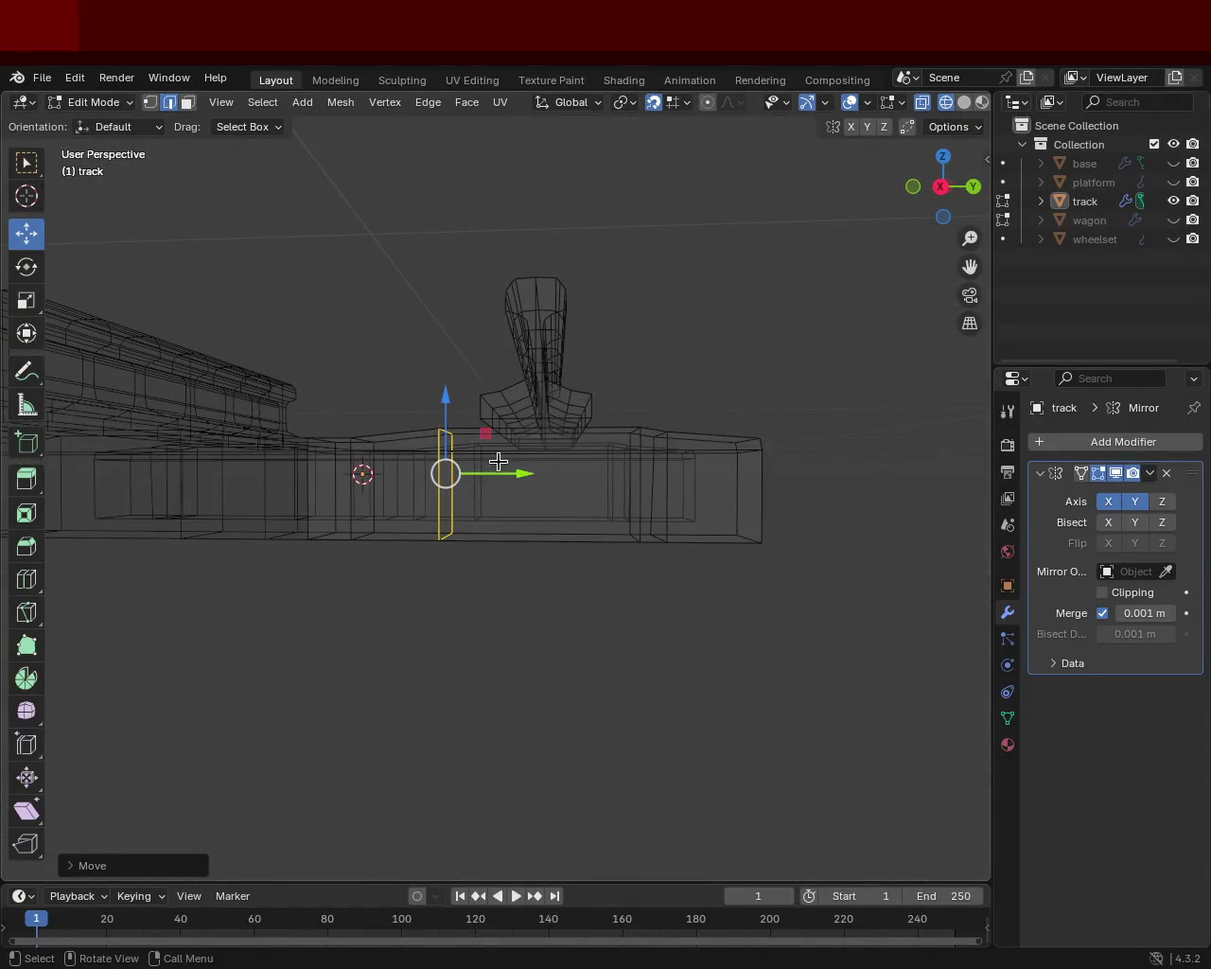
key(KP_1)
key(KP_3)
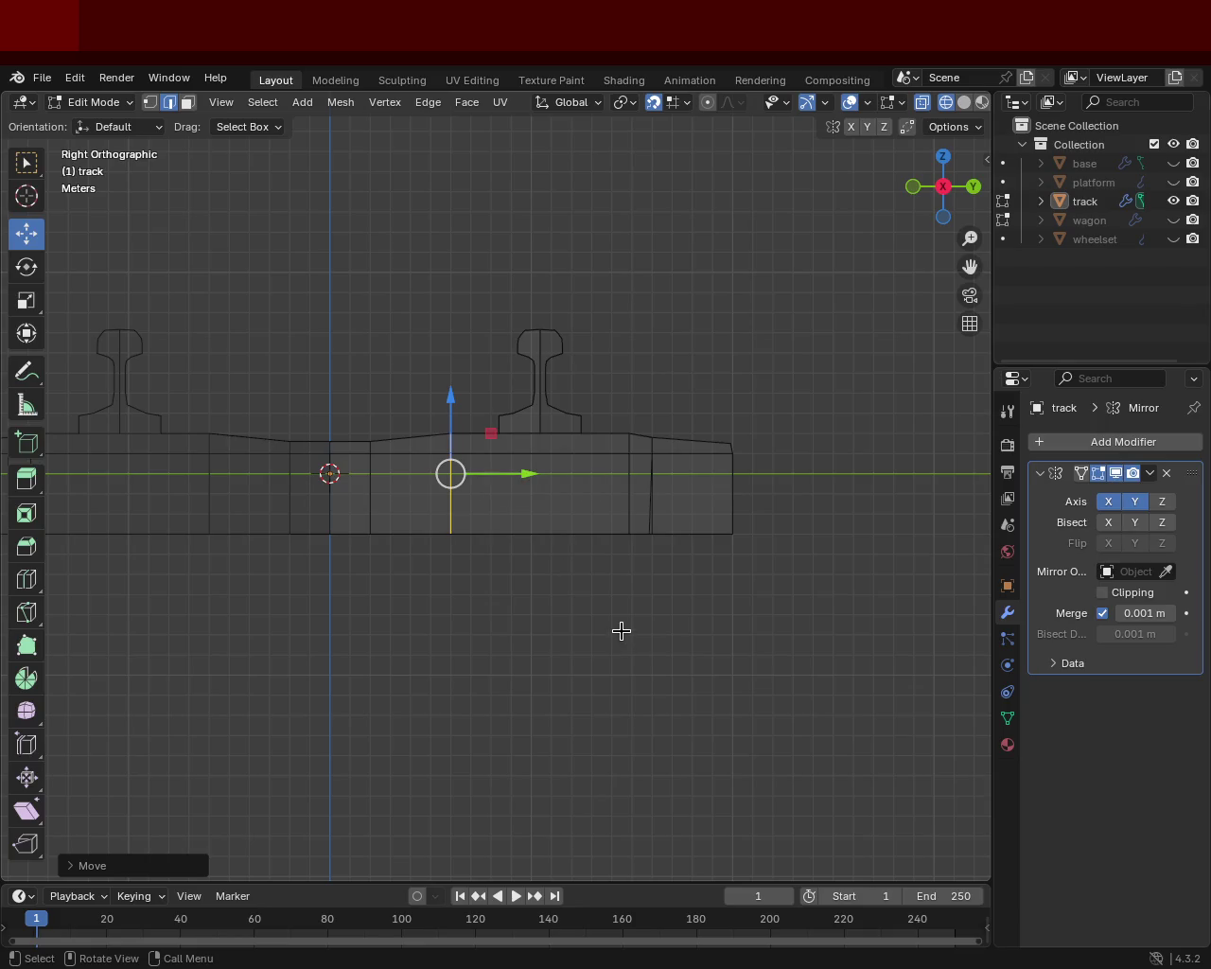
click(620, 631)
mouse_move(597, 514)
middle_down()
mouse_move(551, 643)
mouse_move(547, 616)
mouse_move(627, 562)
mouse_move(653, 624)
mouse_move(632, 631)
mouse_move(332, 527)
mouse_move(600, 489)
mouse_move(348, 547)
mouse_move(389, 606)
mouse_move(616, 502)
mouse_move(630, 555)
mouse_move(630, 505)
mouse_move(565, 482)
mouse_move(478, 489)
mouse_move(438, 508)
mouse_move(422, 538)
mouse_move(444, 514)
mouse_move(533, 471)
mouse_move(589, 468)
mouse_move(631, 567)
mouse_move(586, 615)
mouse_move(620, 662)
mouse_move(550, 503)
mouse_move(562, 454)
mouse_move(600, 530)
mouse_move(414, 549)
mouse_move(430, 611)
mouse_move(684, 514)
middle_up()
key(shift+z)
key(ctrl+s)
key(ctrl+s)
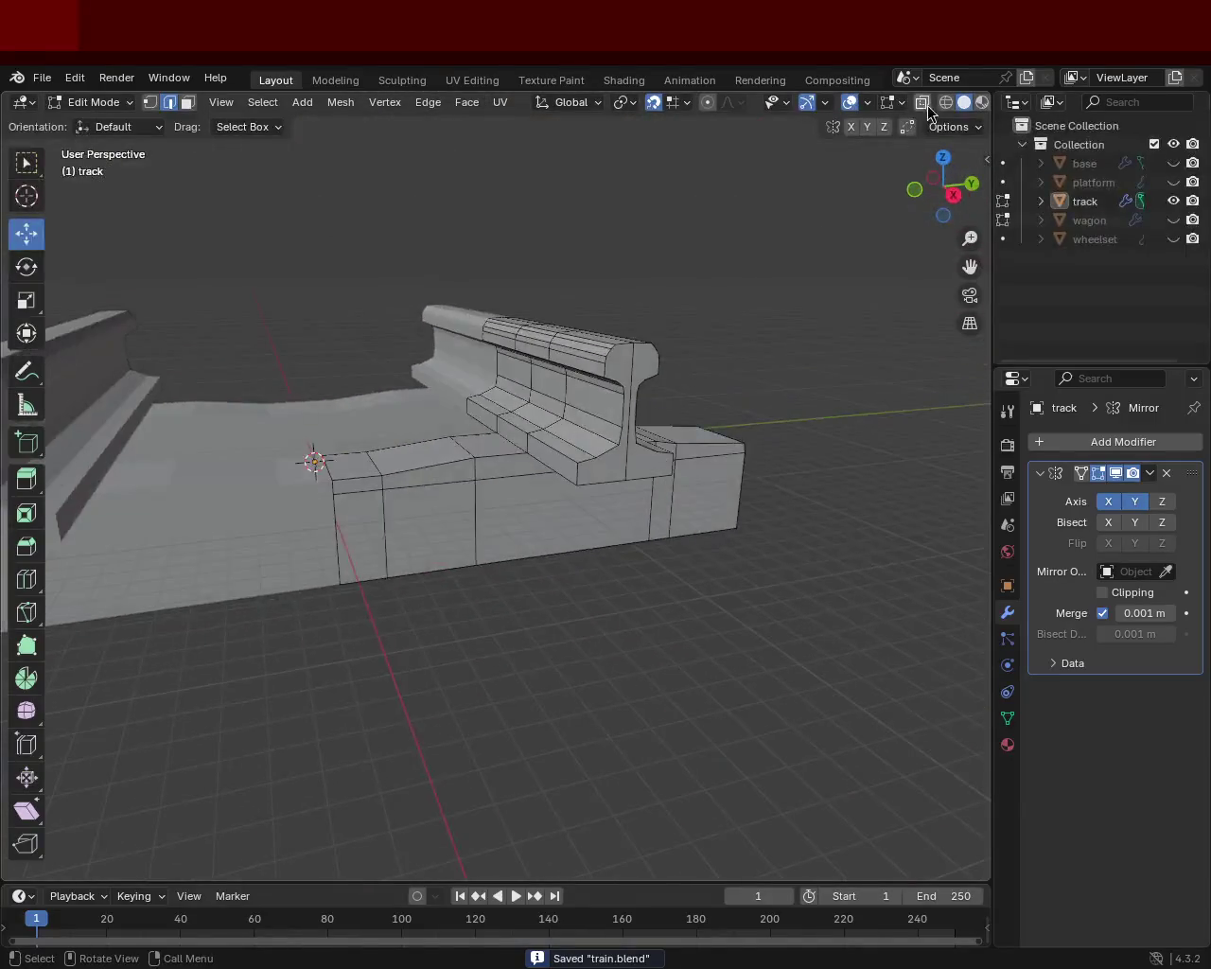
- Switch the viewport to Material Preview shading and view the rails and sleepers from above
drag(993, 113, 1081, 113)
click(1027, 104)
middle_drag(703, 318, 1035, 305)
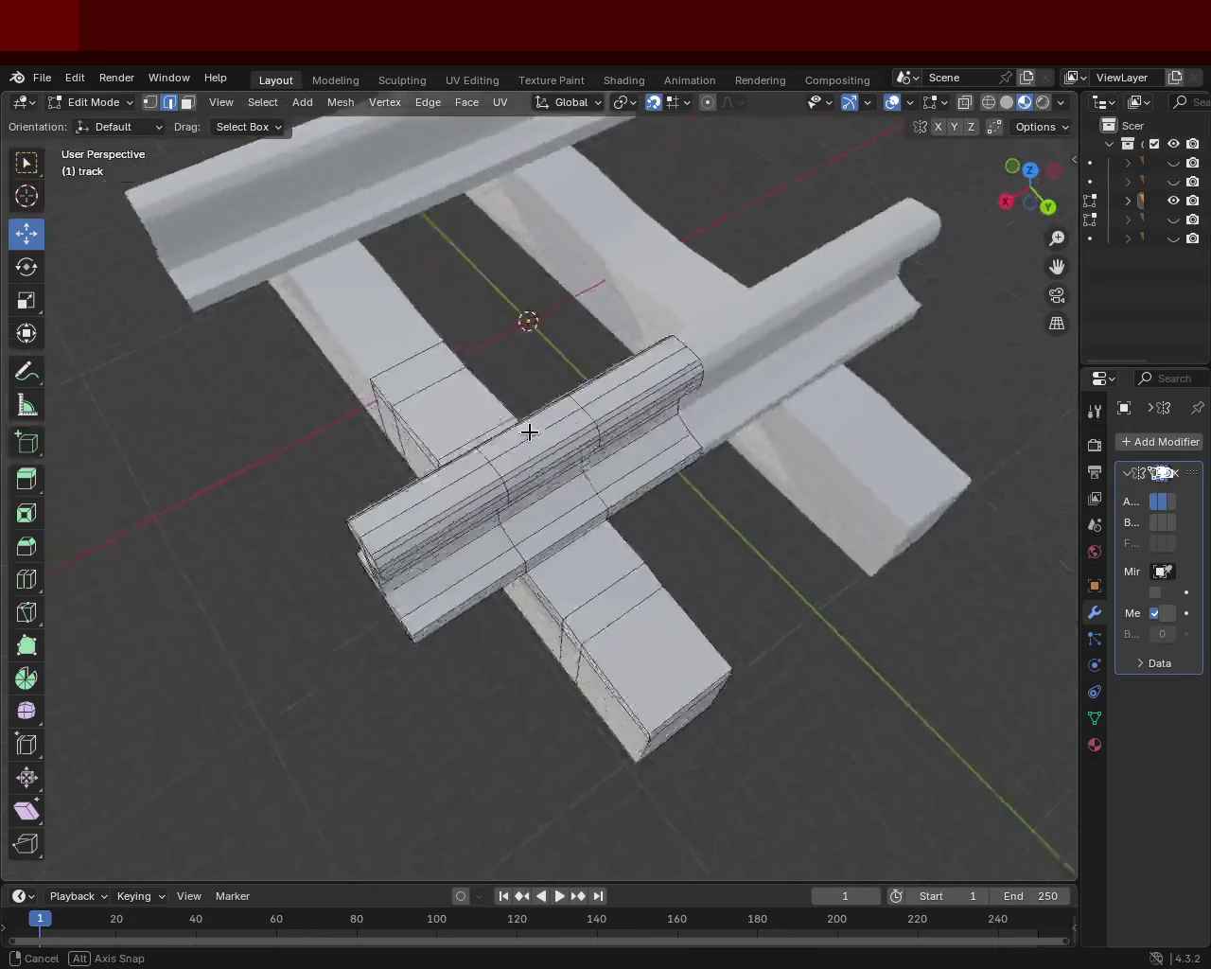
drag(1081, 290, 899, 274)
- Unhide the wheelset, wagon, platform and base, then orbit around the rail and sleeper
drag(1173, 238, 1174, 163)
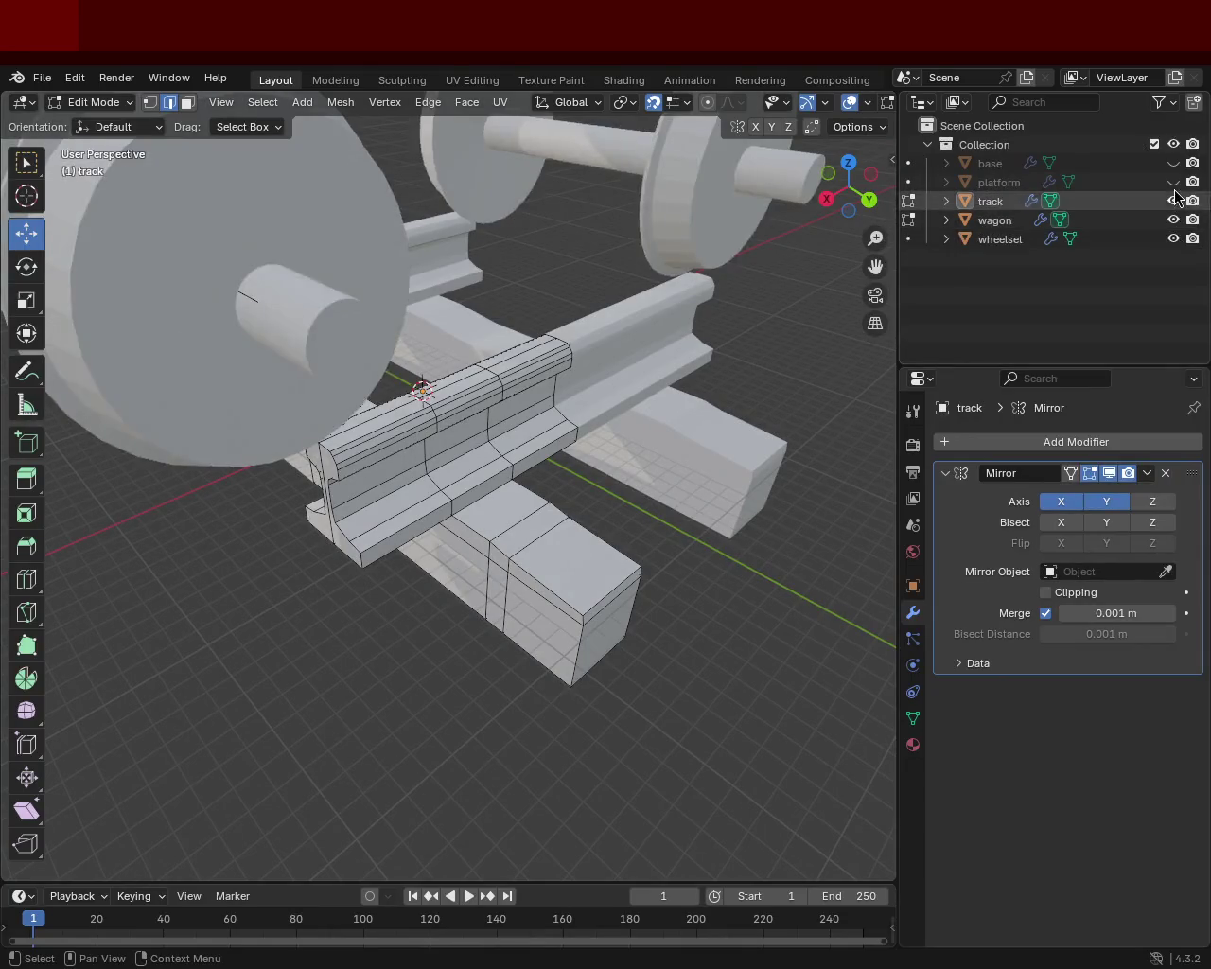
mouse_move(720, 367)
middle_down()
mouse_move(683, 389)
mouse_move(678, 330)
mouse_move(356, 427)
mouse_move(480, 482)
middle_up()
scroll(480, 401, down, 5)
mouse_move(481, 400)
middle_down()
mouse_move(510, 356)
mouse_move(589, 430)
middle_up()
scroll(510, 357, up, 5)
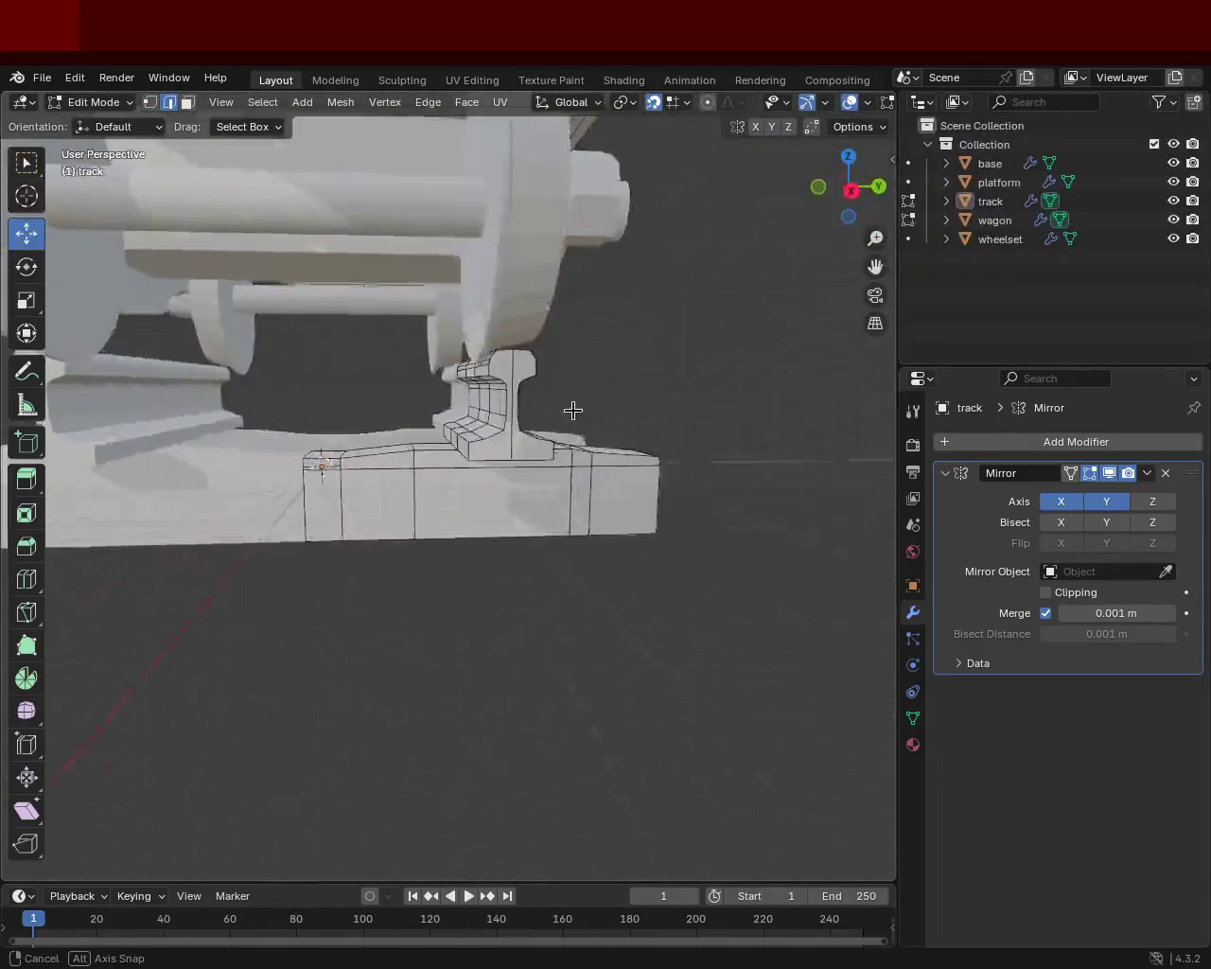
scroll(559, 356, up, 4)
middle_drag(560, 357, 546, 397)
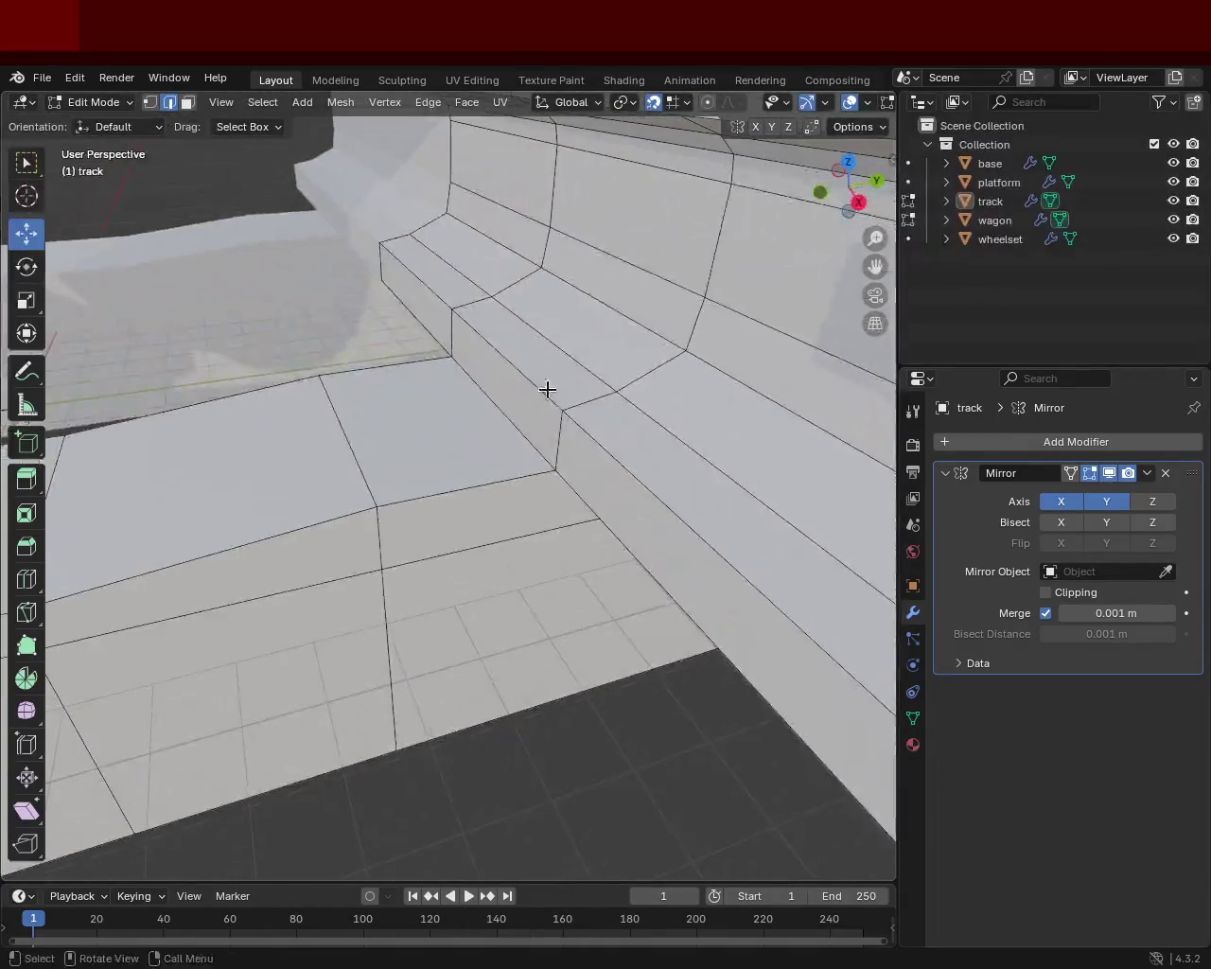
scroll(546, 398, down, 4)
mouse_move(521, 490)
middle_down()
mouse_move(350, 466)
mouse_move(464, 451)
mouse_move(521, 480)
middle_up()
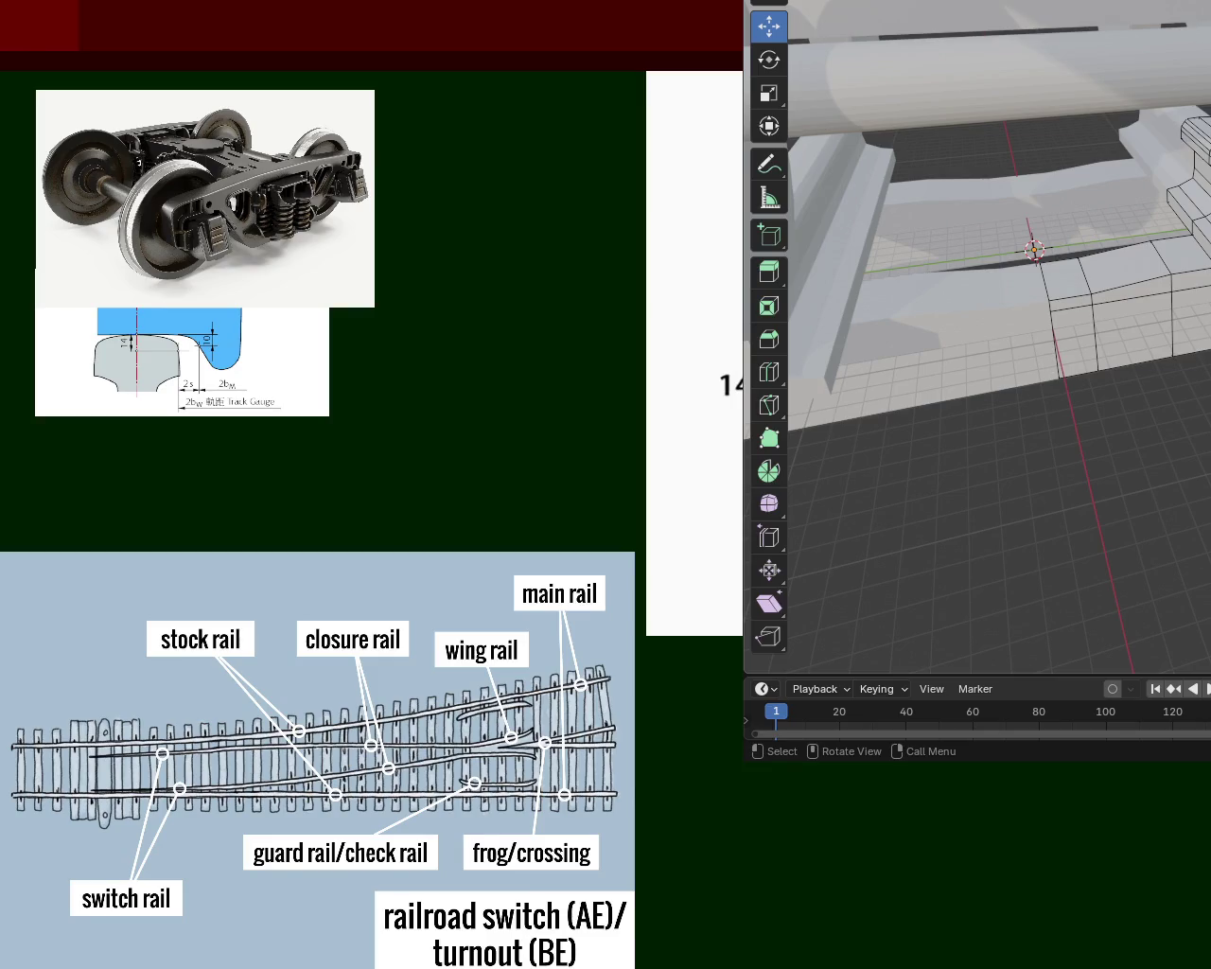
- Move the selected rail piece along Y until it sits beneath the wagon and wheelset
mouse_move(1041, 237)
middle_down()
mouse_move(1061, 196)
mouse_move(1125, 252)
mouse_move(1183, 217)
middle_up()
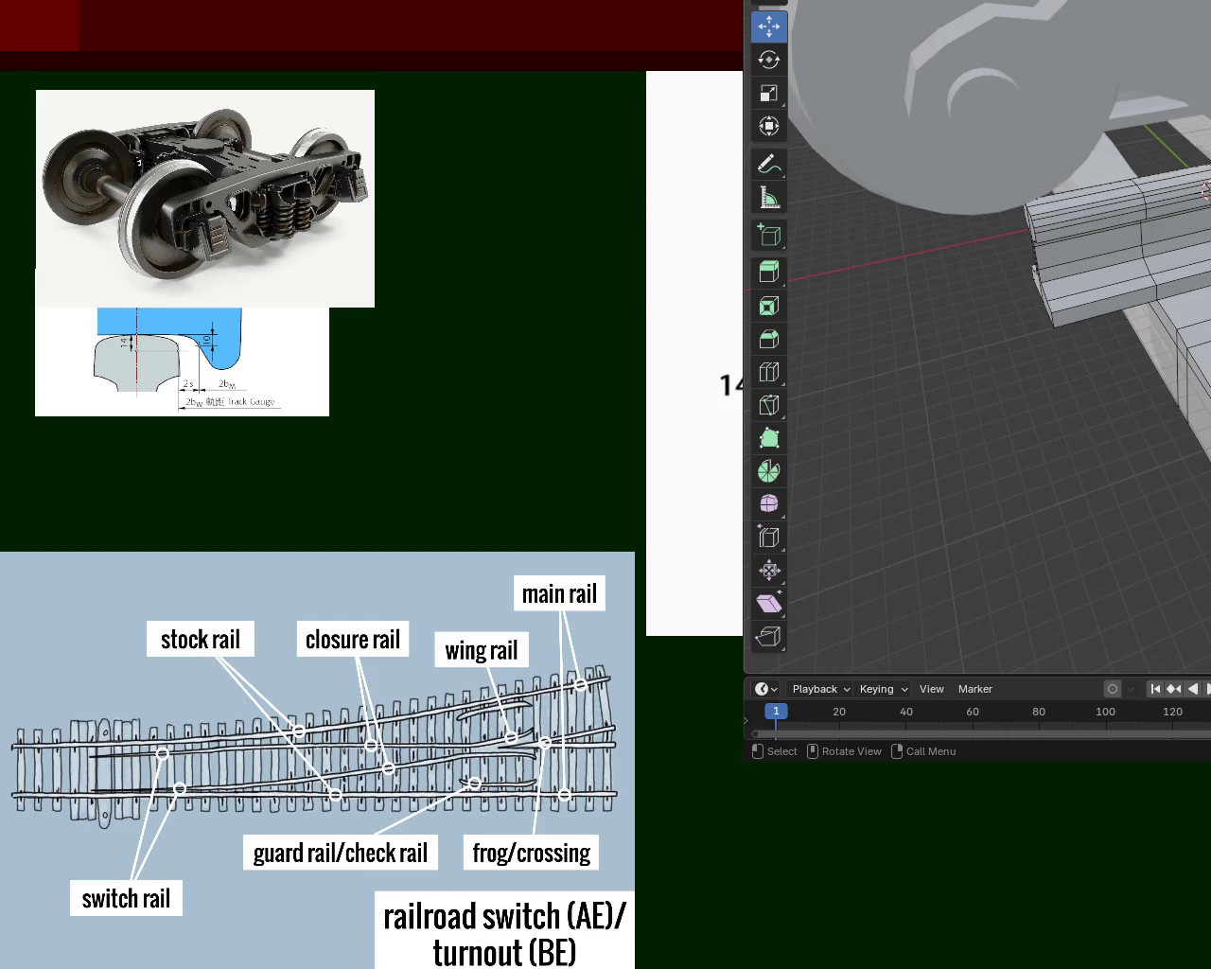
mouse_move(1199, 215)
middle_down()
mouse_move(1164, 227)
mouse_move(1014, 185)
middle_up()
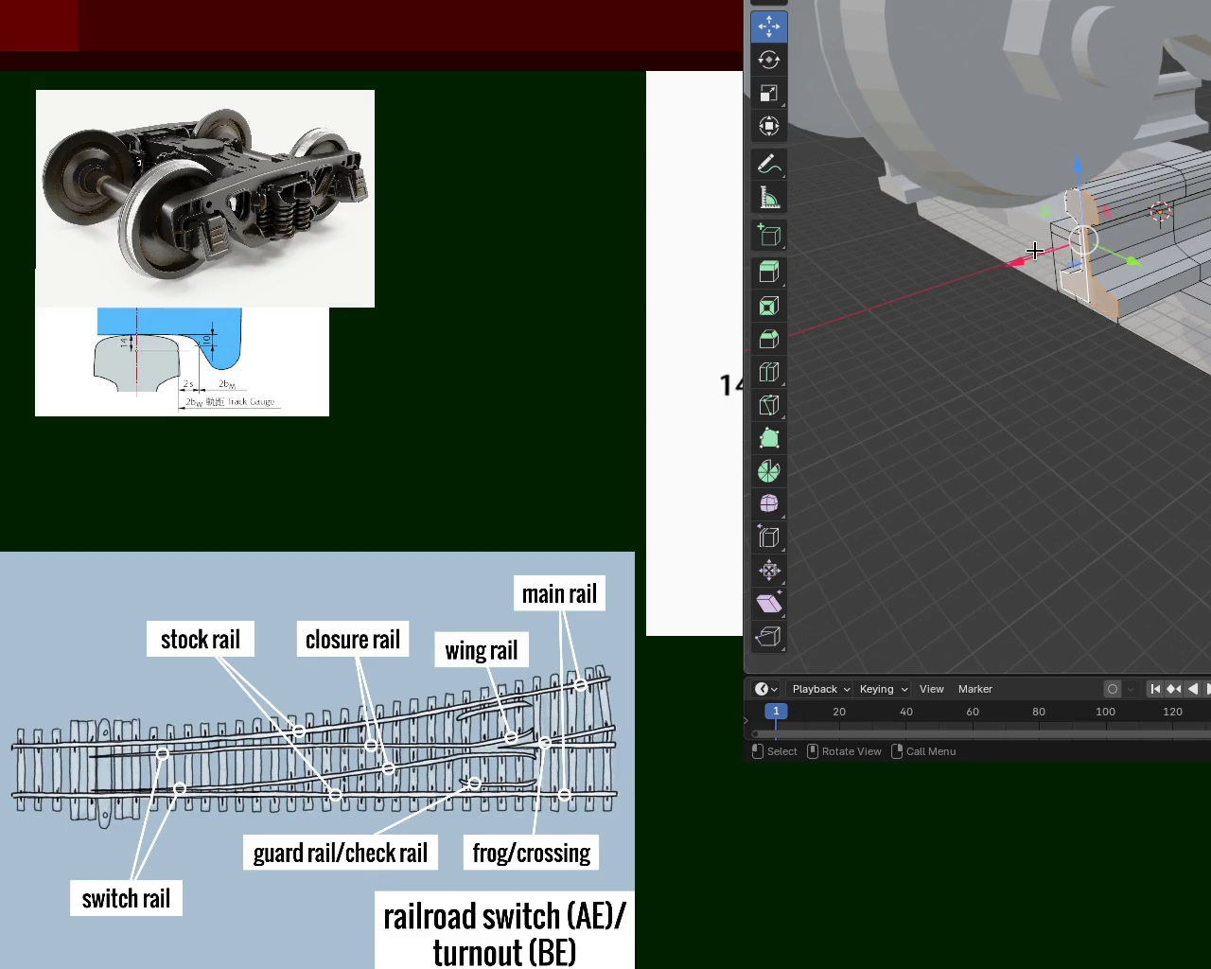
key(g)
key(Return)
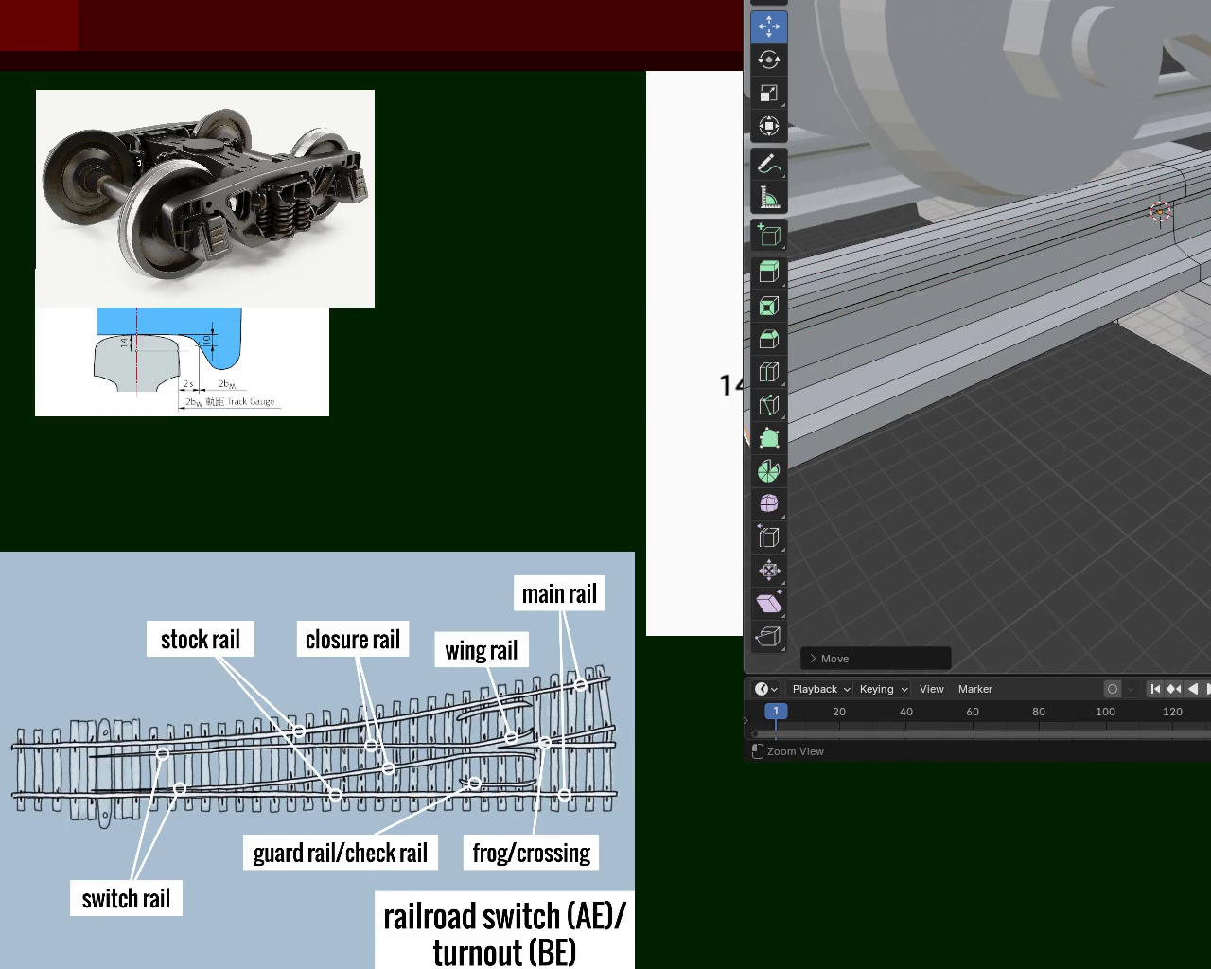
middle_drag(1160, 214, 1164, 322)
key(g)
key(y)
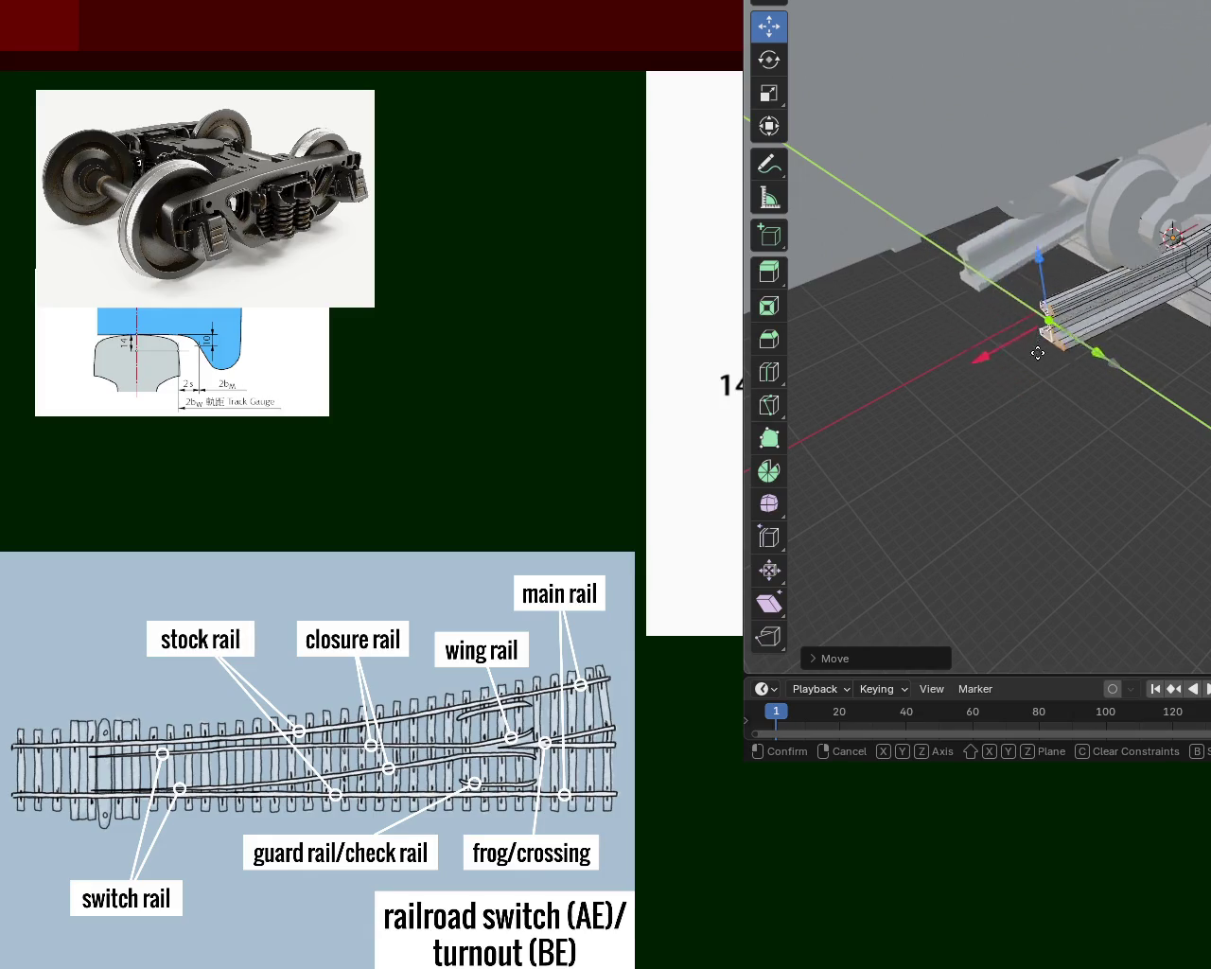
mouse_move(1032, 351)
middle_down()
mouse_move(1174, 254)
mouse_move(1128, 264)
middle_up()
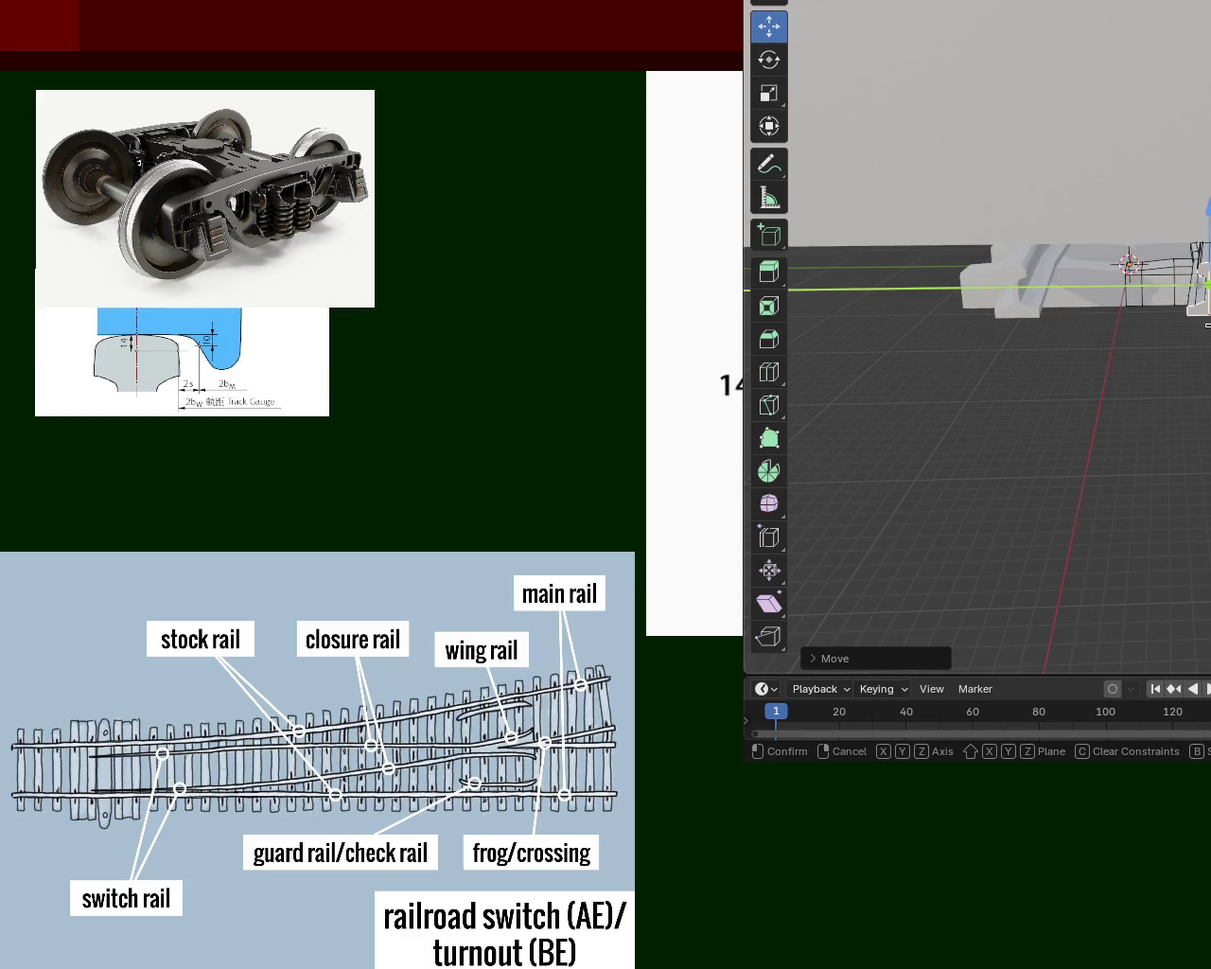
click(1209, 327)
middle_drag(1209, 327, 1164, 315)
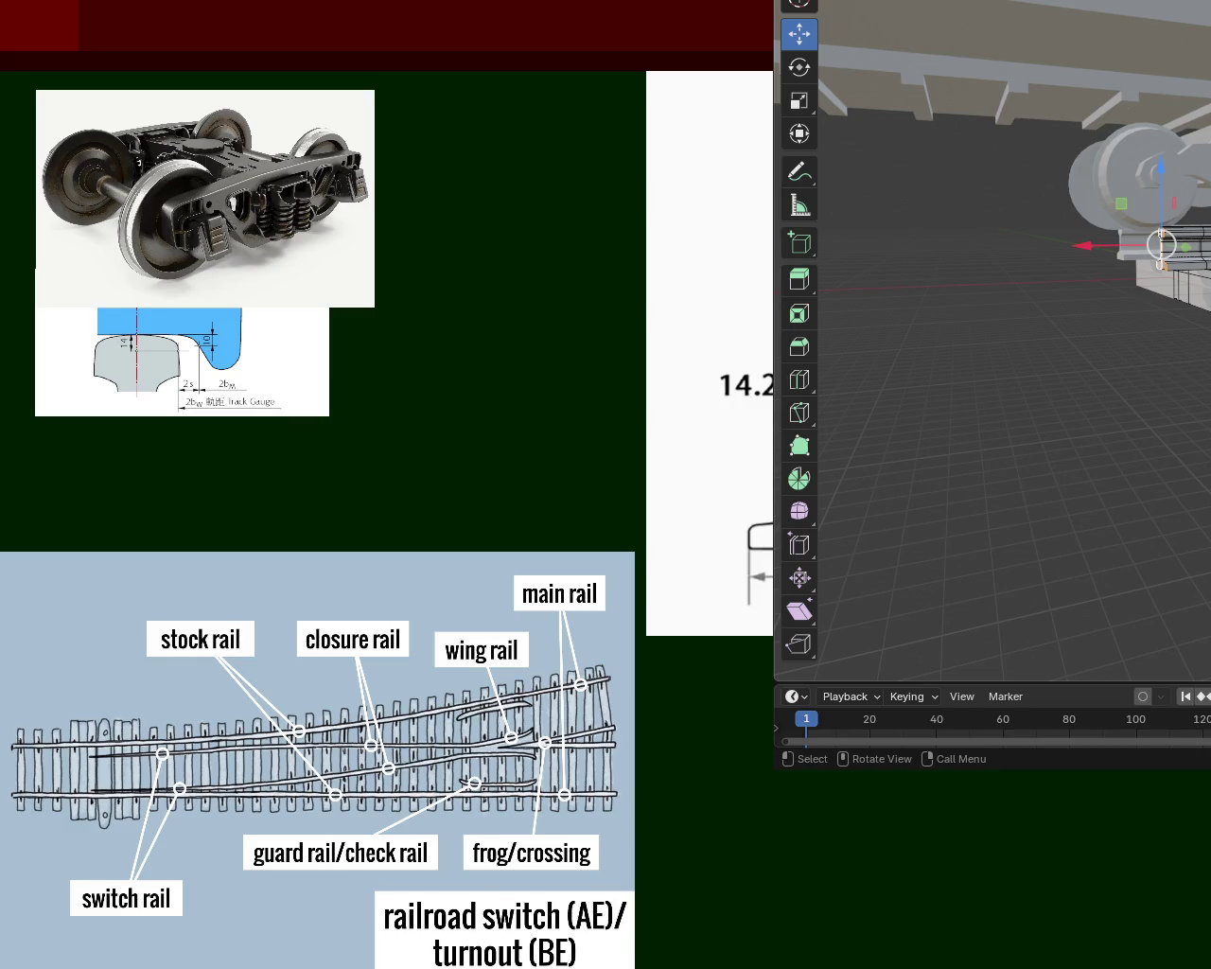
mouse_move(1133, 408)
middle_down()
mouse_move(1099, 299)
mouse_move(1143, 354)
middle_up()
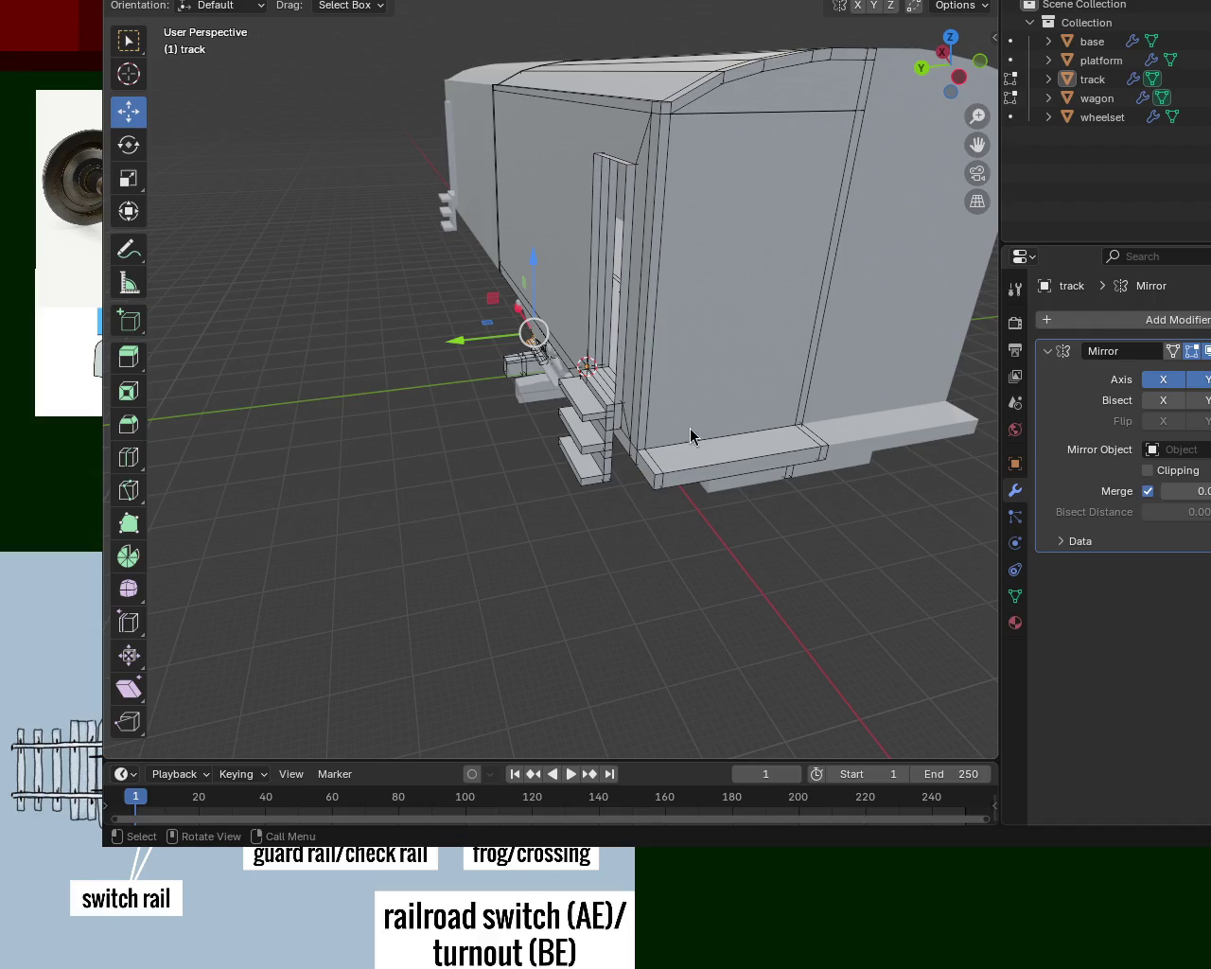
drag(949, 68, 359, 427)
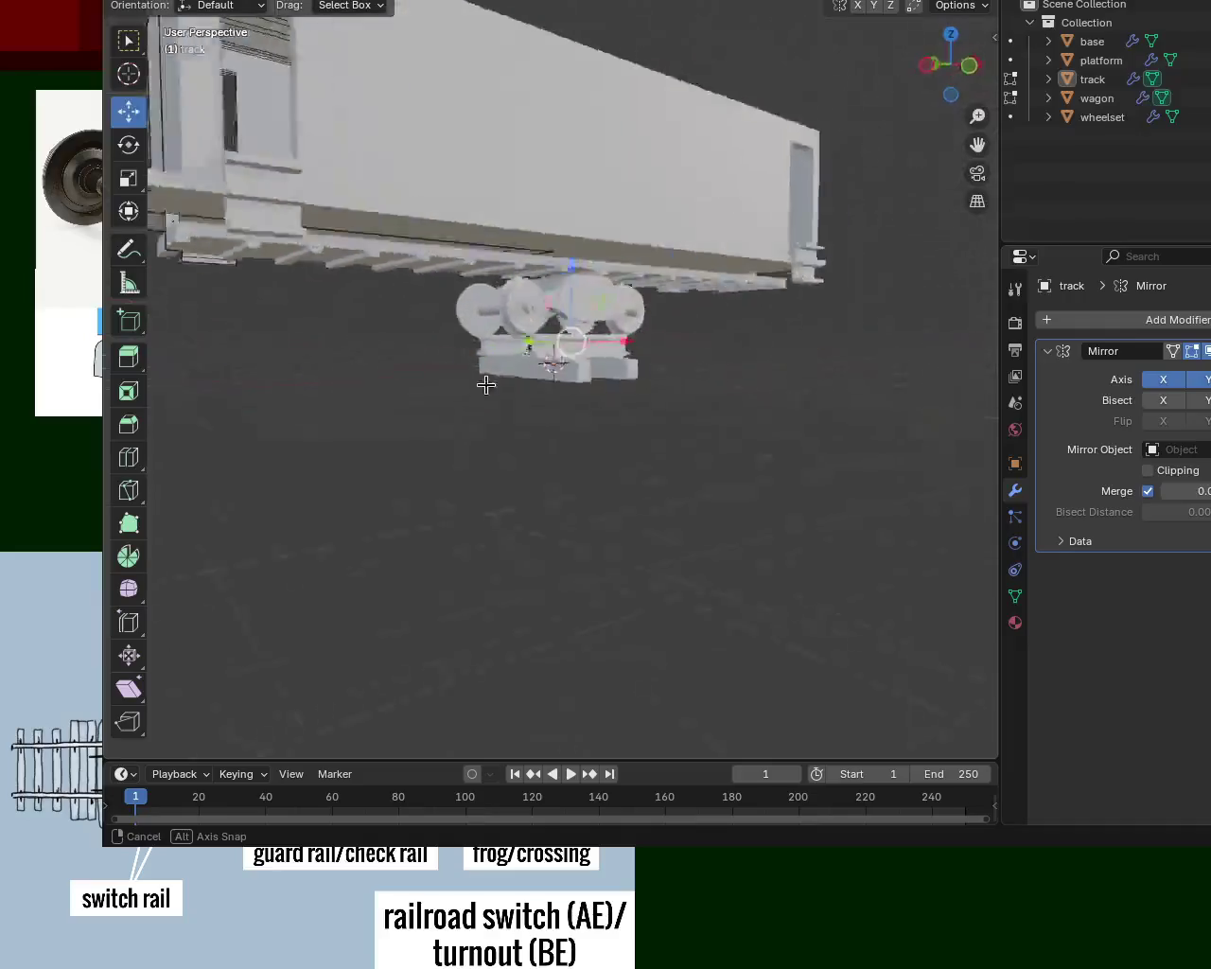
mouse_move(359, 427)
mouse_down()
mouse_move(650, 399)
mouse_move(708, 379)
mouse_move(654, 394)
mouse_move(659, 354)
mouse_move(610, 274)
mouse_move(754, 2)
mouse_up()
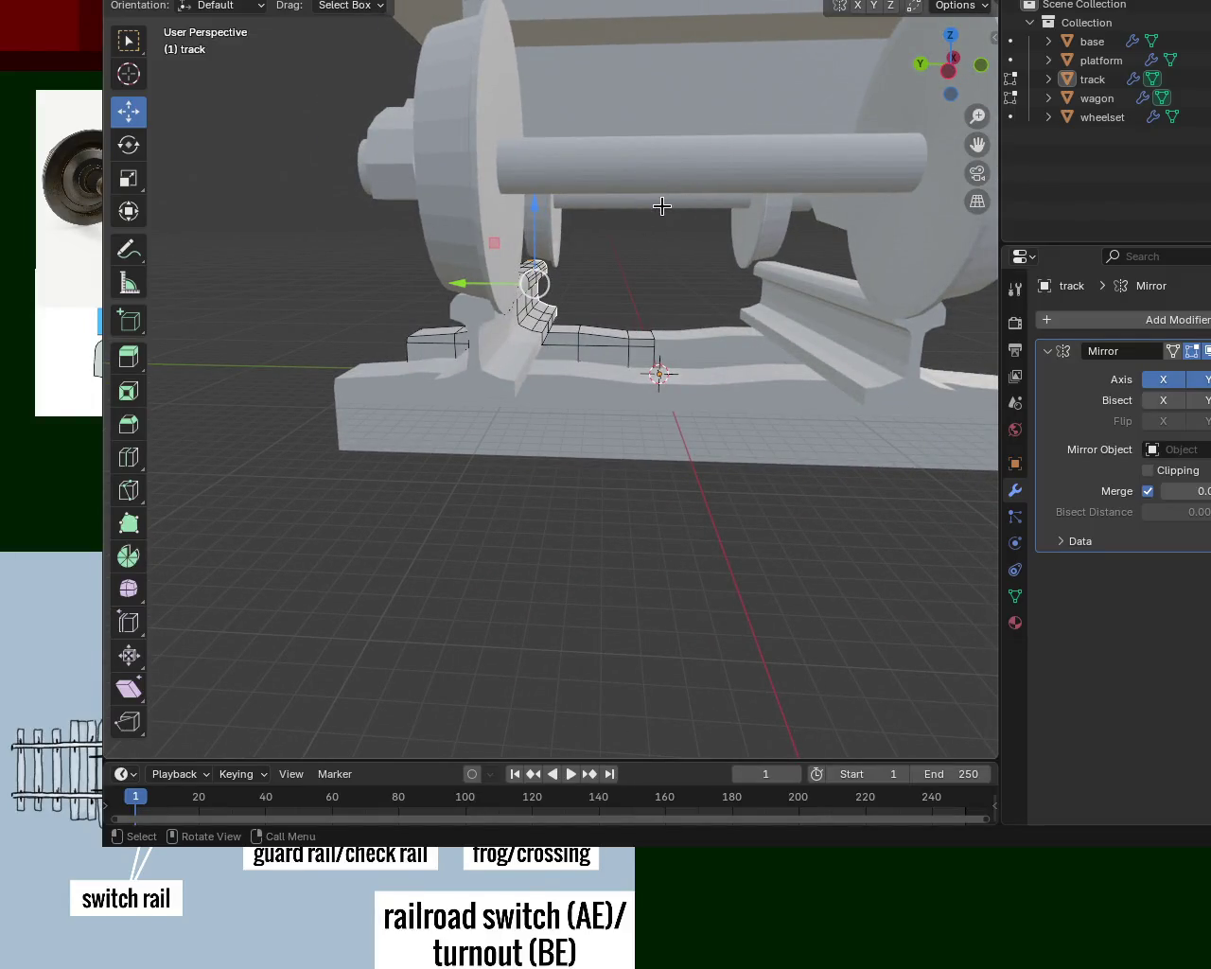
scroll(681, 179, down, 5)
mouse_move(662, 190)
middle_down()
mouse_move(623, 211)
mouse_move(591, 202)
middle_up()
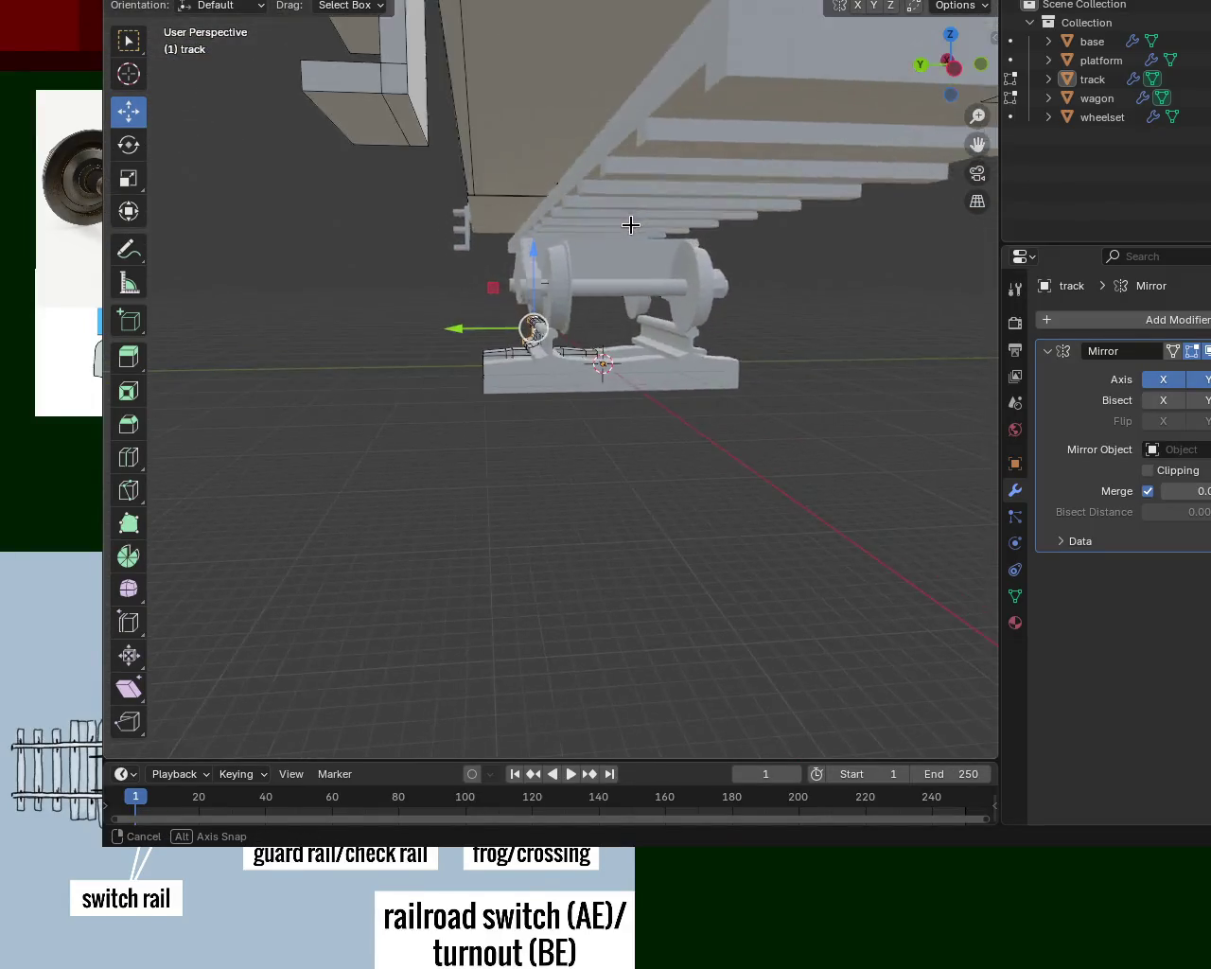
mouse_move(777, 305)
ctrl+middle_down()
mouse_move(709, 251)
mouse_move(665, 262)
mouse_move(681, 265)
mouse_move(714, 233)
mouse_move(420, 260)
mouse_move(319, 249)
mouse_move(499, 256)
mouse_move(477, 219)
ctrl+middle_up()
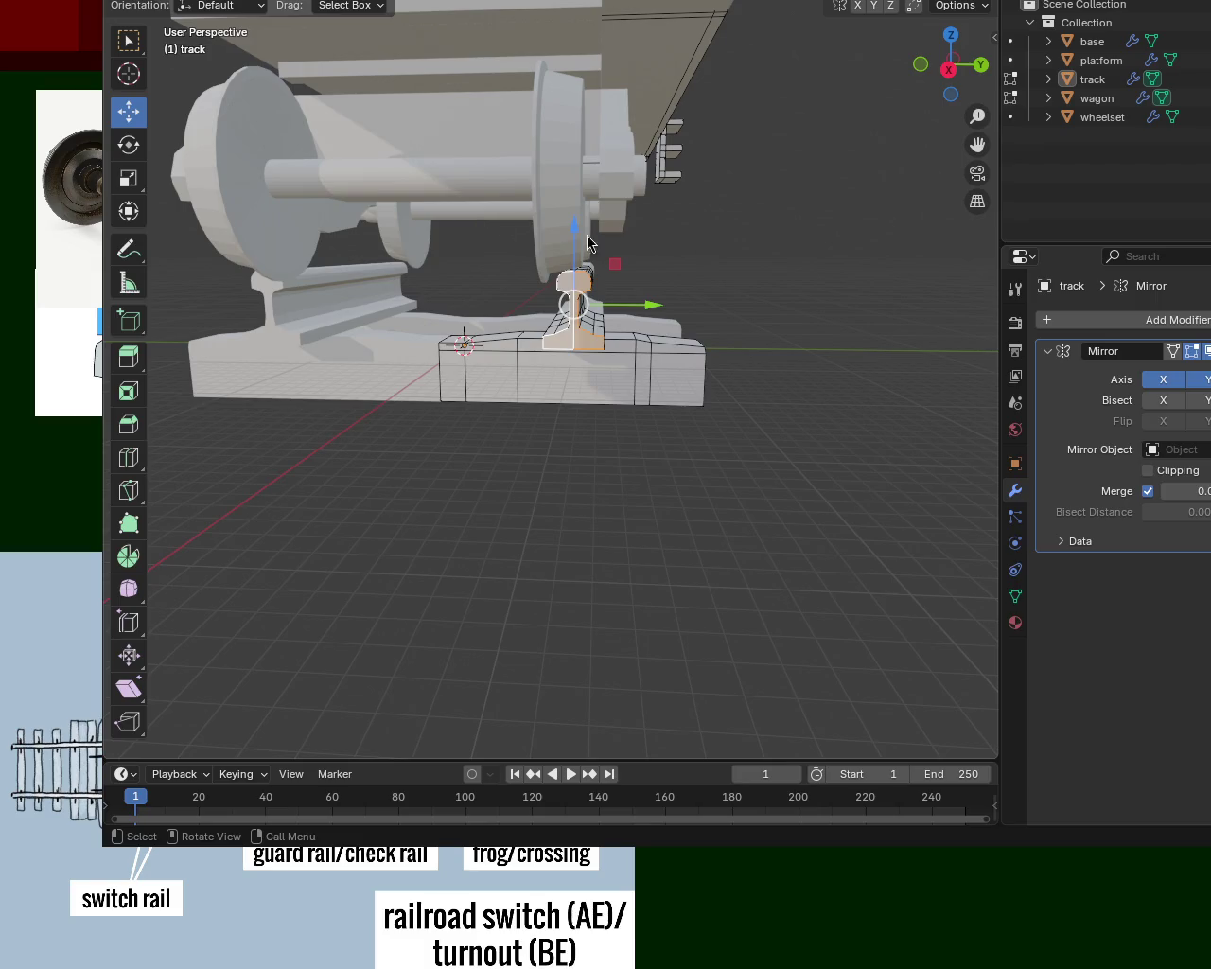
mouse_move(879, 178)
middle_down()
mouse_move(497, 368)
mouse_move(652, 249)
middle_up()
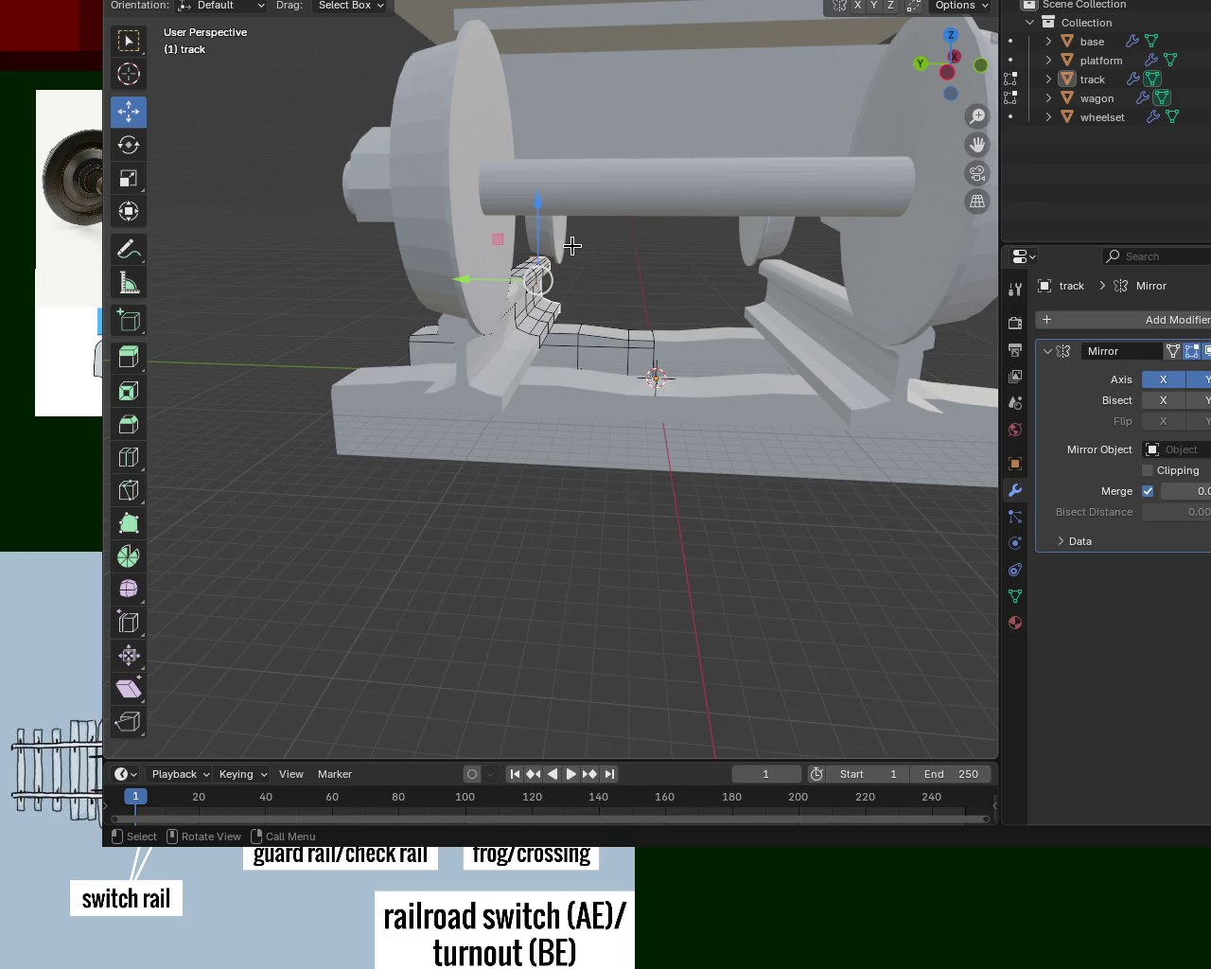
mouse_move(576, 262)
middle_down()
mouse_move(803, 562)
mouse_move(643, 465)
mouse_move(695, 149)
mouse_move(552, 132)
mouse_move(437, 203)
mouse_move(614, 349)
mouse_move(443, 416)
mouse_move(787, 382)
mouse_move(754, 407)
middle_up()
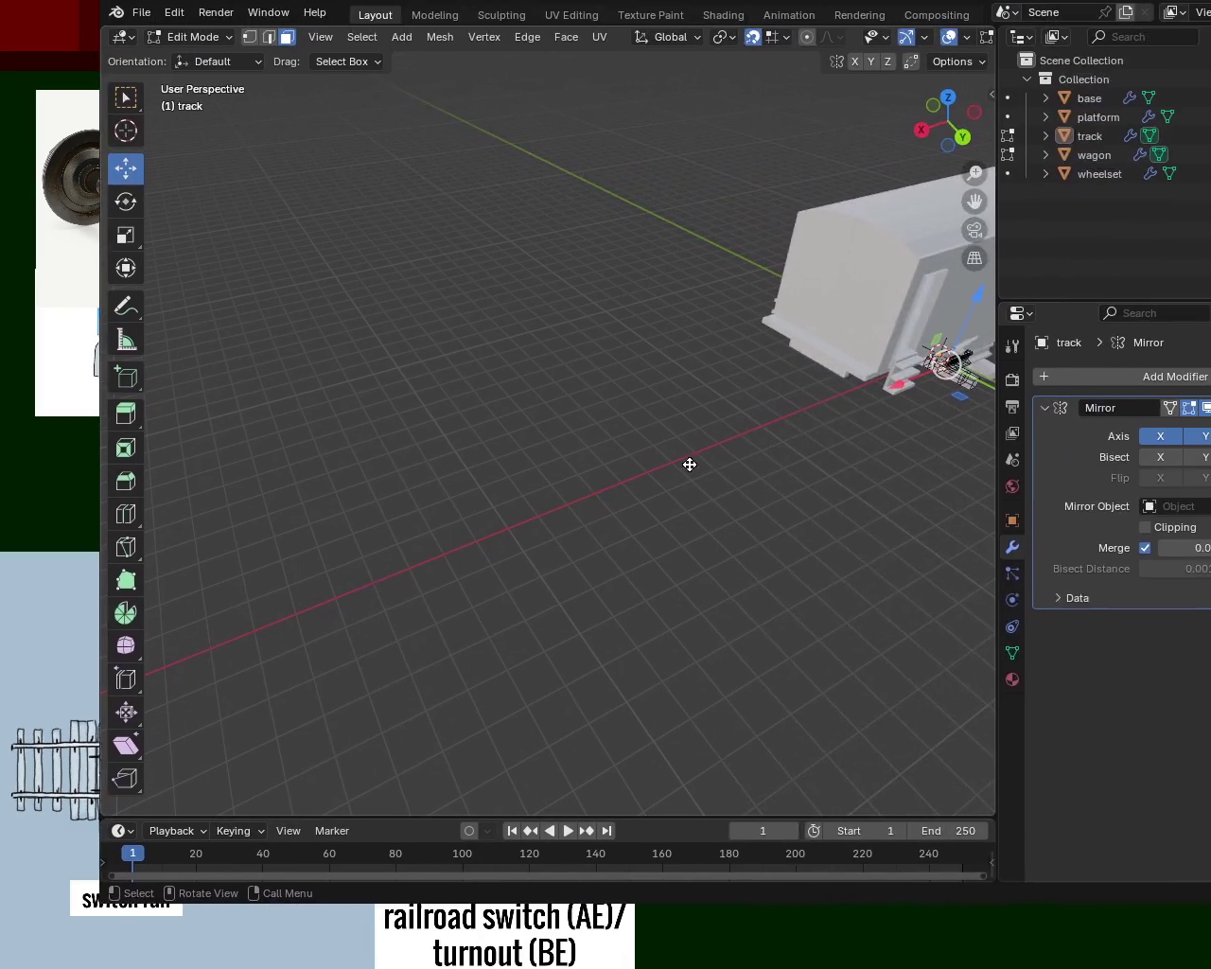
mouse_move(716, 592)
middle_down()
mouse_move(465, 600)
mouse_move(459, 587)
middle_up()
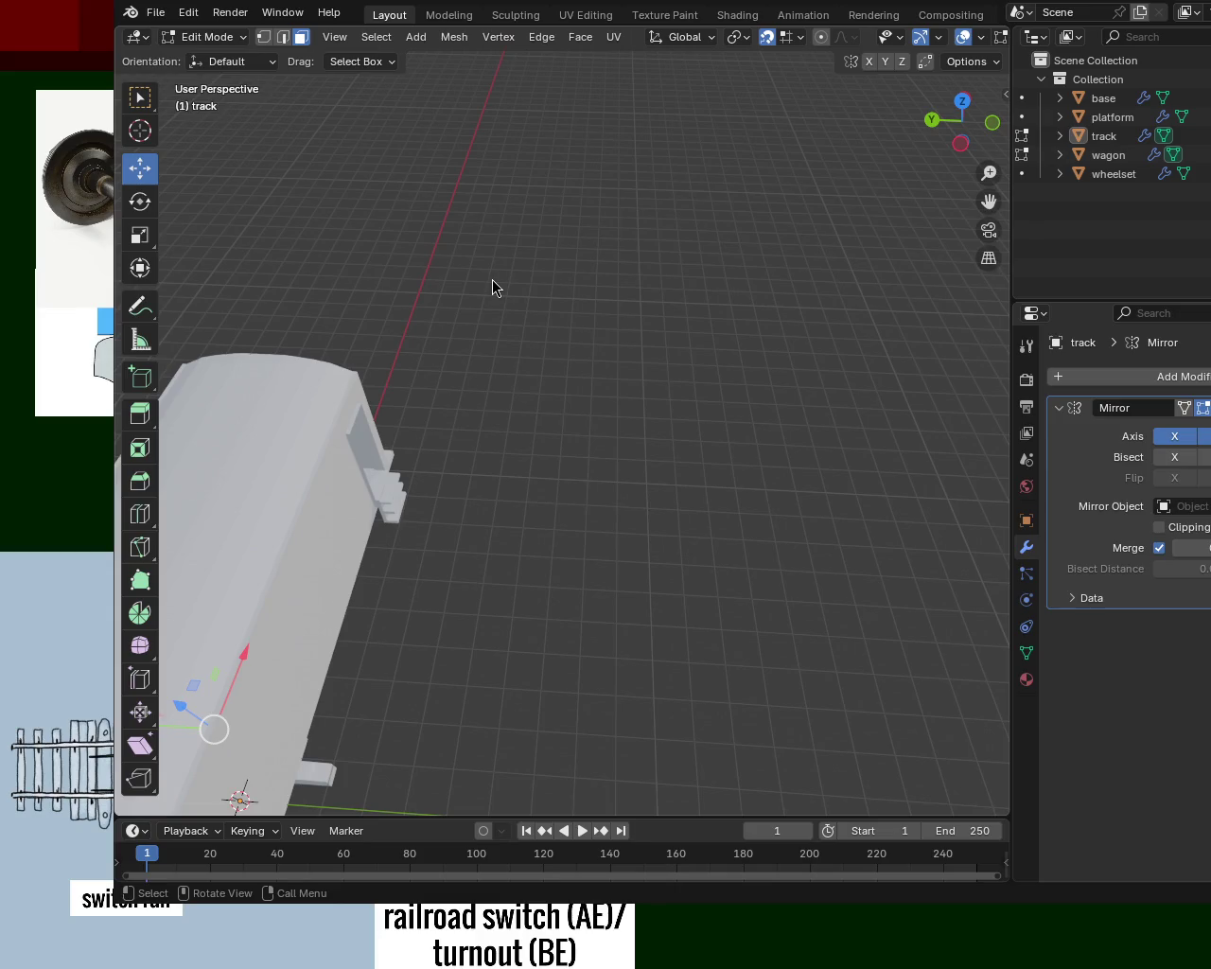
mouse_move(752, 362)
middle_down()
mouse_move(578, 483)
mouse_move(759, 463)
mouse_move(517, 468)
mouse_move(335, 568)
mouse_move(316, 556)
mouse_move(606, 662)
mouse_move(556, 547)
middle_up()
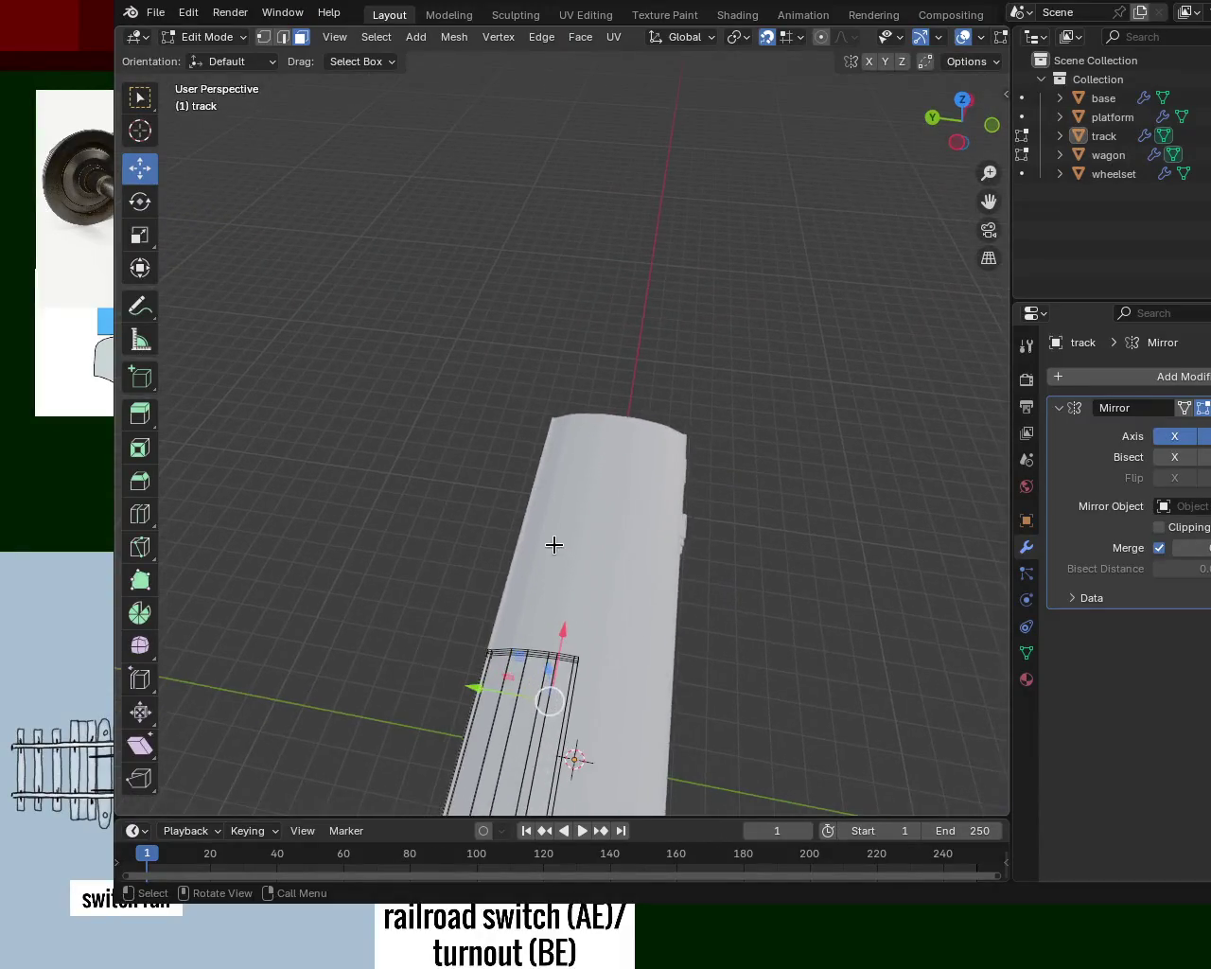
mouse_move(709, 104)
middle_down()
mouse_move(848, 265)
mouse_move(452, 369)
middle_up()
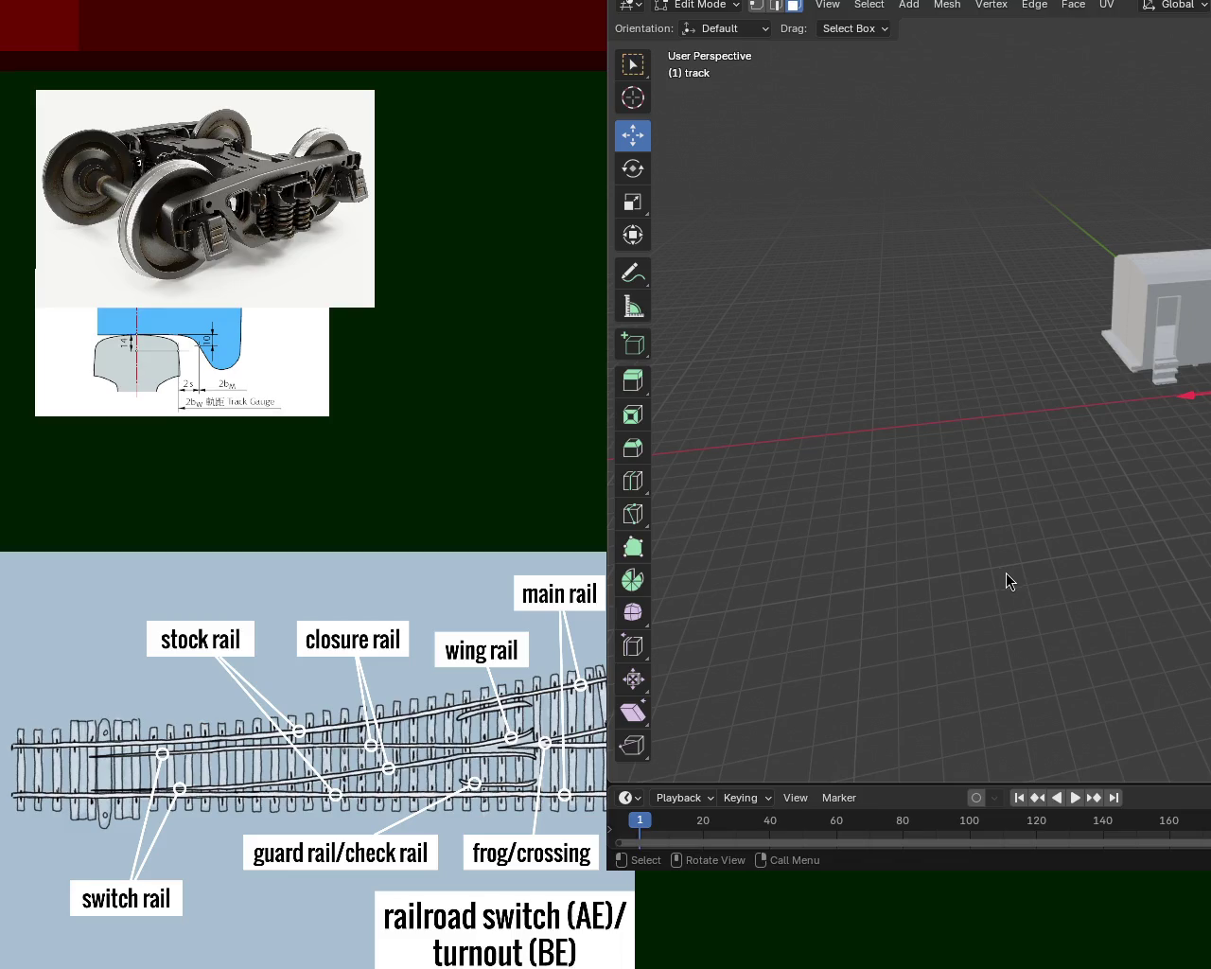
- Orbit and zoom out from the rail close-up to frame the wagon on its bogie over the track
mouse_move(1170, 377)
middle_down()
mouse_move(1210, 378)
mouse_move(797, 419)
mouse_move(908, 379)
mouse_move(908, 284)
mouse_move(1209, 282)
mouse_move(965, 263)
middle_up()
mouse_move(1106, 264)
middle_down()
mouse_move(935, 205)
mouse_move(1106, 387)
middle_up()
scroll(956, 397, up, 3)
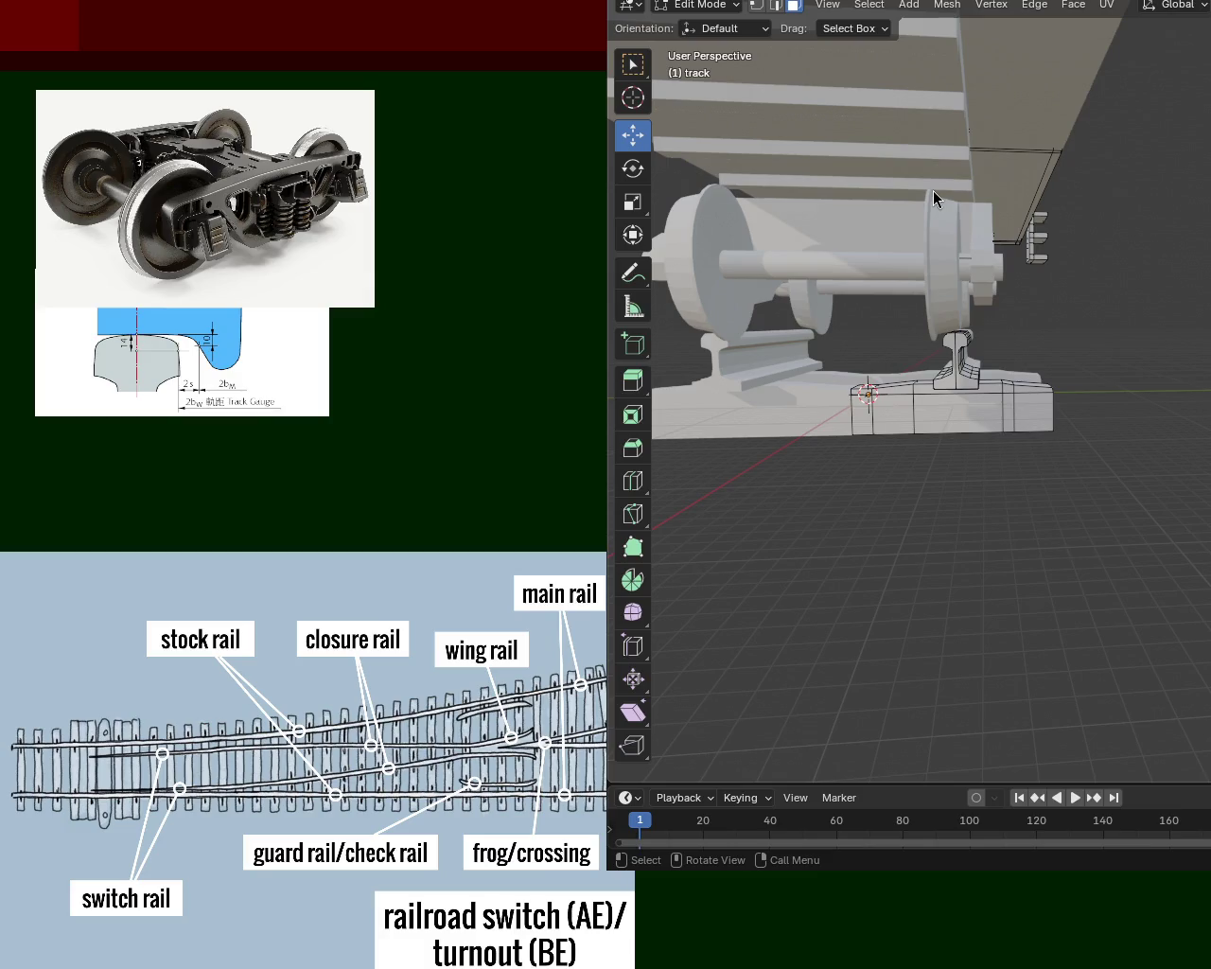
mouse_move(942, 516)
shift+middle_down()
mouse_move(1178, 355)
mouse_move(1106, 301)
shift+middle_up()
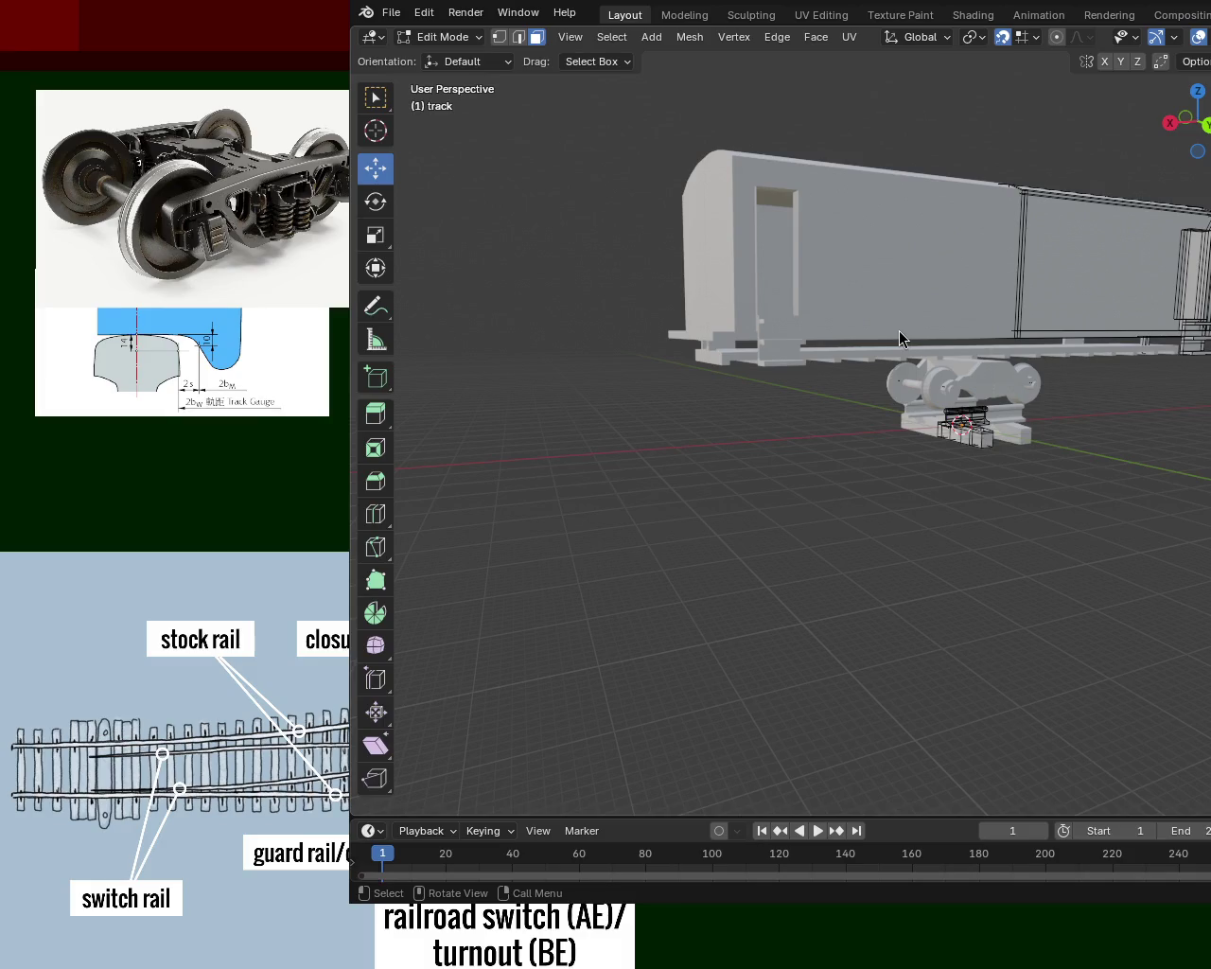
- Check the wagon's side and roof, save train.blend, and maximise the window to show Outliner and Properties
drag(1185, 121, 887, 449)
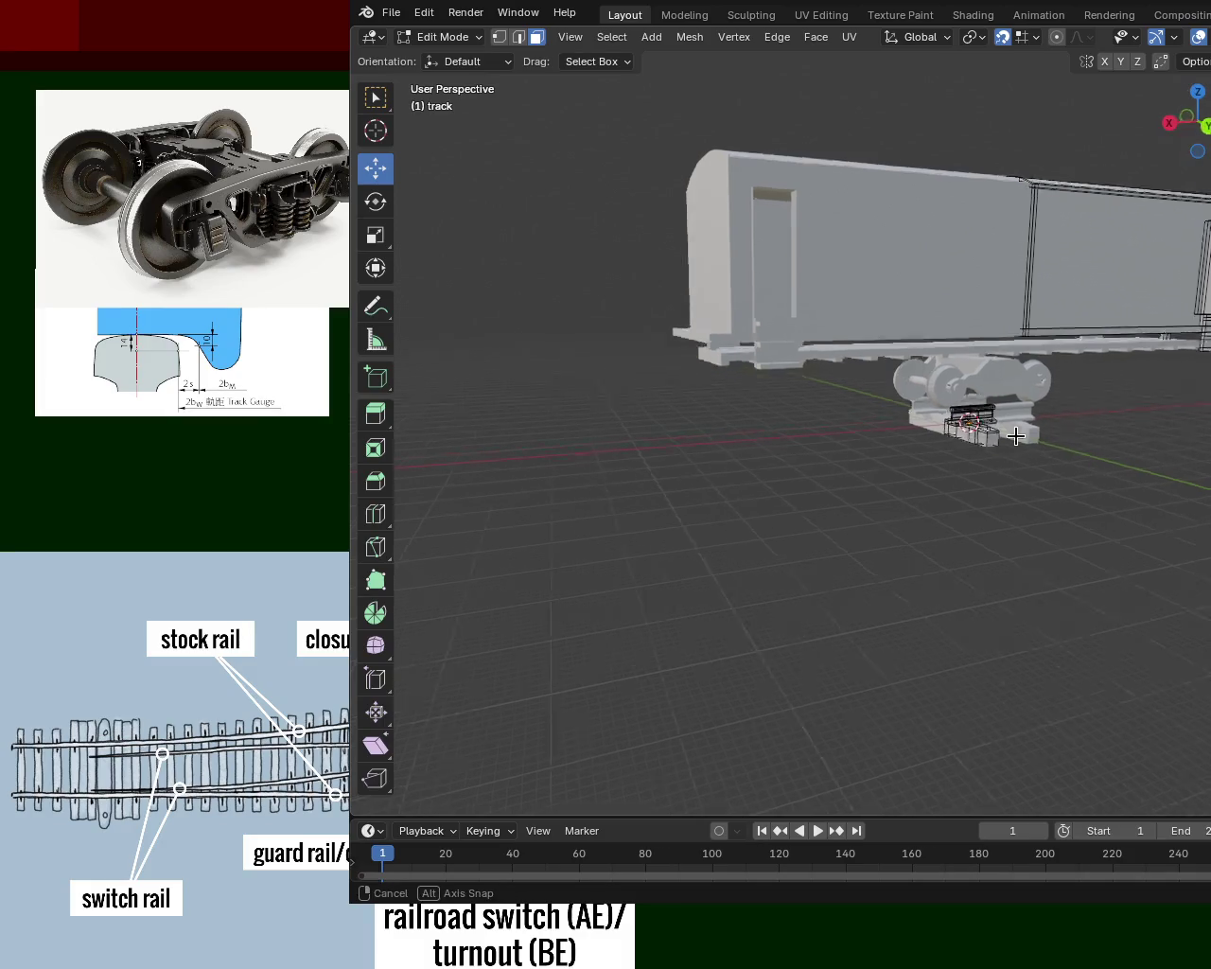
scroll(886, 448, down, 5)
mouse_move(887, 449)
middle_down()
mouse_move(781, 365)
mouse_move(801, 400)
mouse_move(785, 560)
mouse_move(653, 444)
mouse_move(651, 409)
mouse_move(949, 428)
mouse_move(1009, 398)
mouse_move(965, 360)
mouse_move(798, 416)
mouse_move(842, 422)
mouse_move(792, 422)
mouse_move(990, 438)
mouse_move(1019, 355)
mouse_move(1089, 395)
mouse_move(970, 408)
mouse_move(1008, 511)
mouse_move(964, 449)
mouse_move(988, 440)
middle_up()
scroll(780, 365, up, 6)
key(ctrl+s)
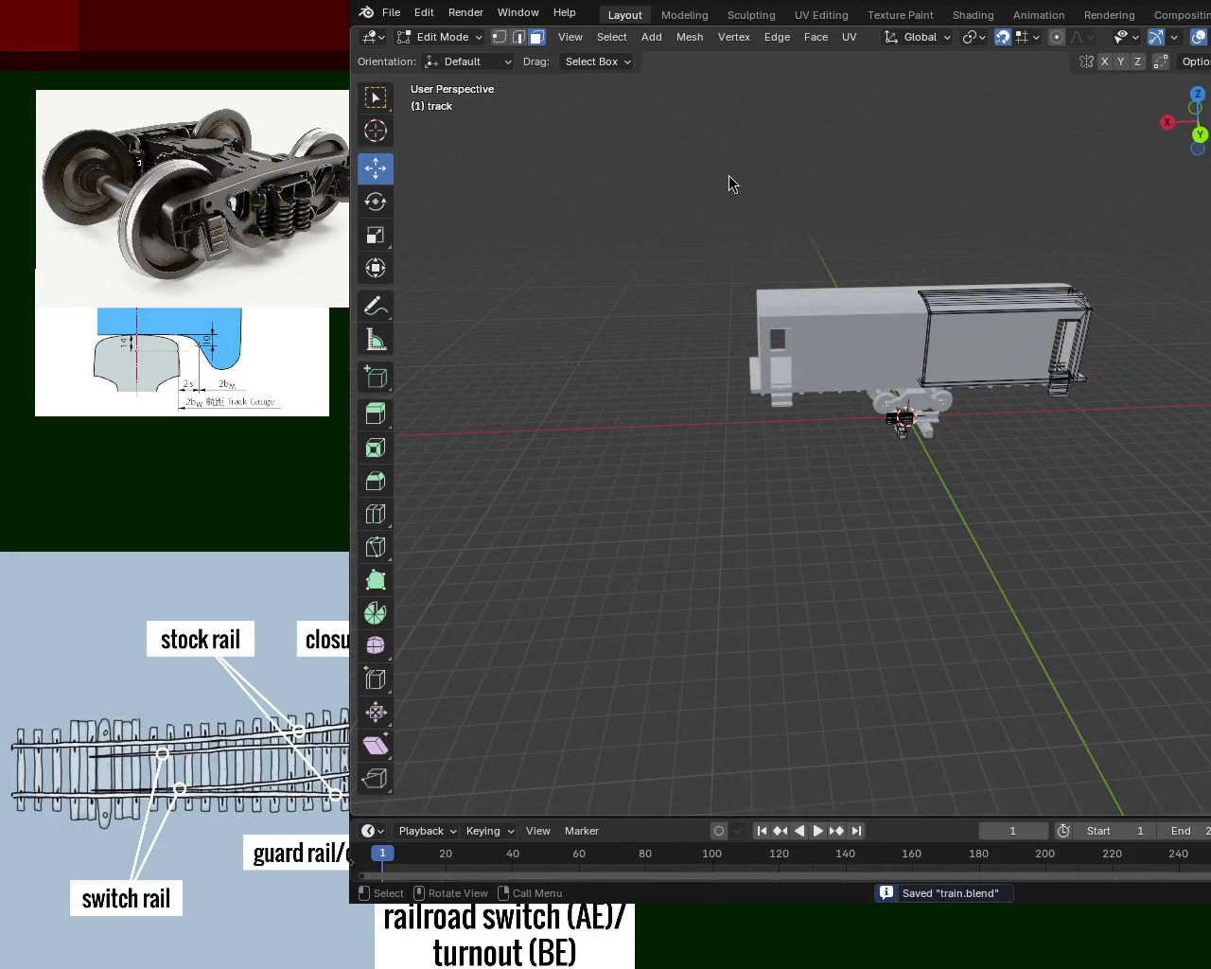
key(super+Up)
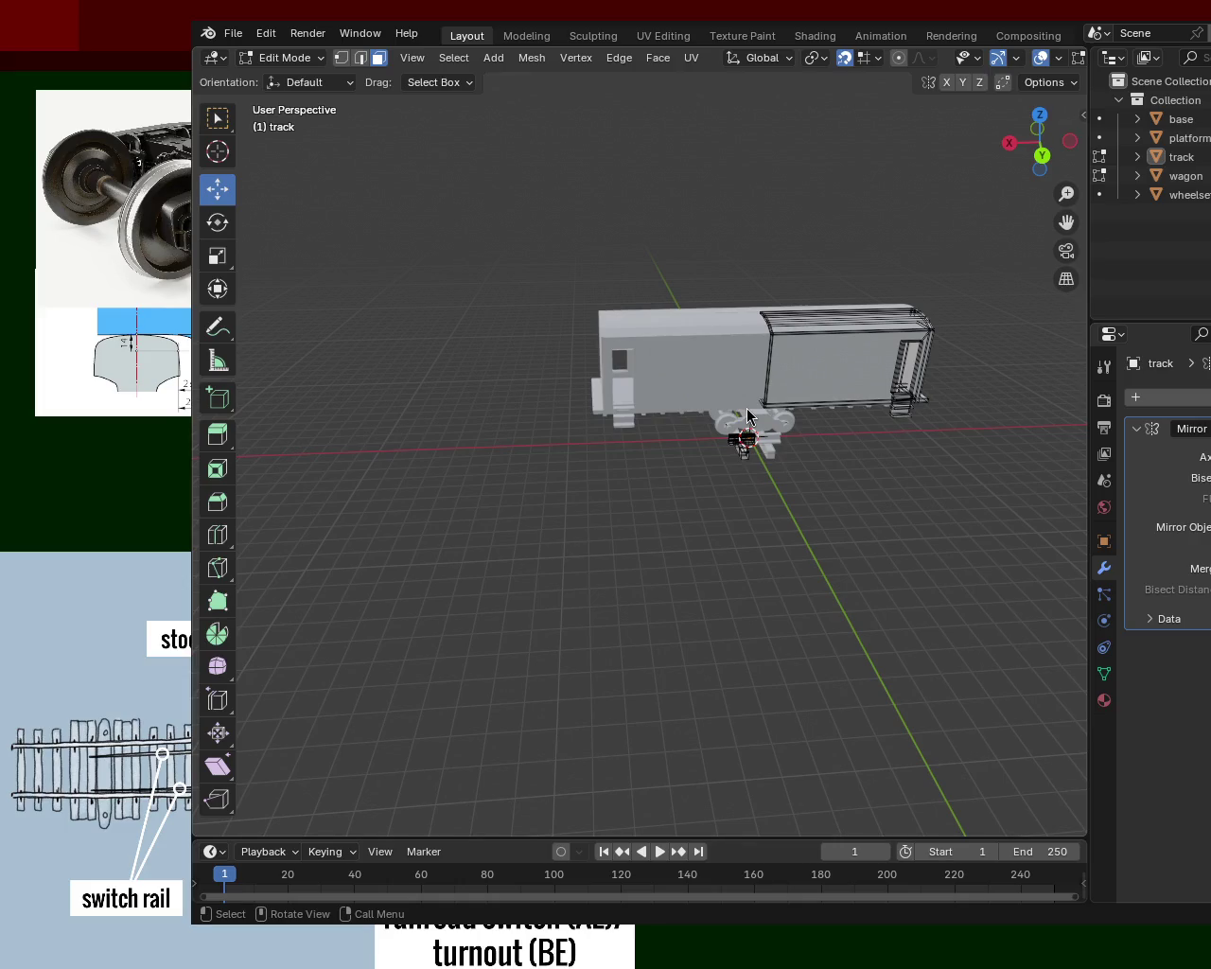
mouse_move(617, 481)
middle_down()
mouse_move(414, 503)
mouse_move(457, 514)
mouse_move(681, 259)
mouse_move(590, 165)
mouse_move(725, 285)
mouse_move(516, 585)
mouse_move(462, 544)
middle_up()
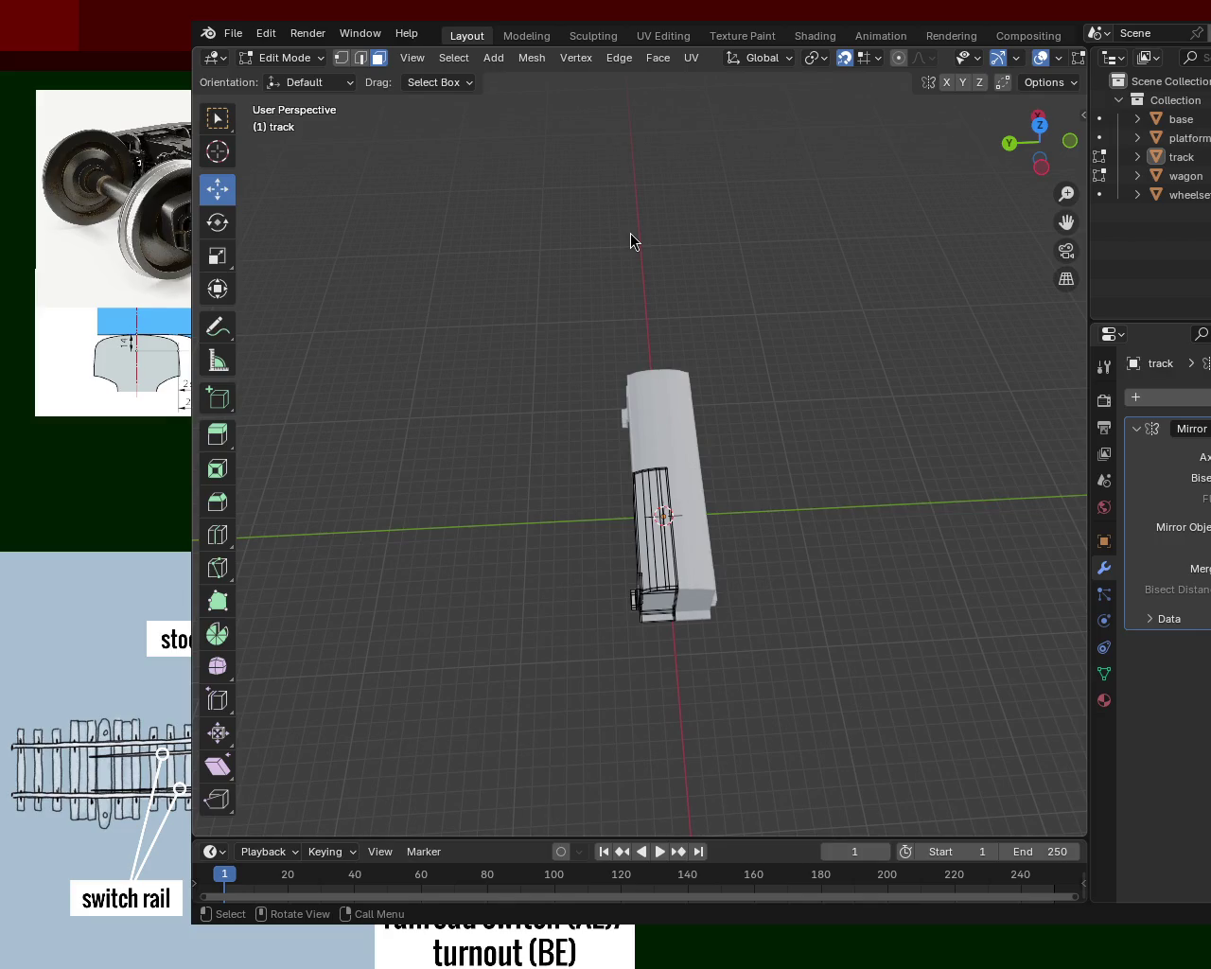
mouse_move(630, 560)
middle_down()
mouse_move(641, 431)
mouse_move(880, 435)
middle_up()
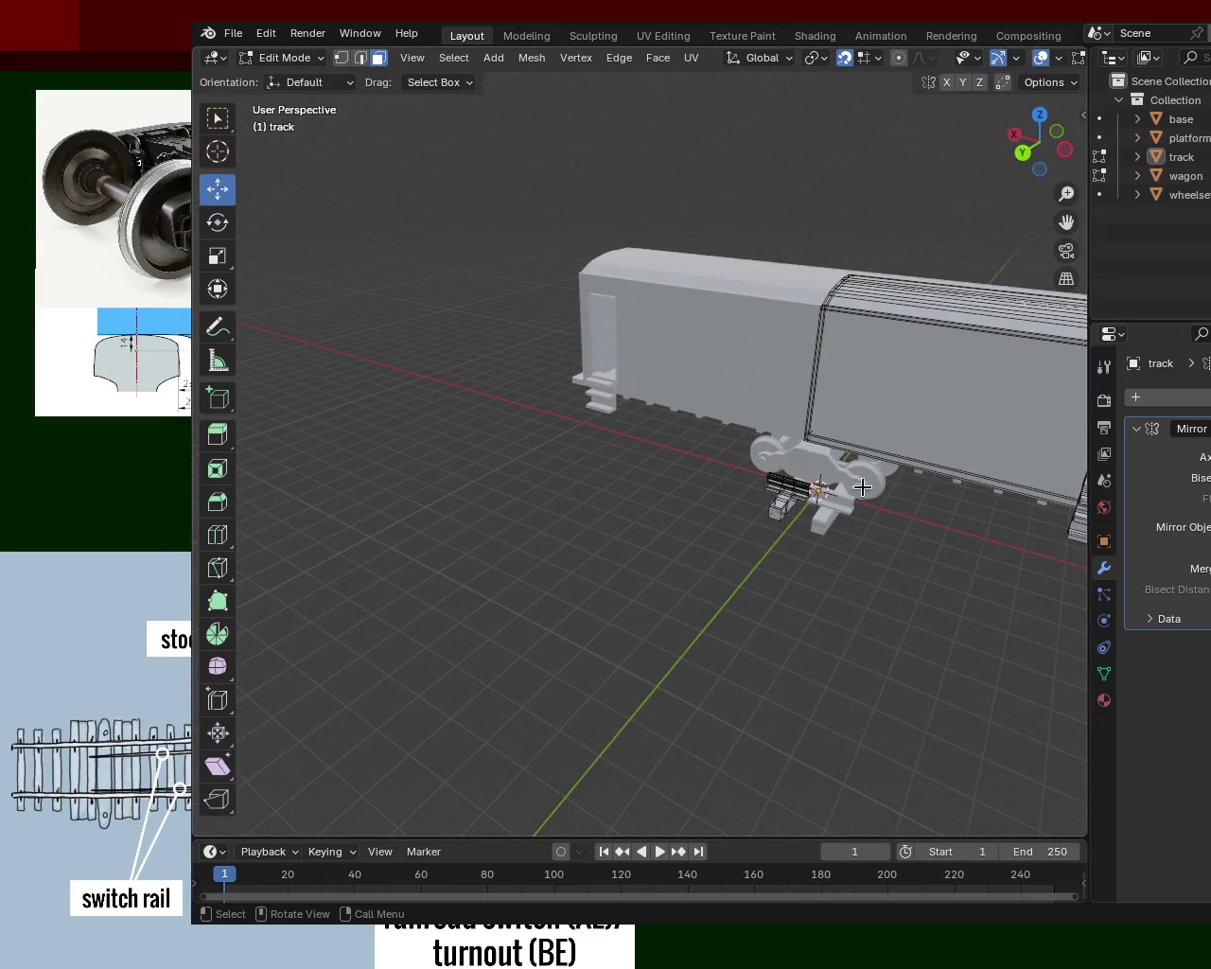
mouse_move(812, 518)
middle_down()
mouse_move(881, 556)
mouse_move(755, 507)
mouse_move(721, 593)
mouse_move(663, 577)
middle_up()
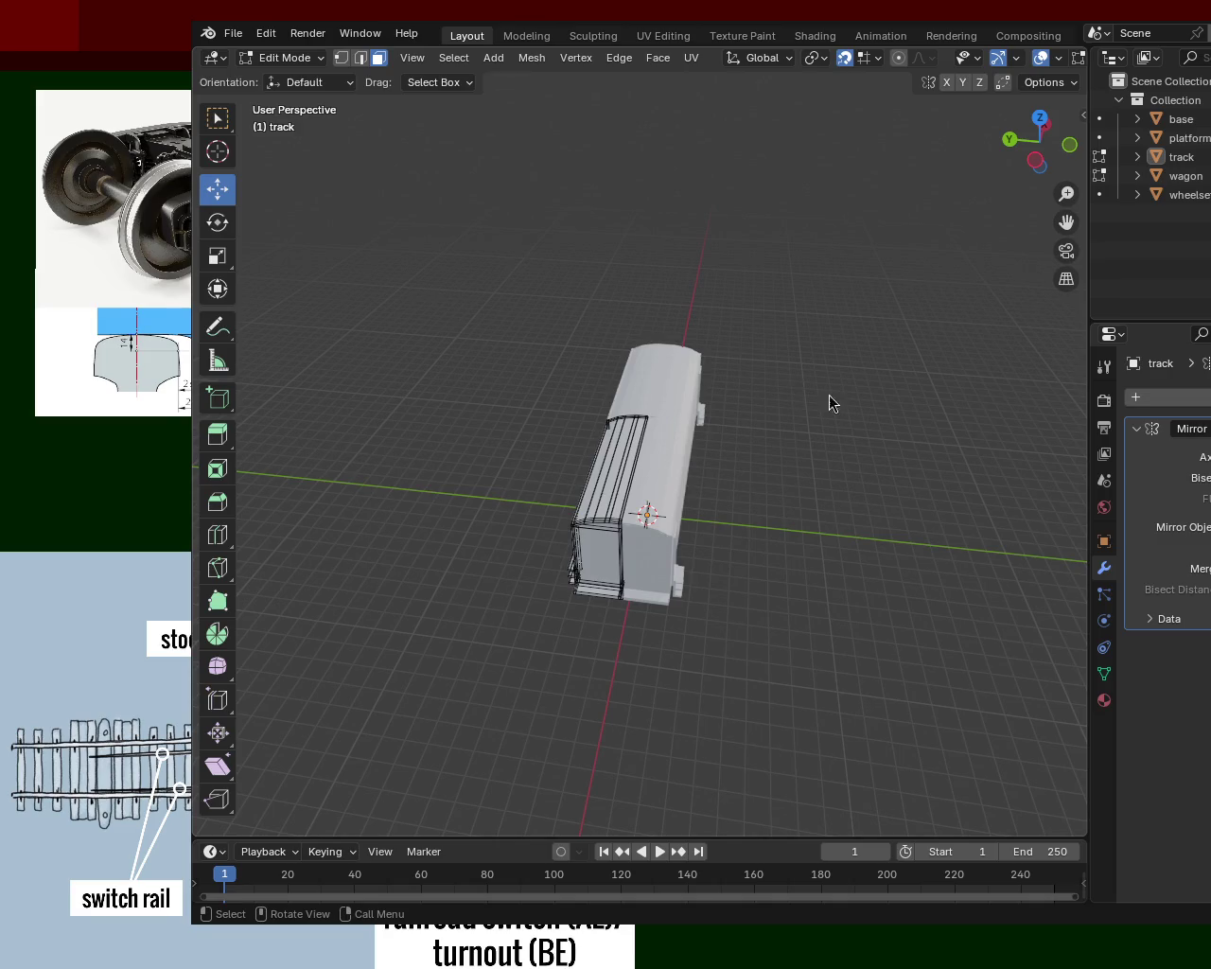
mouse_move(934, 334)
middle_down()
mouse_move(672, 244)
mouse_move(660, 162)
middle_up()
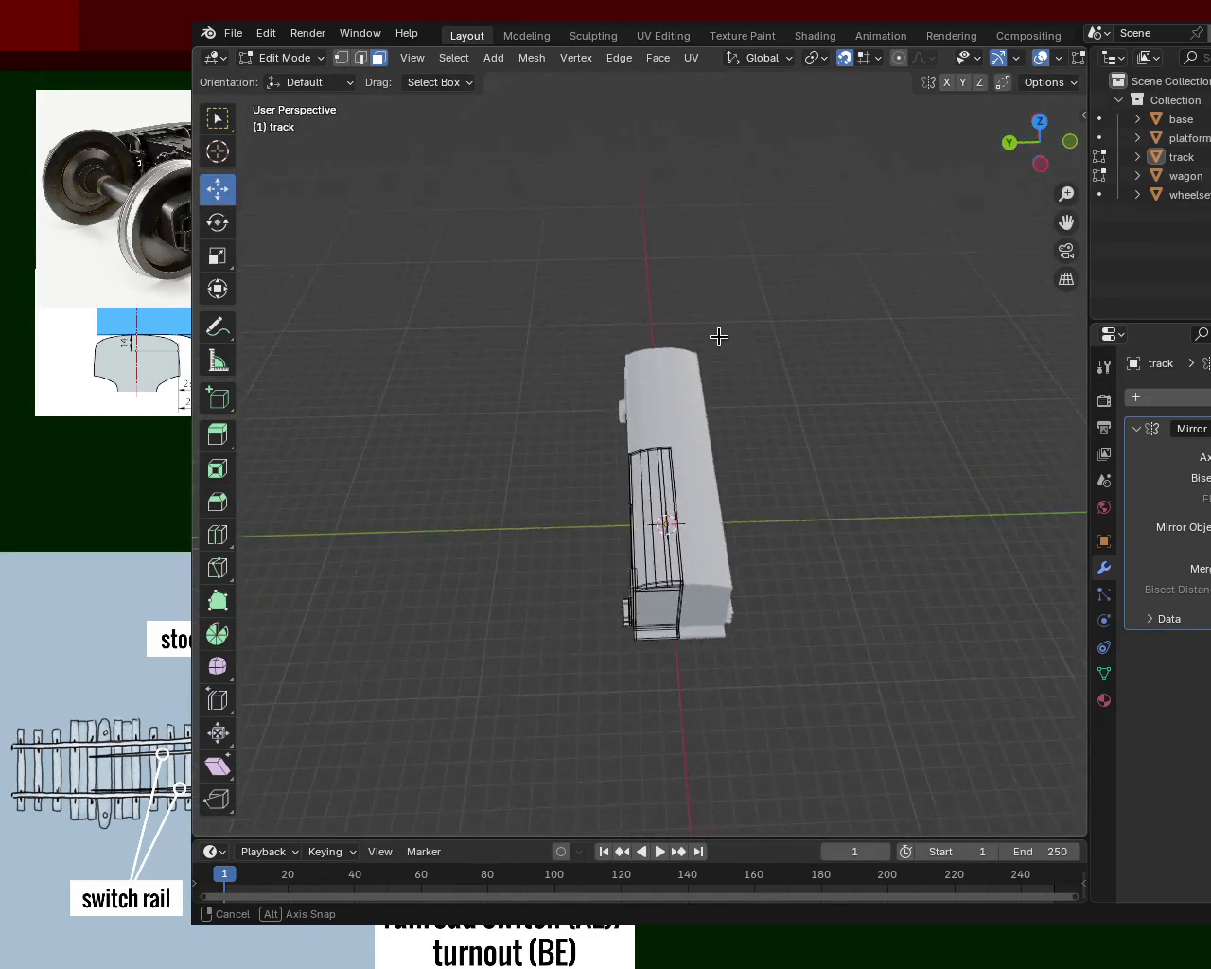
mouse_move(851, 243)
middle_down()
mouse_move(906, 176)
mouse_move(870, 238)
middle_up()
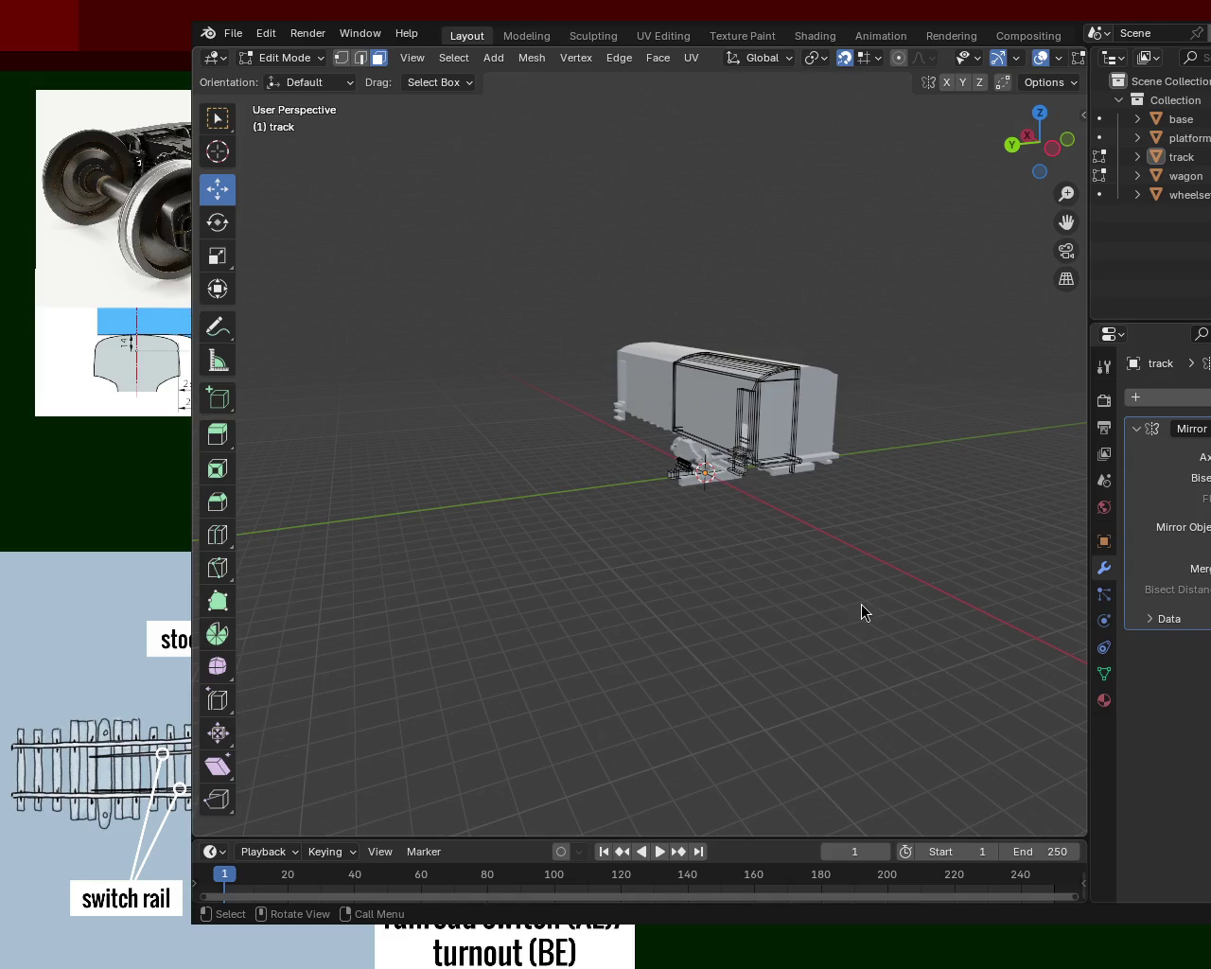
- Orbit around the wagon to the bogie, then frame an overhead close view of the rail under the wheelset
mouse_move(950, 265)
middle_down()
mouse_move(725, 366)
mouse_move(868, 213)
mouse_move(895, 300)
mouse_move(755, 487)
mouse_move(630, 538)
mouse_move(722, 476)
mouse_move(749, 404)
middle_up()
scroll(721, 476, up, 3)
scroll(749, 404, up, 4)
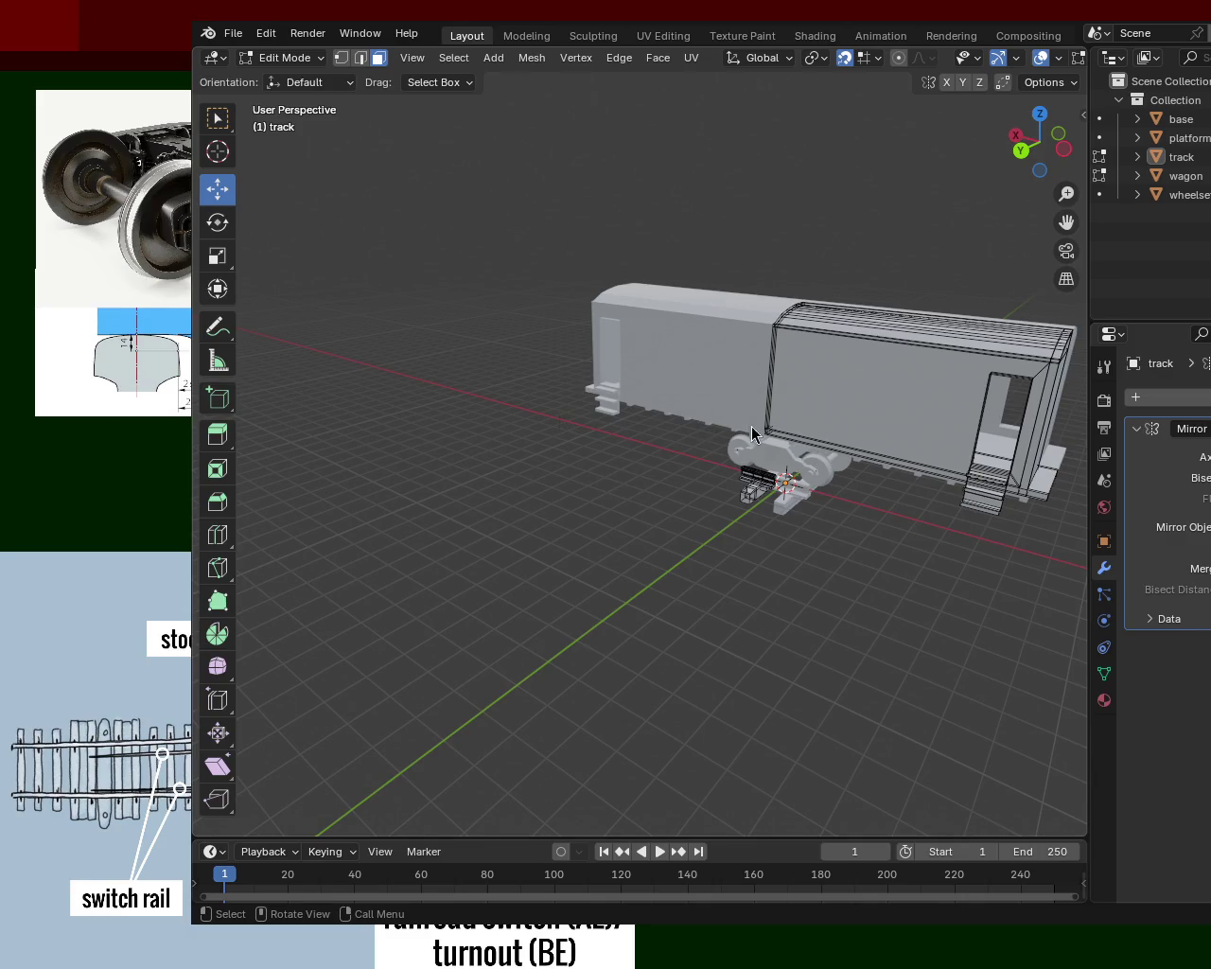
mouse_move(947, 292)
middle_down()
mouse_move(816, 406)
mouse_move(770, 378)
mouse_move(940, 254)
middle_up()
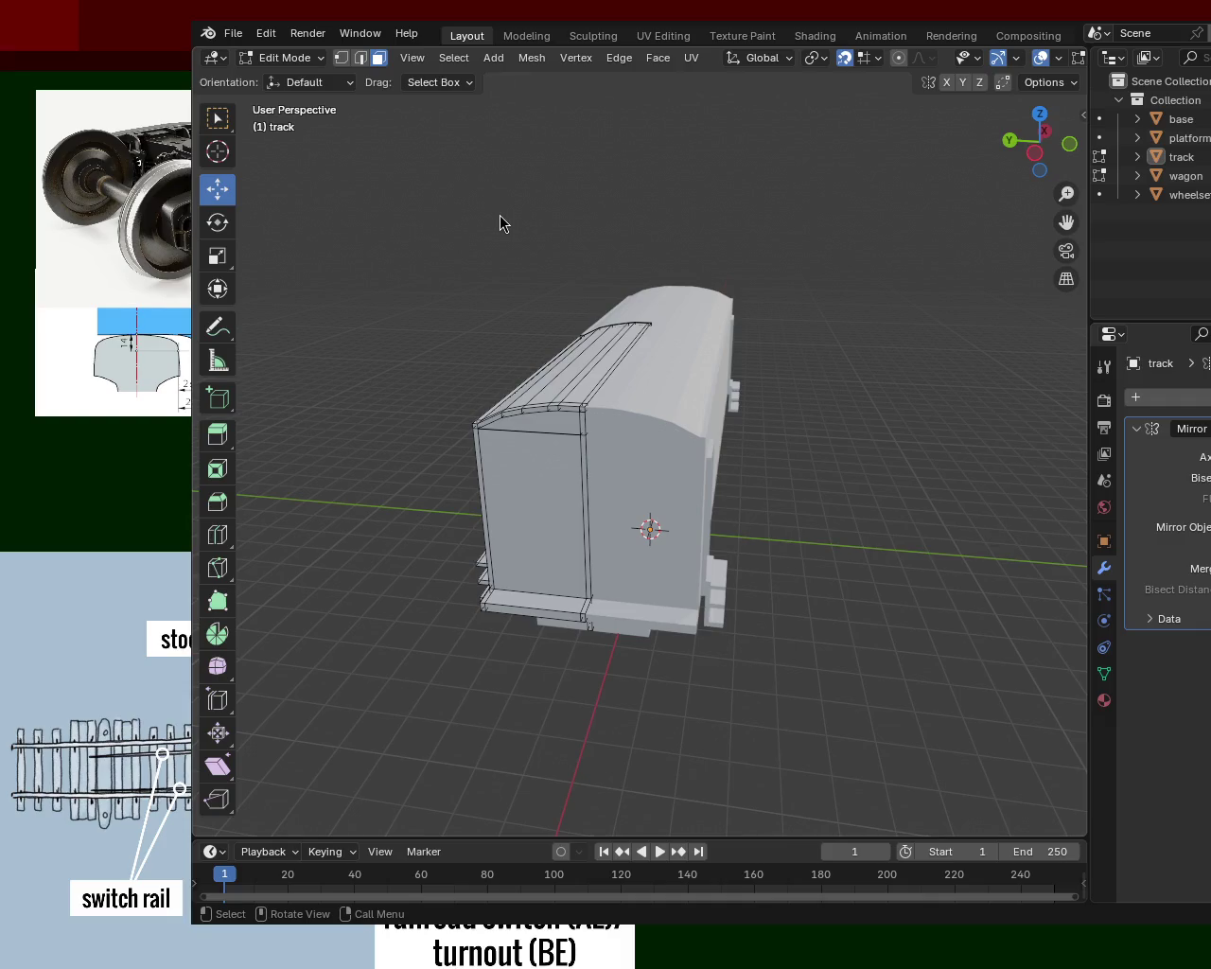
mouse_move(522, 454)
middle_down()
mouse_move(741, 460)
mouse_move(315, 380)
middle_up()
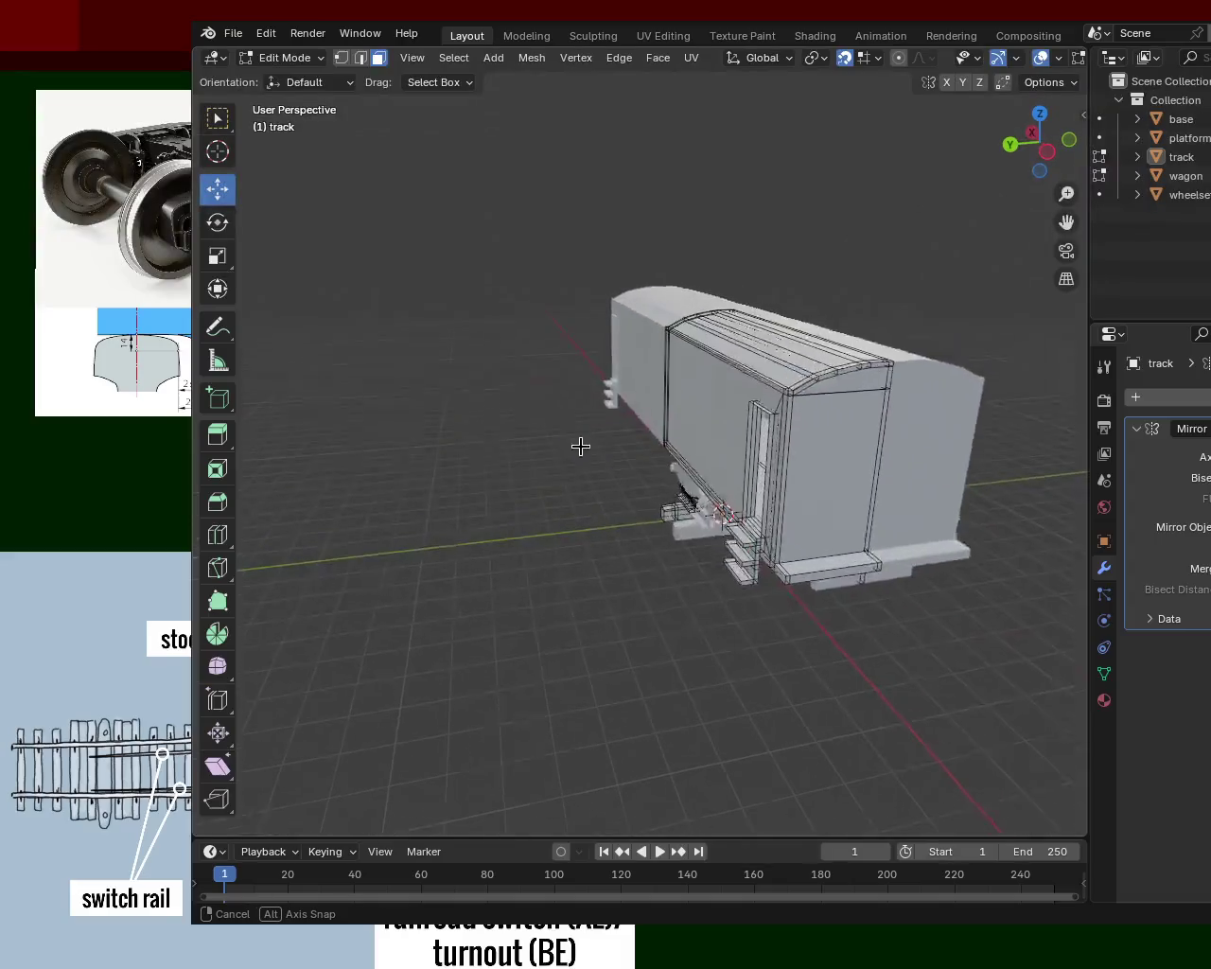
mouse_move(356, 236)
middle_down()
mouse_move(630, 361)
mouse_move(576, 397)
mouse_move(536, 350)
mouse_move(776, 429)
middle_up()
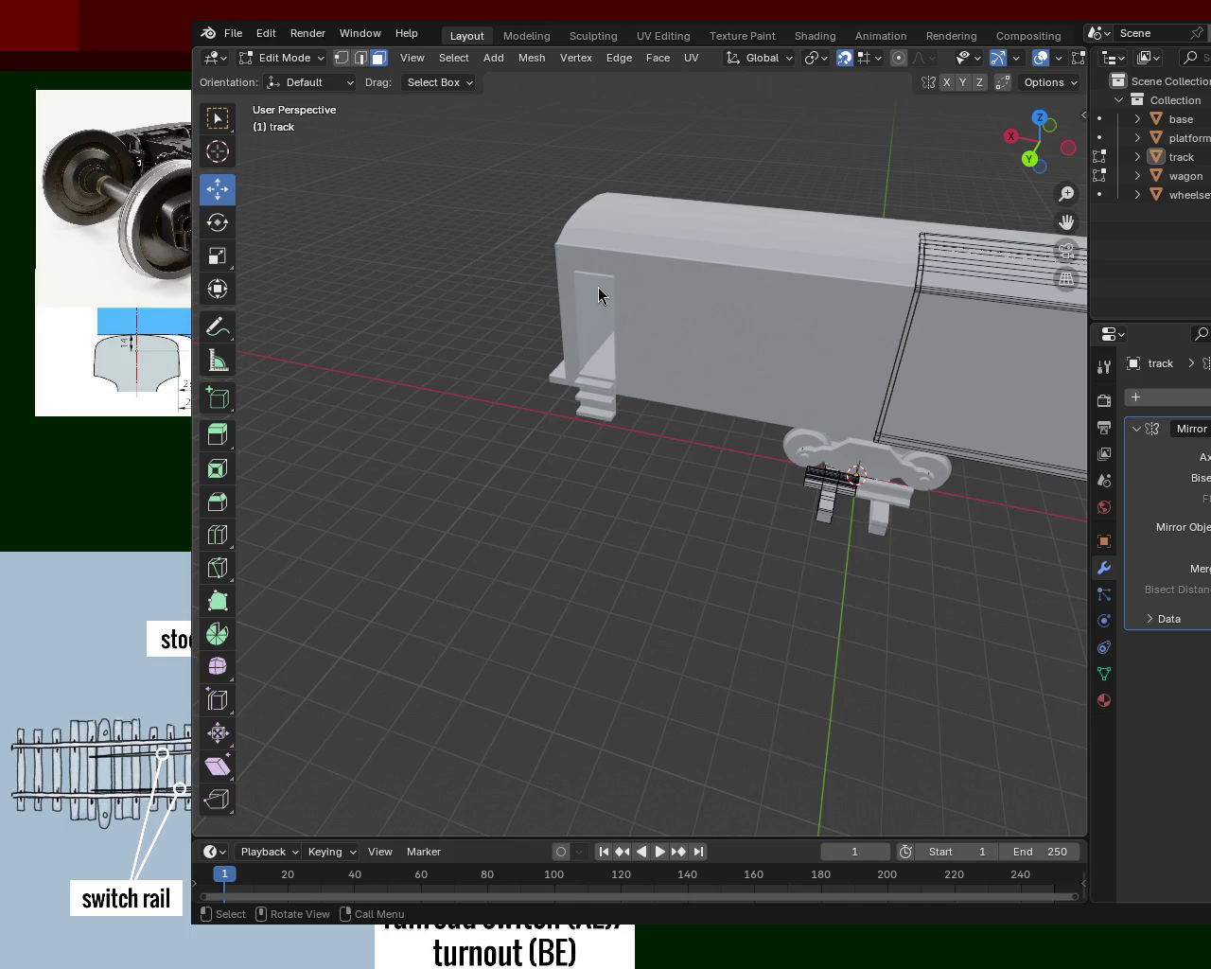
middle_drag(889, 536, 649, 464)
key(b)
mouse_move(679, 351)
middle_down()
mouse_move(894, 404)
mouse_move(804, 514)
mouse_move(833, 354)
mouse_move(671, 426)
mouse_move(842, 409)
mouse_move(864, 382)
mouse_move(852, 419)
mouse_move(889, 441)
mouse_move(721, 461)
middle_up()
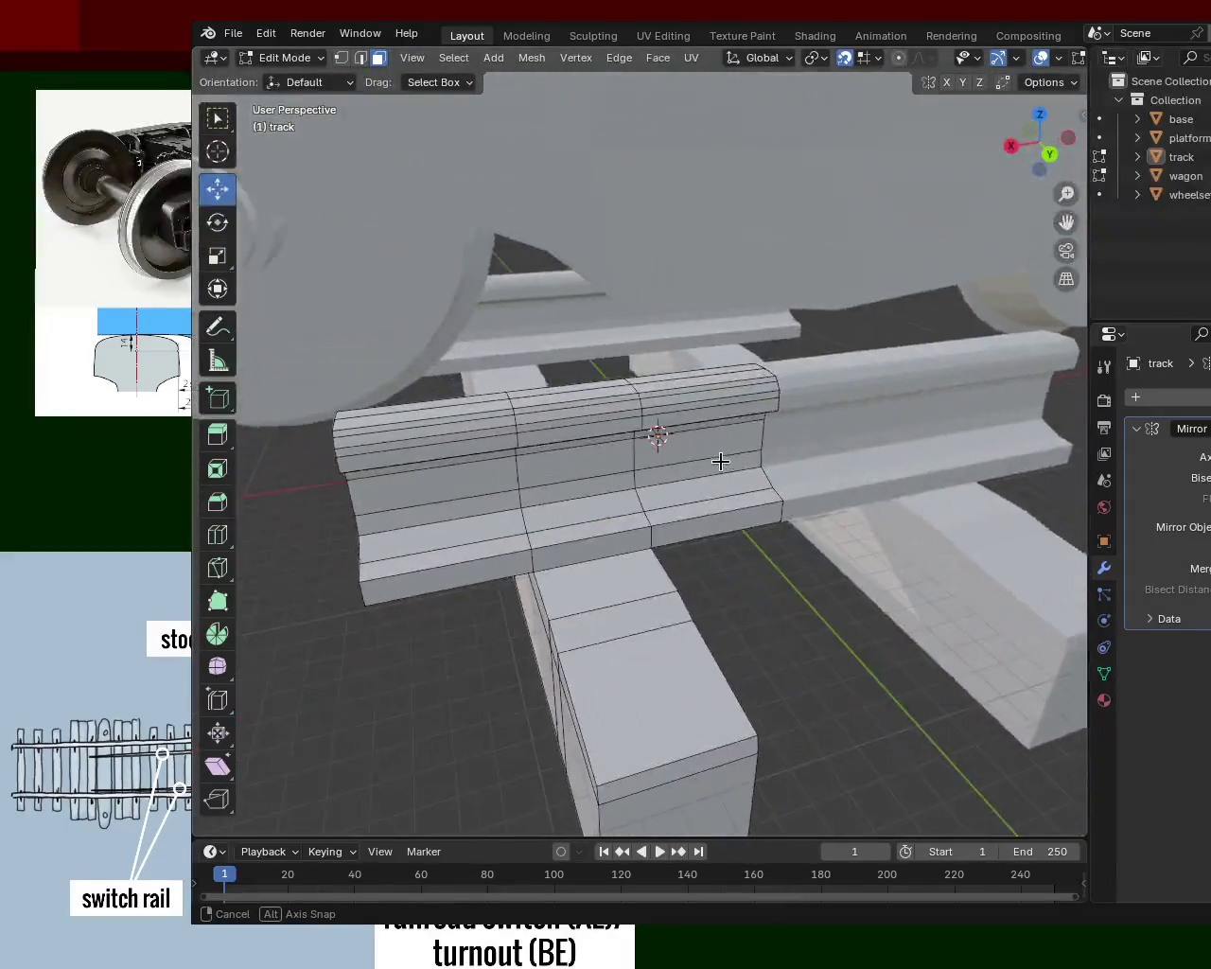
- Orbit low around the wheelset to see its axle and wheels over both rails and the sleeper
scroll(721, 461, down, 5)
mouse_move(819, 401)
middle_down()
mouse_move(652, 432)
mouse_move(524, 345)
mouse_move(640, 441)
mouse_move(743, 379)
mouse_move(952, 370)
mouse_move(852, 432)
mouse_move(932, 351)
mouse_move(710, 387)
mouse_move(690, 413)
middle_up()
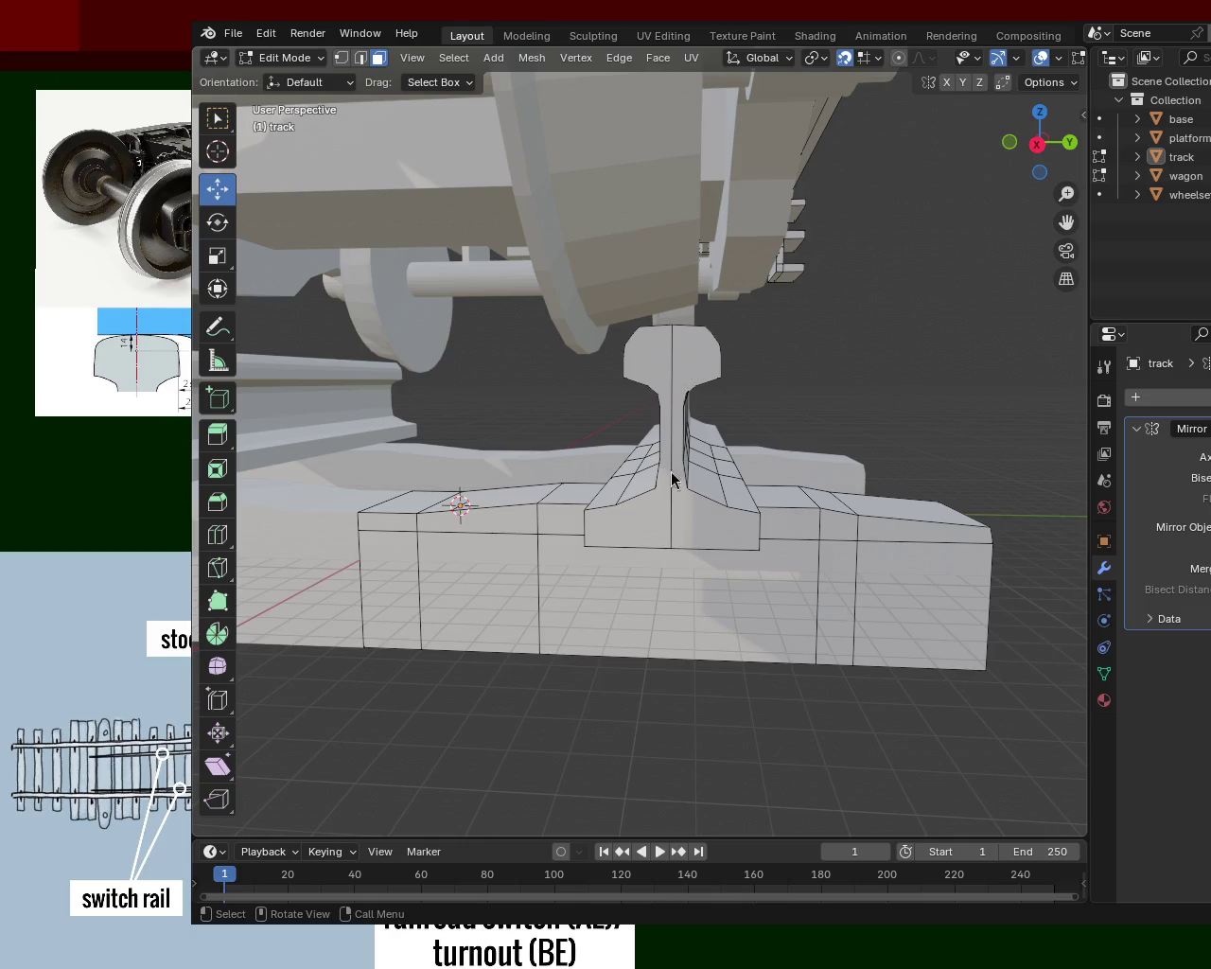
mouse_move(845, 348)
middle_down()
mouse_move(777, 351)
mouse_move(891, 355)
mouse_move(691, 387)
mouse_move(811, 376)
mouse_move(775, 313)
mouse_move(792, 387)
mouse_move(757, 381)
middle_up()
scroll(757, 382, up, 3)
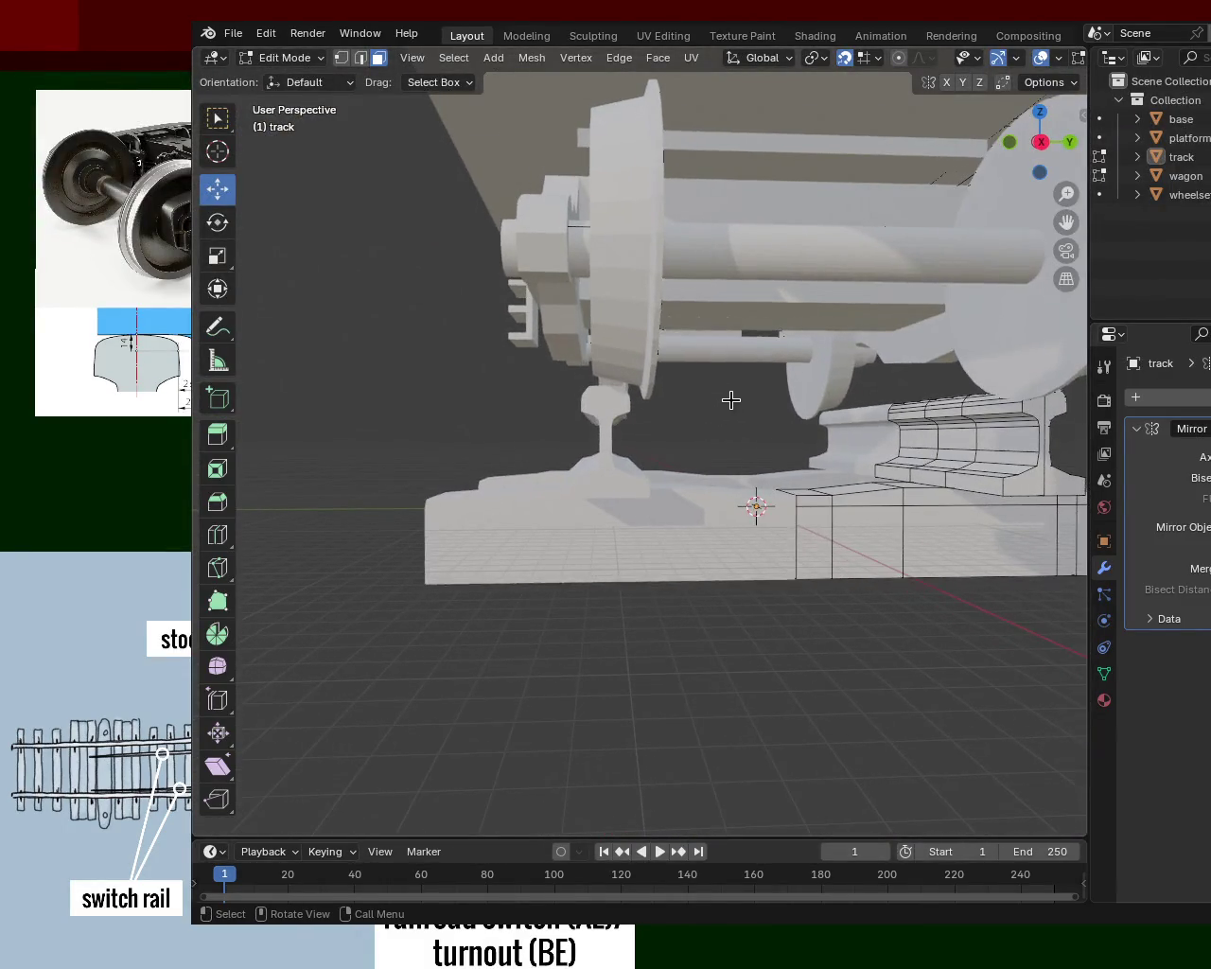
mouse_move(576, 397)
middle_down()
mouse_move(600, 432)
mouse_move(956, 417)
mouse_move(957, 428)
middle_up()
mouse_move(696, 437)
middle_down()
mouse_move(794, 436)
mouse_move(697, 435)
mouse_move(706, 391)
middle_up()
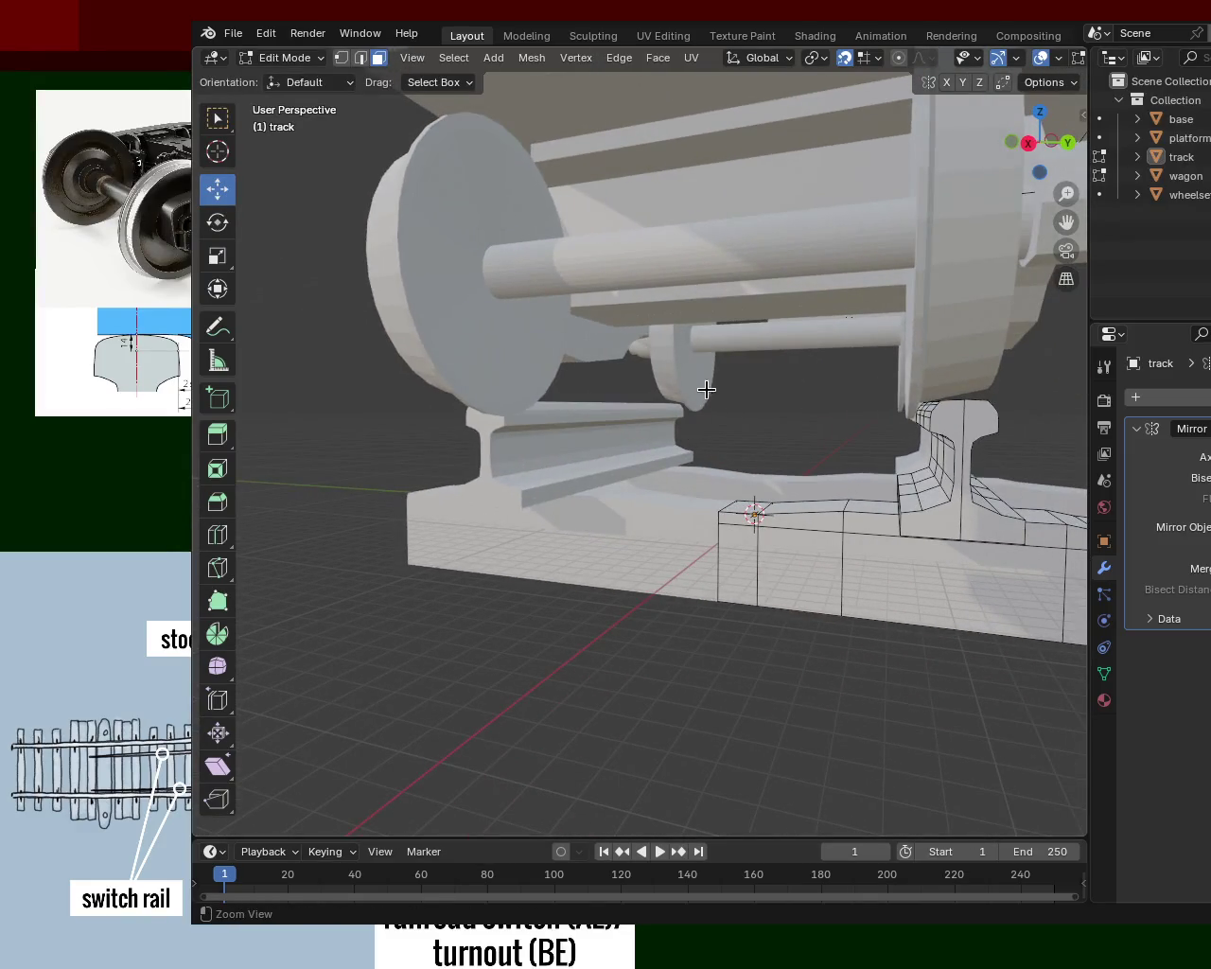
middle_drag(797, 390, 837, 394)
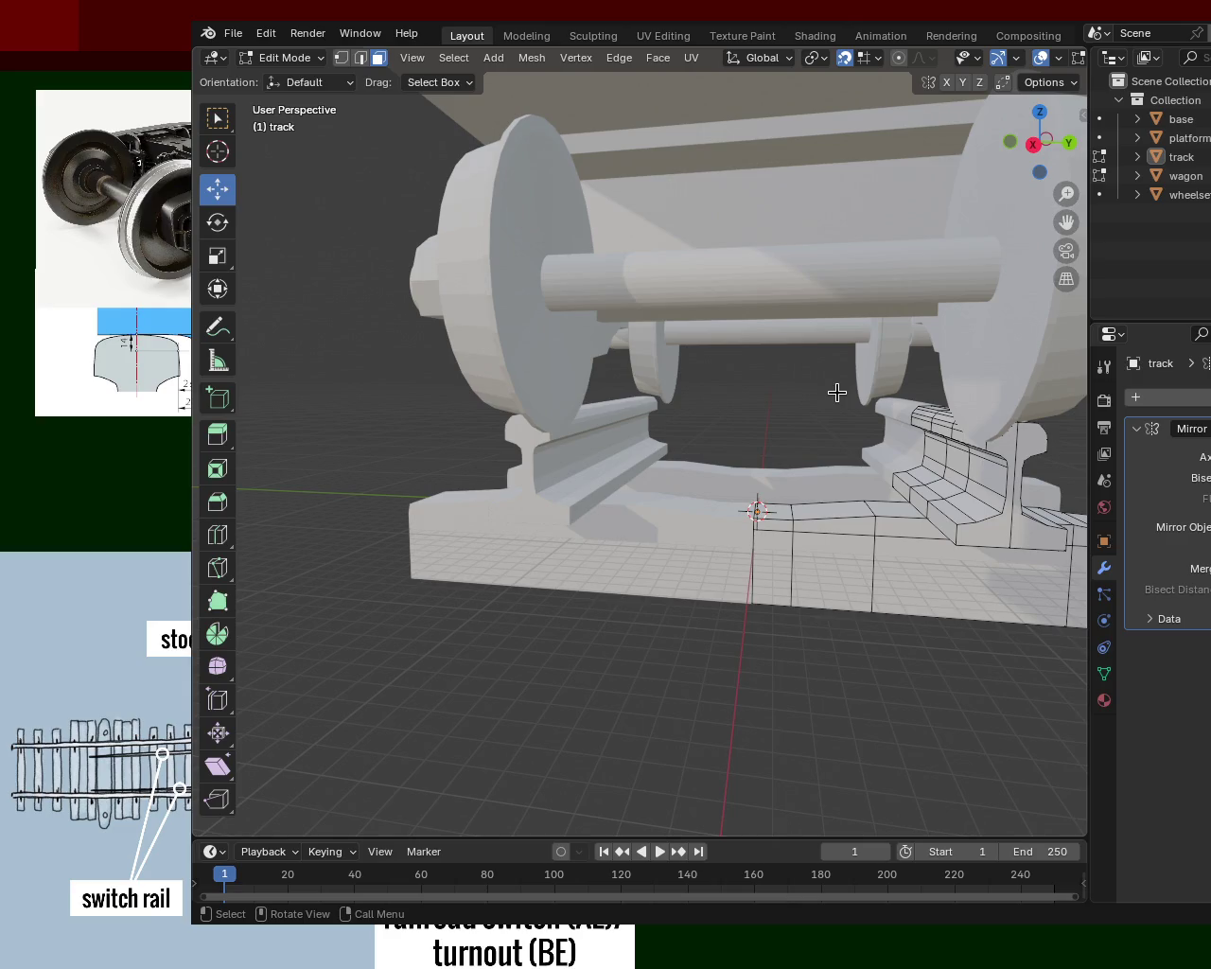
middle_drag(837, 392, 851, 380)
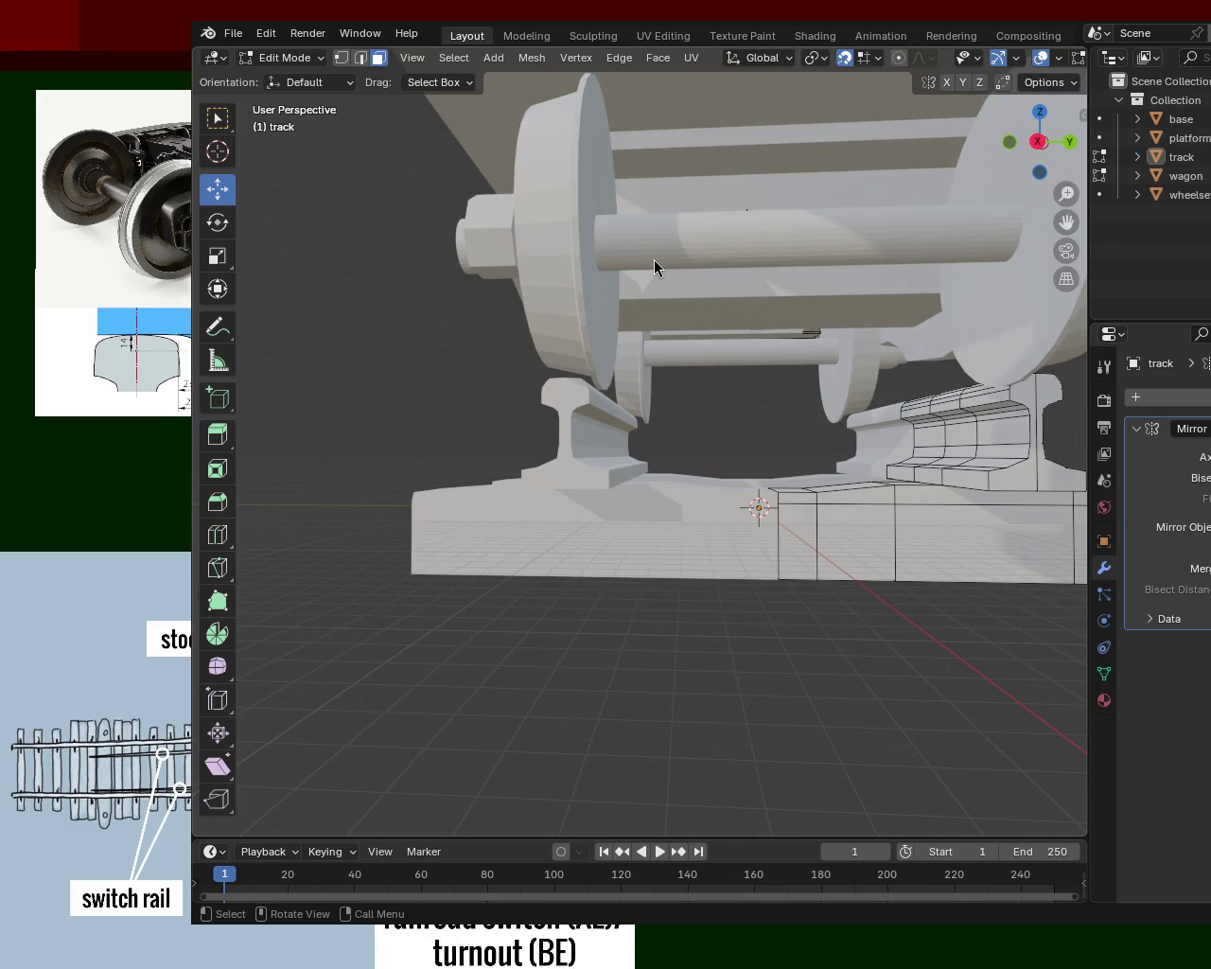
mouse_move(721, 334)
middle_down()
mouse_move(738, 353)
mouse_move(621, 318)
middle_up()
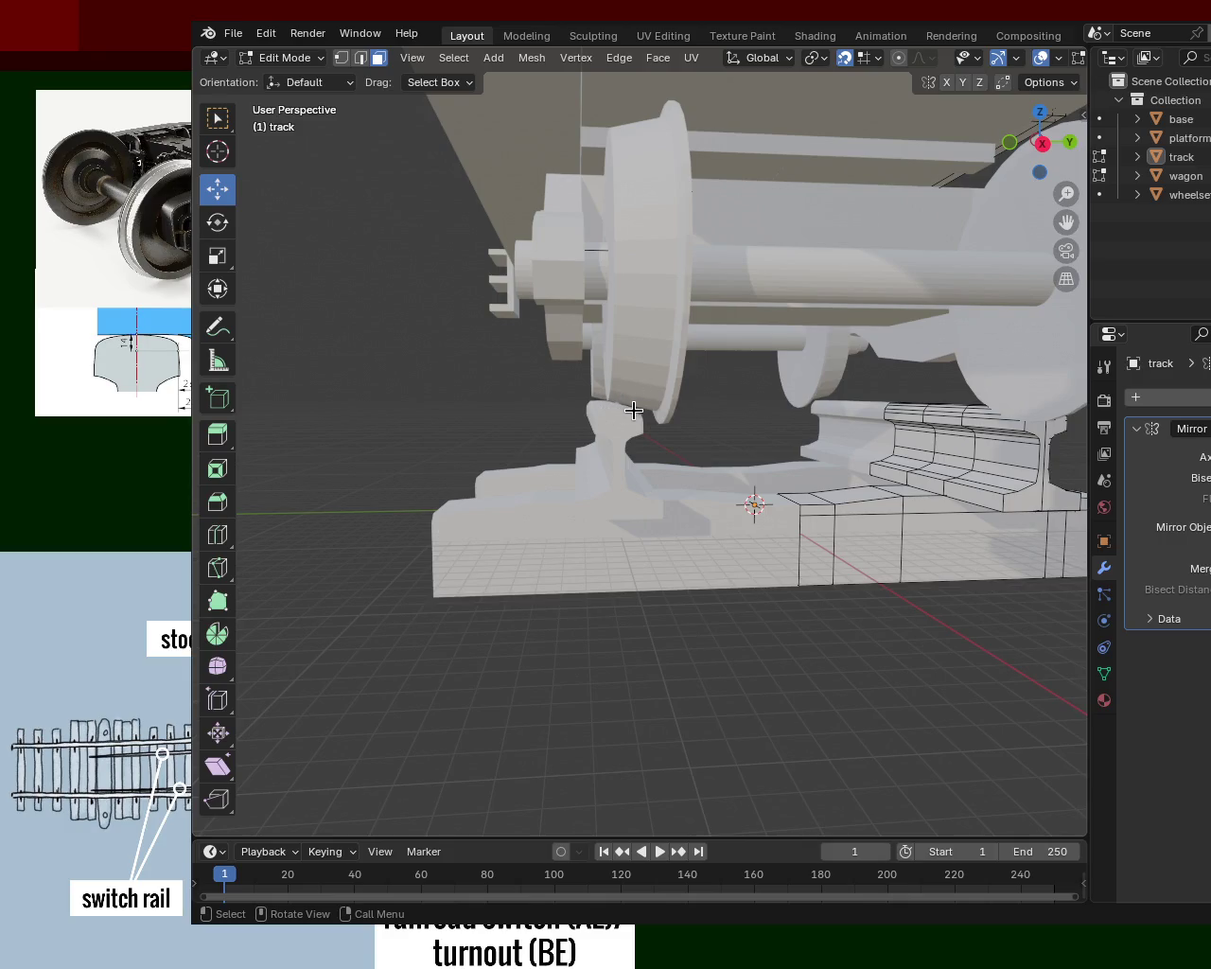
middle_drag(673, 424, 616, 420)
mouse_move(727, 413)
middle_down()
mouse_move(736, 428)
mouse_move(776, 430)
middle_up()
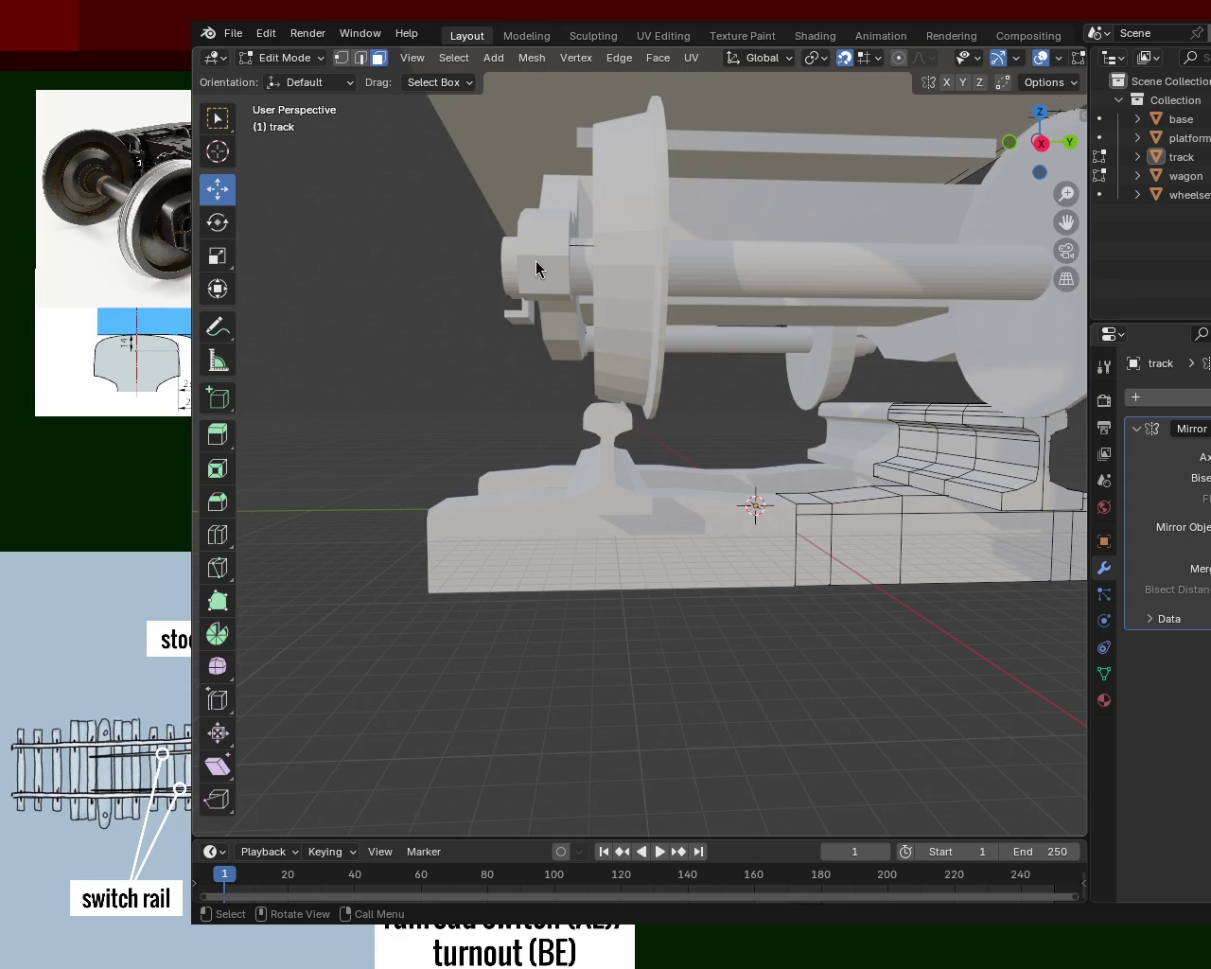
middle_drag(812, 303, 563, 421)
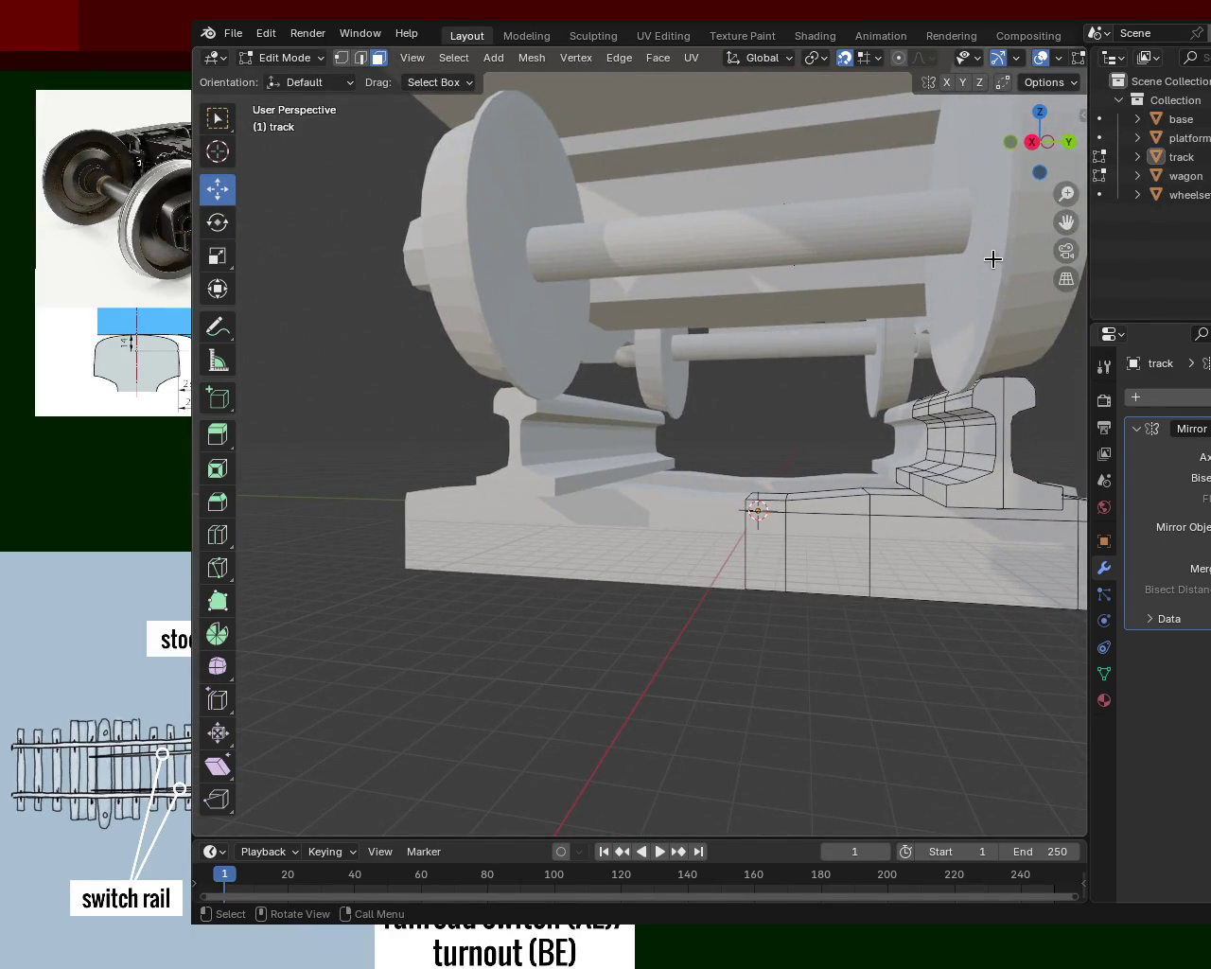
middle_drag(548, 406, 606, 390)
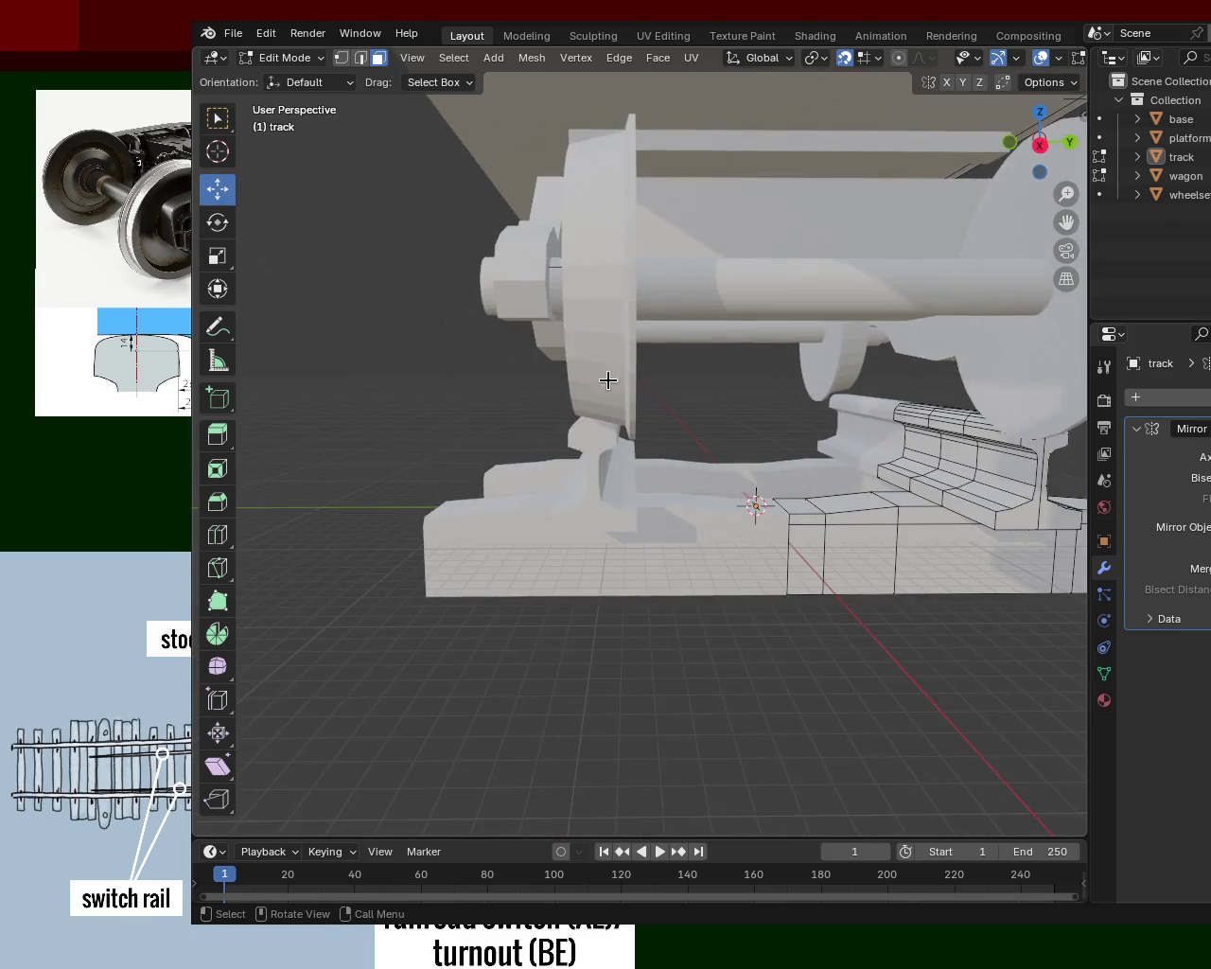
mouse_move(625, 170)
middle_down()
mouse_move(626, 310)
mouse_move(654, 406)
mouse_move(588, 436)
mouse_move(657, 433)
mouse_move(661, 282)
mouse_move(703, 319)
mouse_move(743, 268)
mouse_move(792, 275)
mouse_move(883, 353)
mouse_move(909, 392)
mouse_move(899, 398)
middle_up()
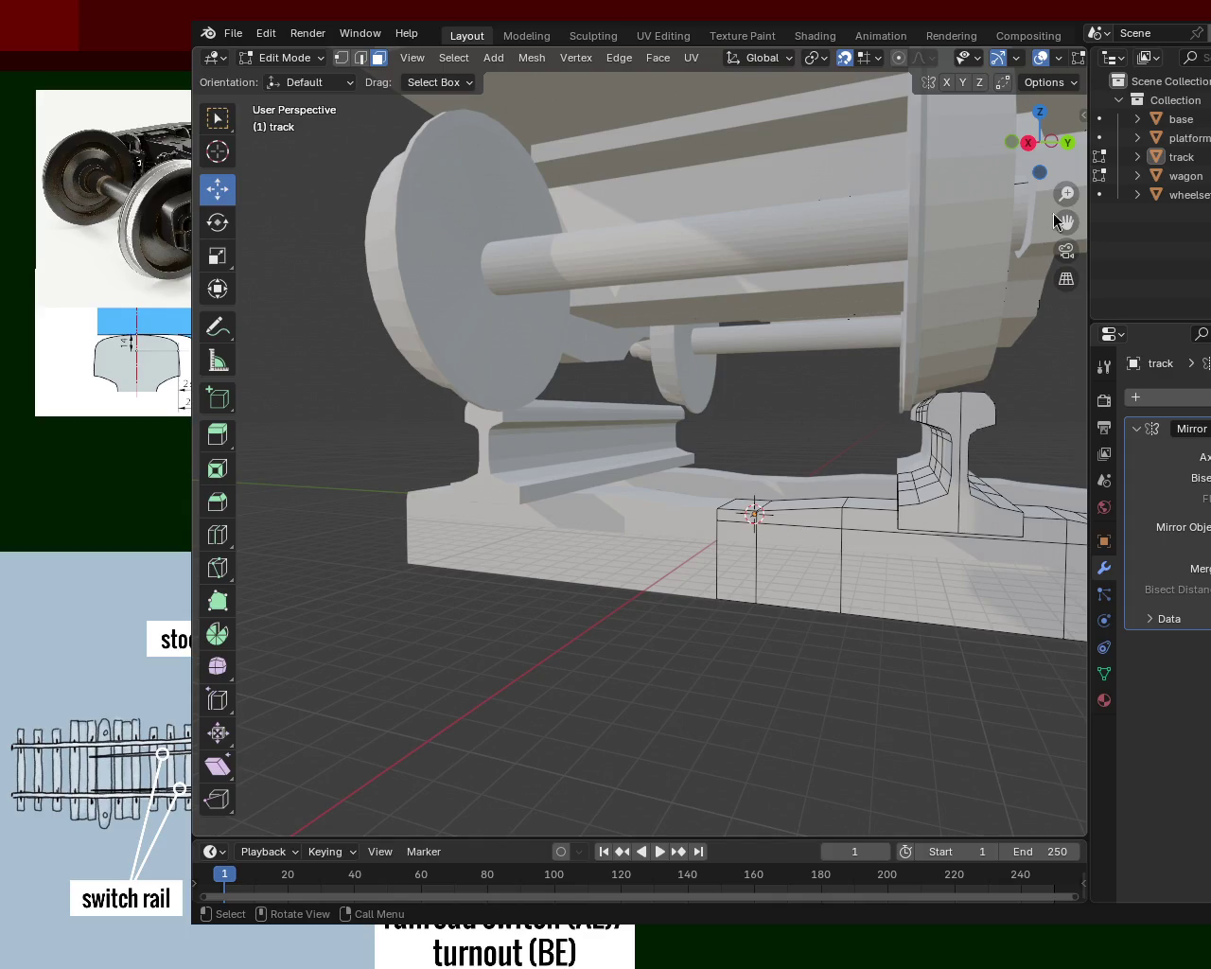
- Inspect the rail beneath the wheelset from oblique, front and low angles, then save the train file
mouse_move(959, 359)
middle_down()
mouse_move(918, 416)
mouse_move(990, 416)
mouse_move(939, 402)
mouse_move(946, 416)
middle_up()
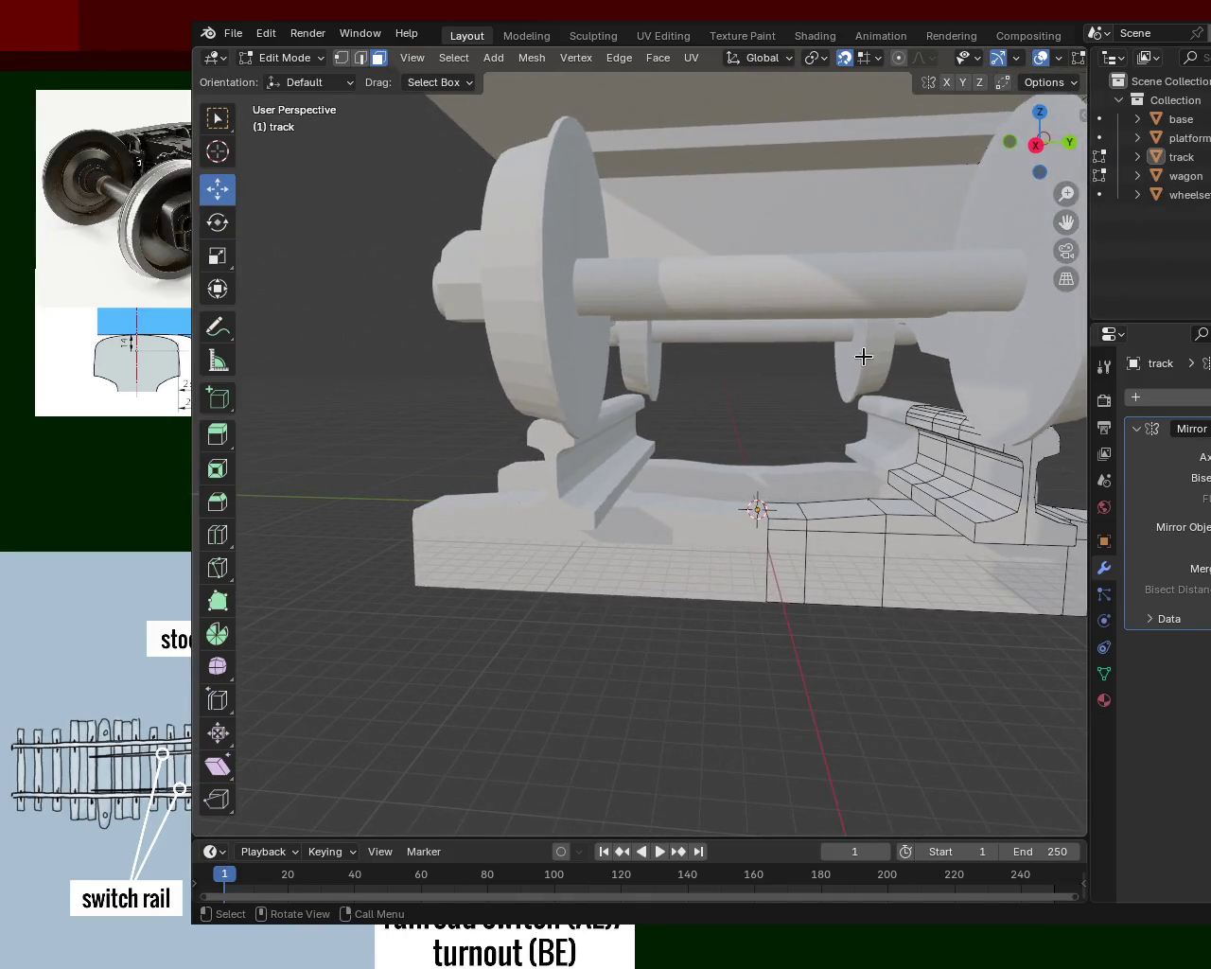
scroll(757, 425, down, 5)
mouse_move(781, 280)
middle_down()
mouse_move(757, 425)
mouse_move(830, 460)
mouse_move(609, 315)
middle_up()
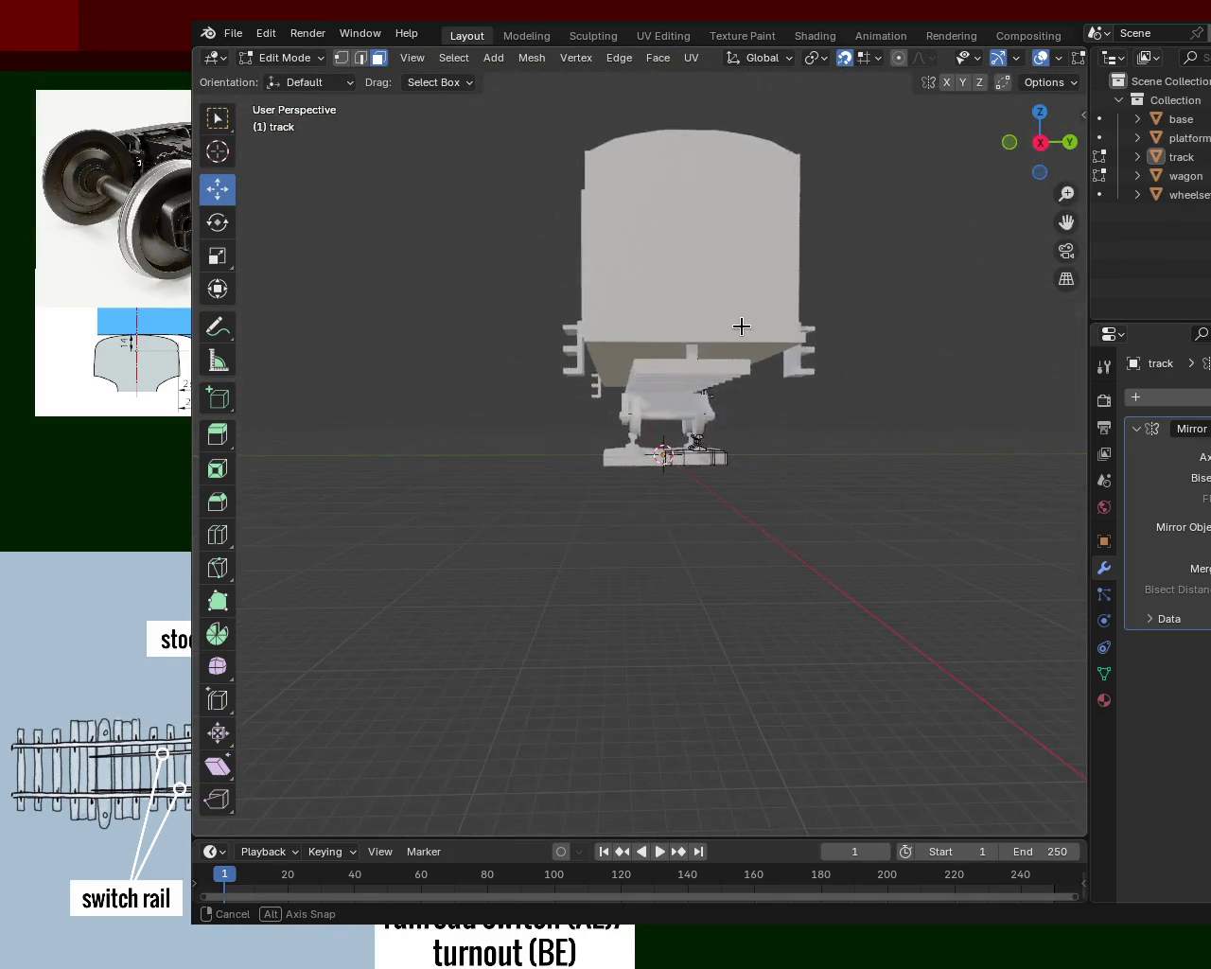
middle_drag(749, 353, 692, 331)
scroll(776, 529, up, 5)
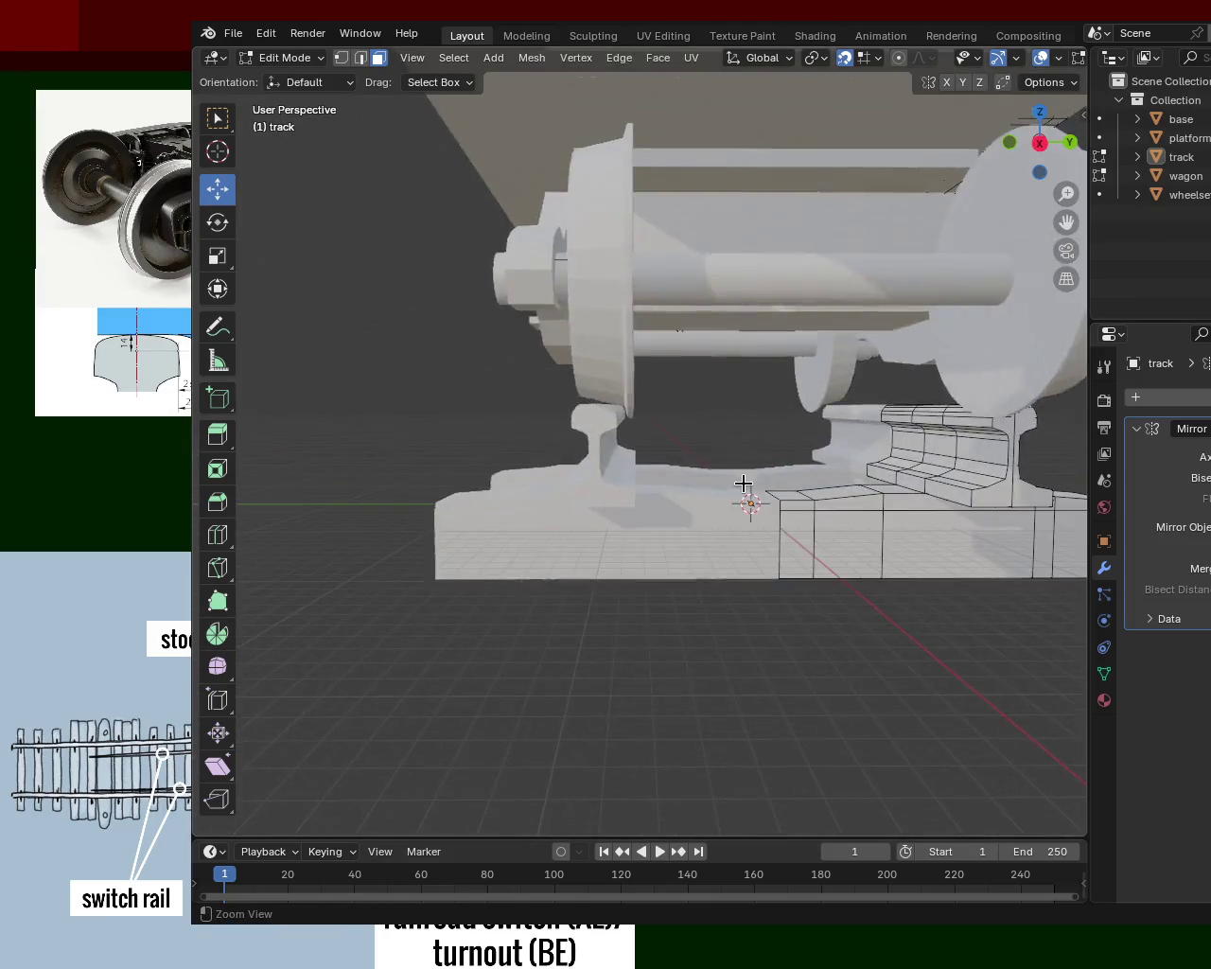
scroll(746, 482, up, 3)
mouse_move(746, 378)
middle_down()
mouse_move(753, 343)
mouse_move(762, 352)
middle_up()
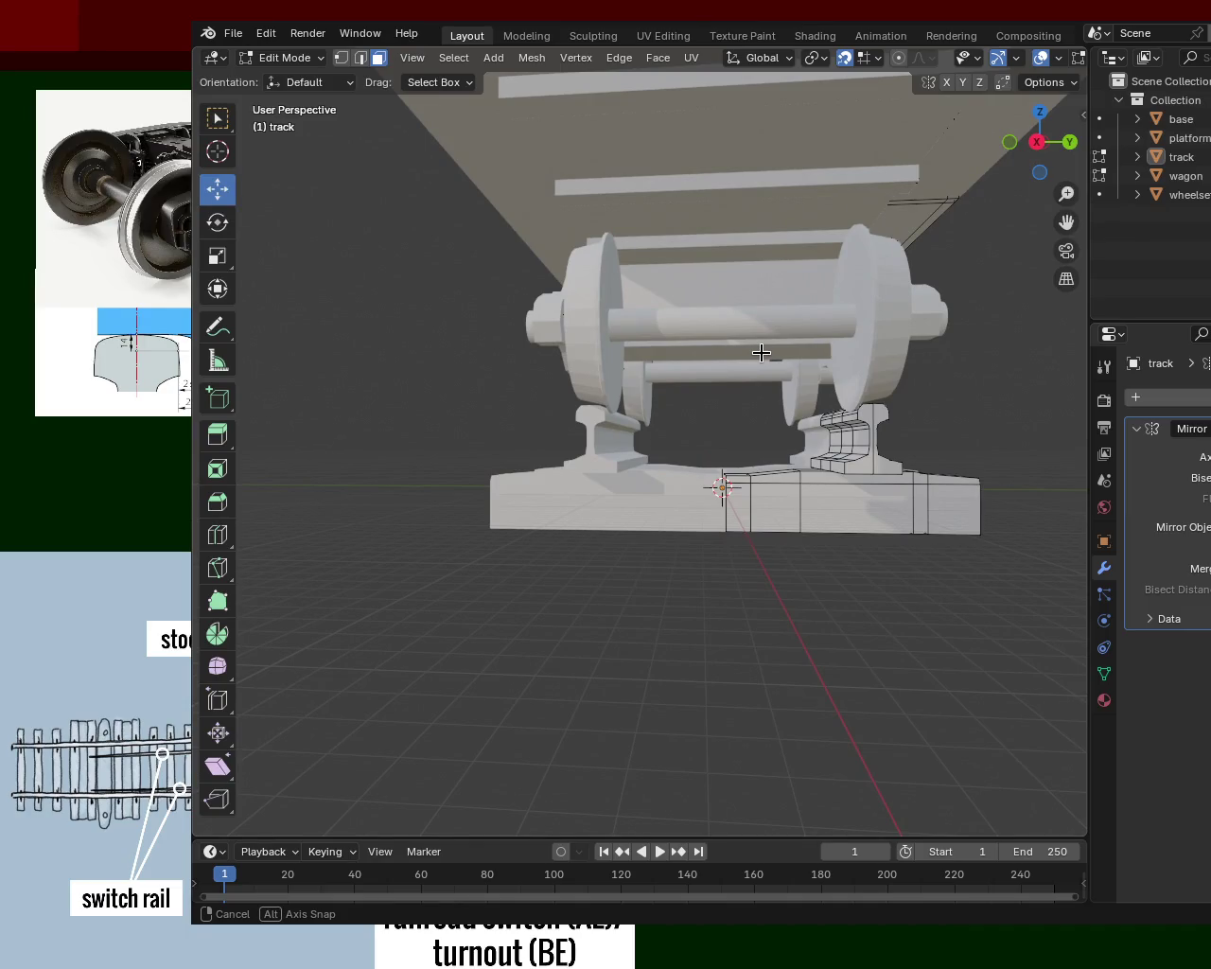
middle_drag(762, 352, 655, 361)
key(ctrl+s)
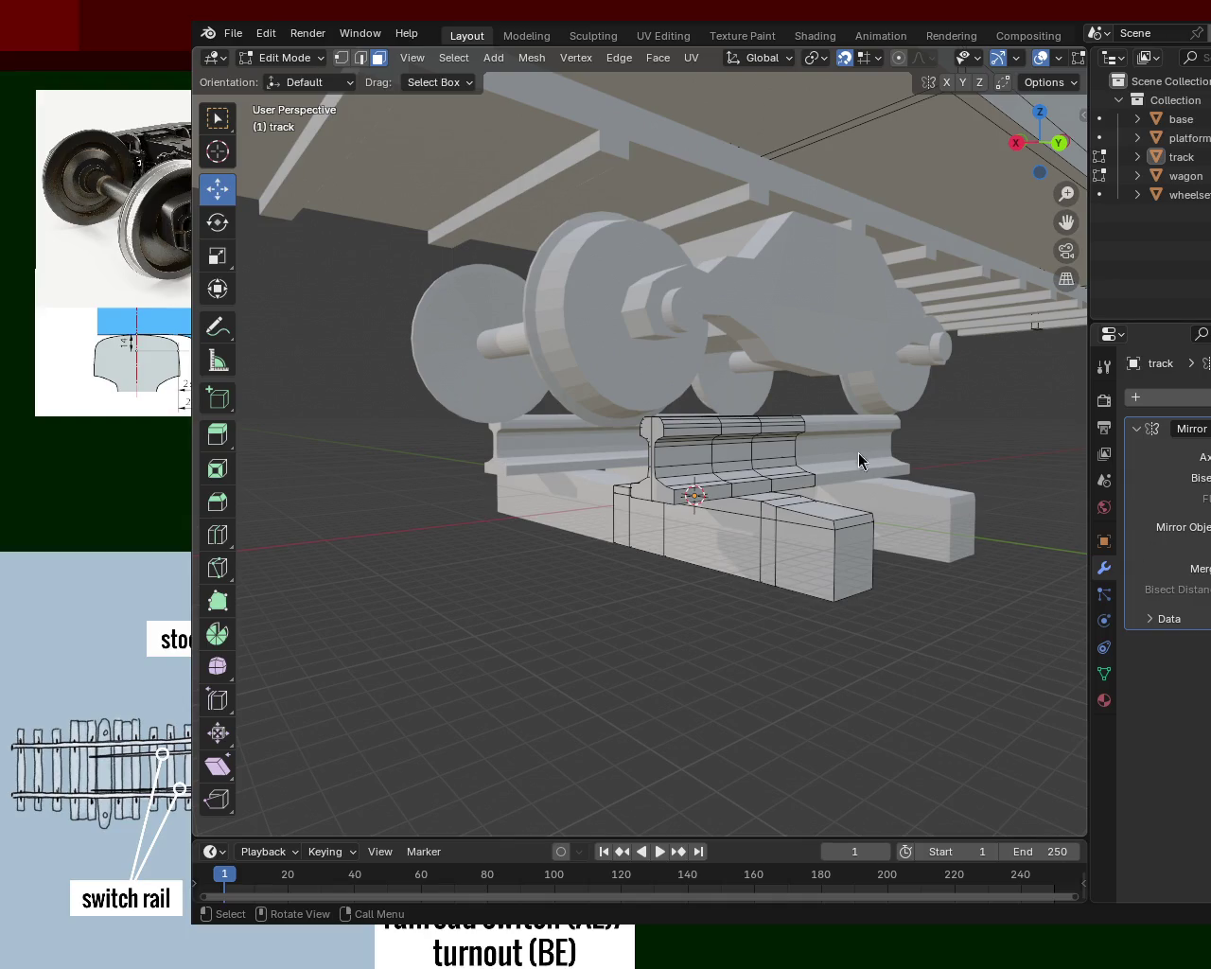
mouse_move(705, 394)
middle_down()
mouse_move(748, 381)
mouse_move(817, 427)
mouse_move(786, 401)
mouse_move(596, 438)
mouse_move(648, 338)
mouse_move(567, 416)
mouse_move(514, 400)
mouse_move(854, 417)
mouse_move(629, 426)
middle_up()
scroll(628, 426, up, 5)
mouse_move(817, 533)
middle_down()
mouse_move(757, 343)
mouse_move(756, 445)
mouse_move(719, 481)
mouse_move(697, 465)
mouse_move(637, 480)
mouse_move(708, 476)
mouse_move(719, 495)
mouse_move(463, 488)
mouse_move(330, 462)
mouse_move(644, 482)
mouse_move(668, 445)
mouse_move(585, 458)
mouse_move(653, 453)
middle_up()
scroll(586, 458, down, 5)
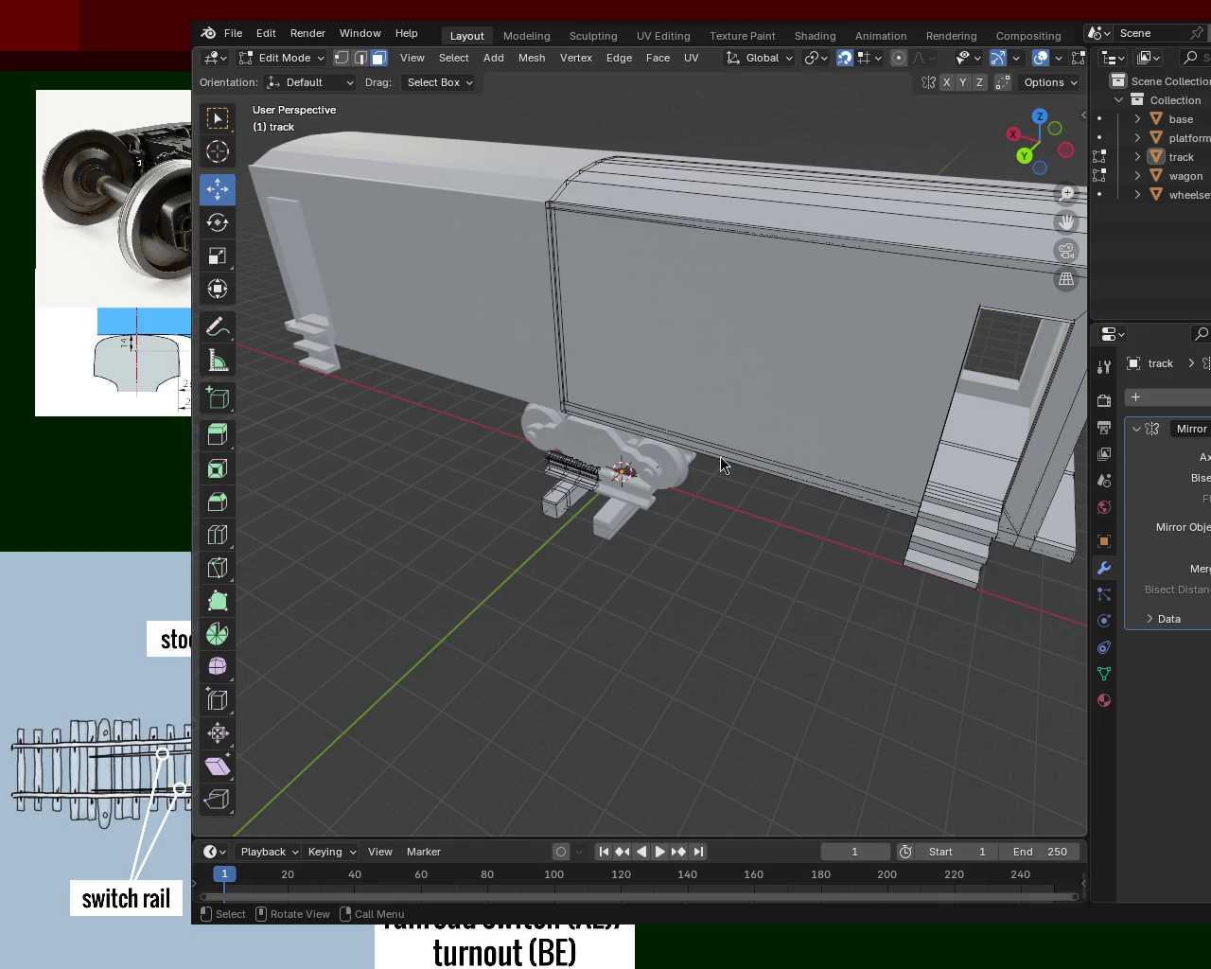
scroll(872, 510, down, 5)
mouse_move(872, 510)
middle_down()
mouse_move(616, 401)
mouse_move(524, 486)
mouse_move(473, 506)
mouse_move(649, 473)
mouse_move(691, 508)
mouse_move(532, 511)
mouse_move(625, 498)
mouse_move(766, 598)
mouse_move(638, 527)
mouse_move(597, 635)
mouse_move(547, 542)
mouse_move(476, 525)
mouse_move(600, 562)
mouse_move(540, 489)
mouse_move(631, 514)
mouse_move(786, 505)
mouse_move(652, 495)
mouse_move(778, 588)
mouse_move(823, 543)
mouse_move(751, 501)
middle_up()
scroll(771, 510, up, 3)
scroll(771, 510, down, 5)
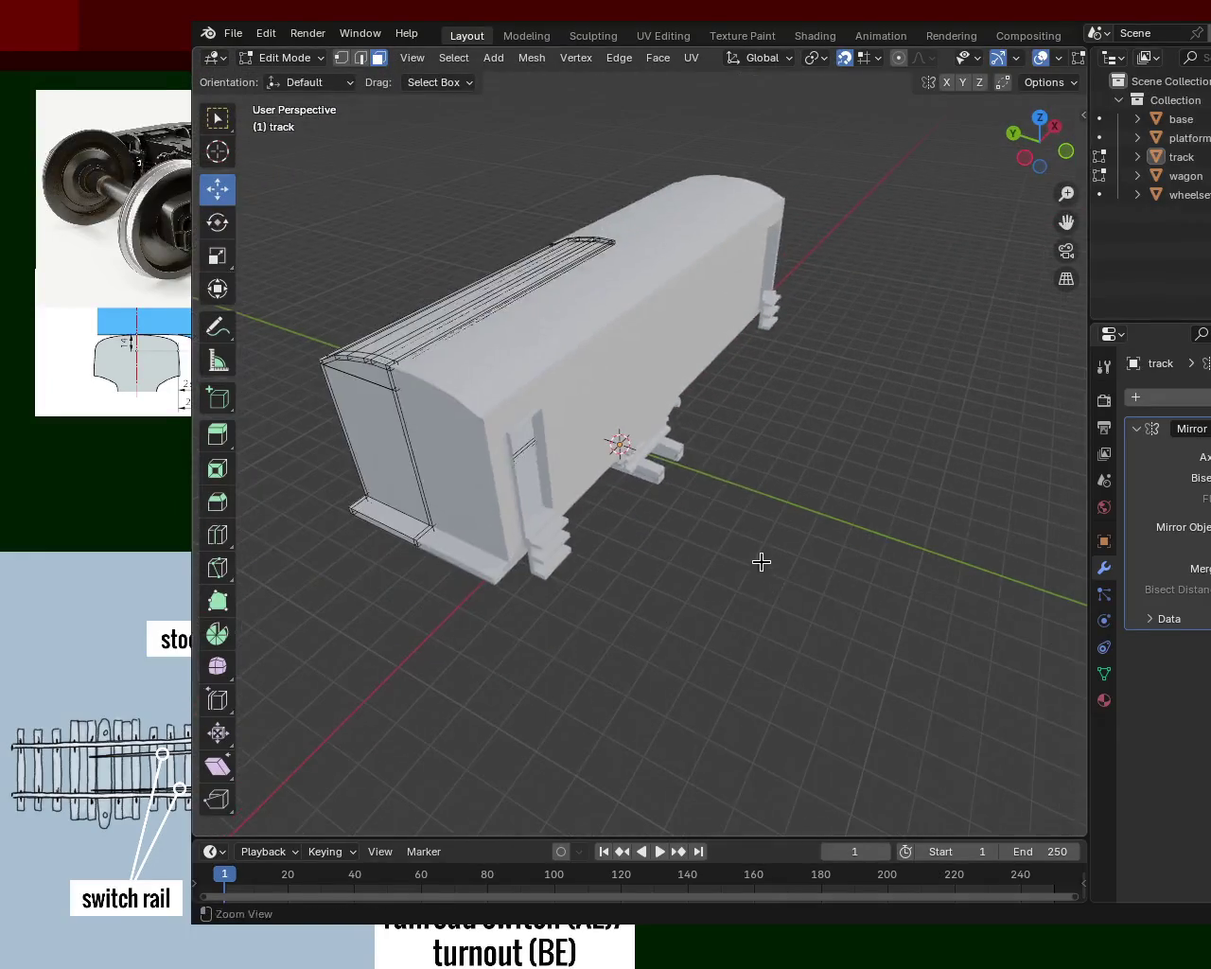
scroll(692, 368, down, 3)
mouse_move(692, 368)
middle_down()
mouse_move(728, 486)
mouse_move(766, 469)
mouse_move(776, 480)
middle_up()
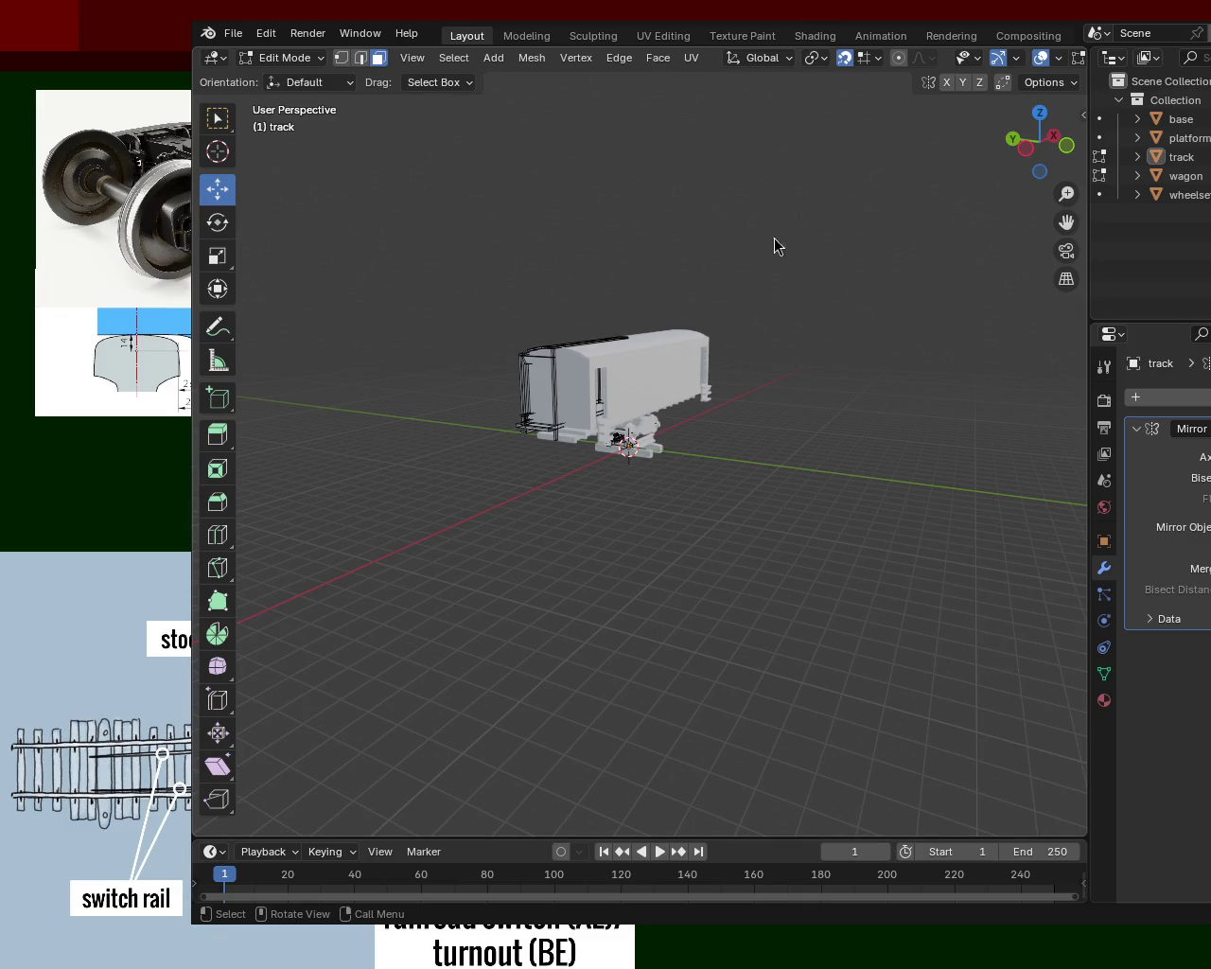
mouse_move(822, 521)
middle_down()
mouse_move(653, 461)
mouse_move(620, 419)
mouse_move(716, 440)
mouse_move(637, 390)
mouse_move(690, 482)
middle_up()
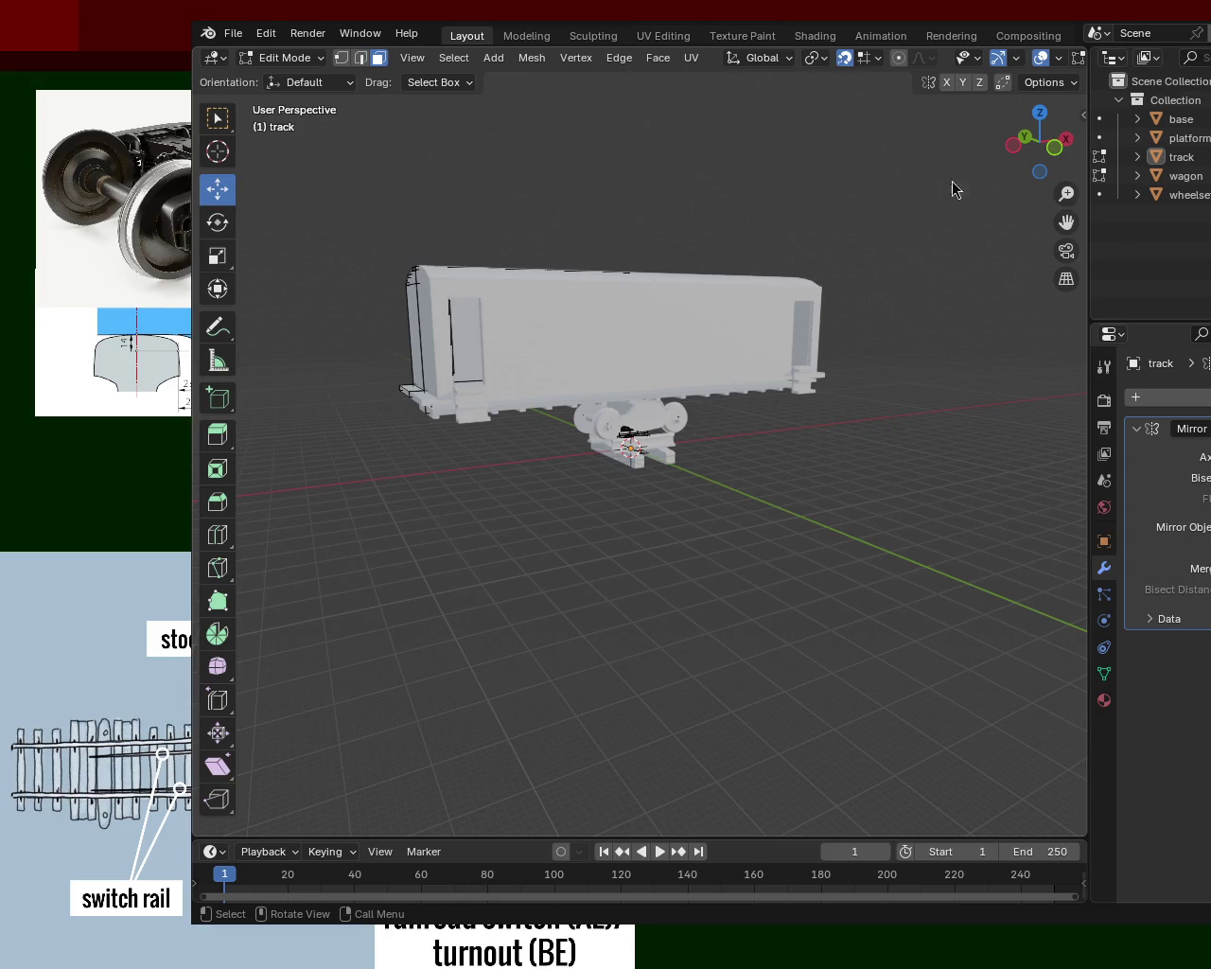
middle_drag(789, 408, 938, 523)
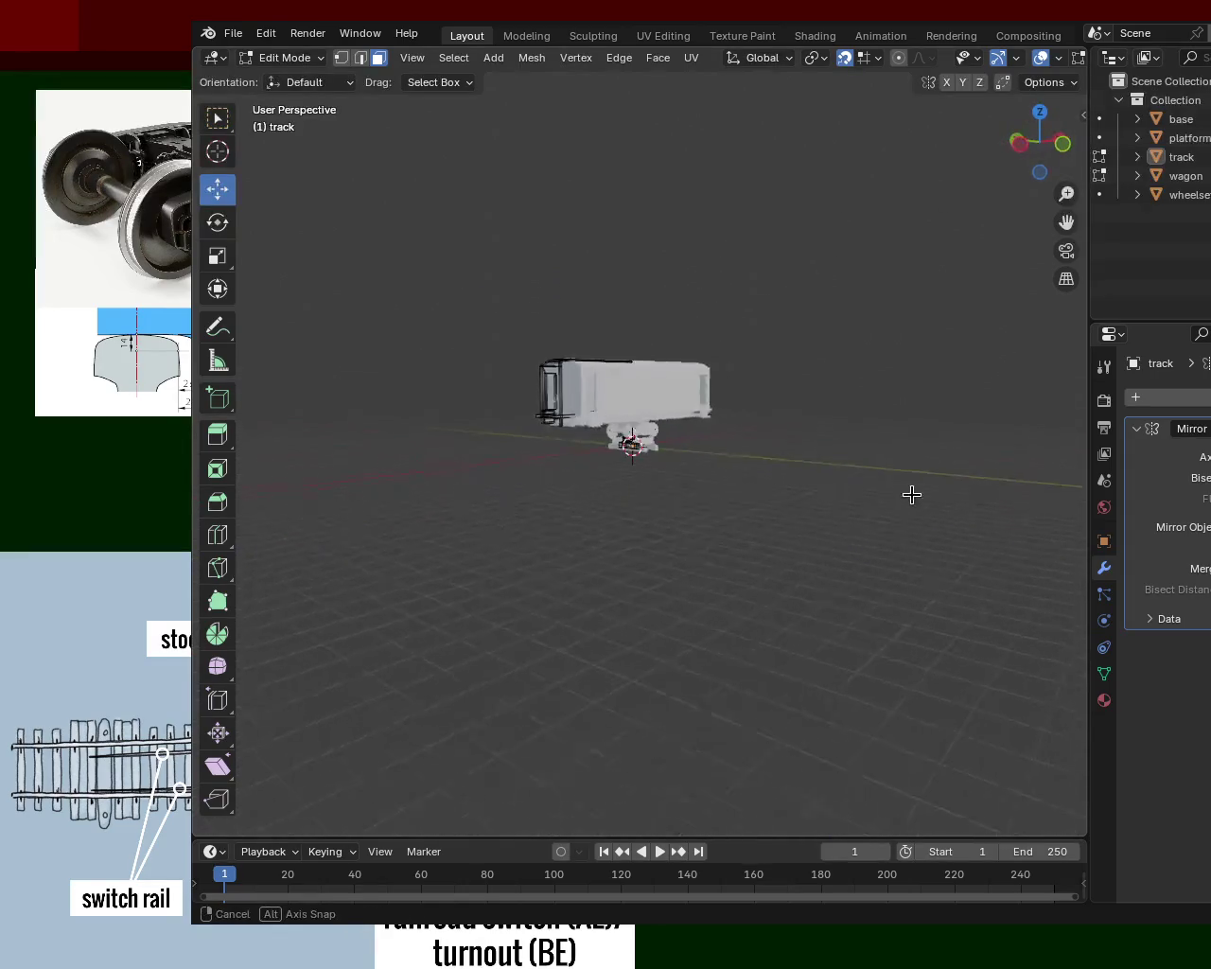
mouse_move(938, 523)
middle_down()
mouse_move(782, 443)
mouse_move(759, 417)
mouse_move(704, 458)
middle_up()
scroll(776, 457, up, 2)
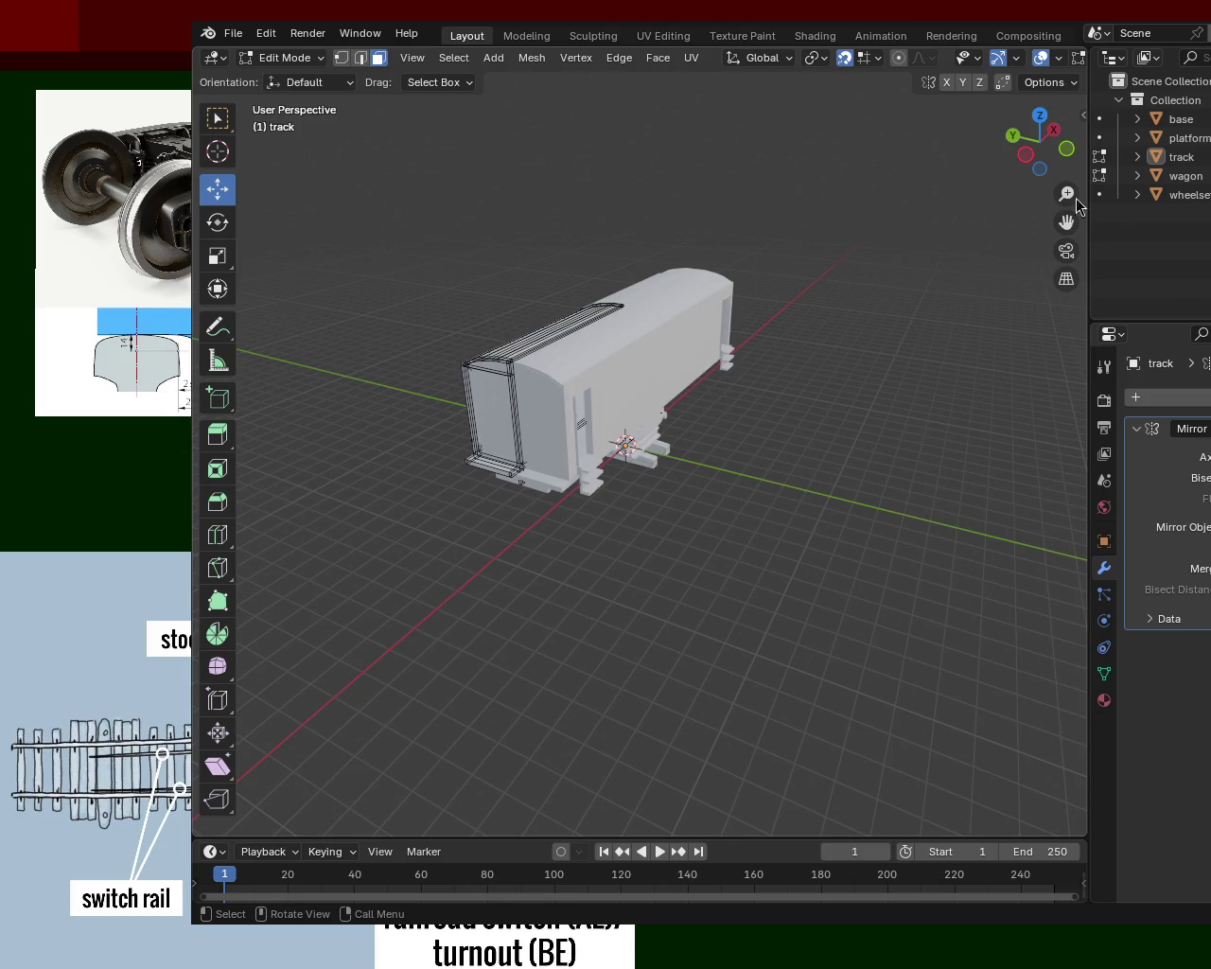
mouse_move(851, 316)
middle_down()
mouse_move(836, 325)
mouse_move(908, 284)
mouse_move(645, 334)
middle_up()
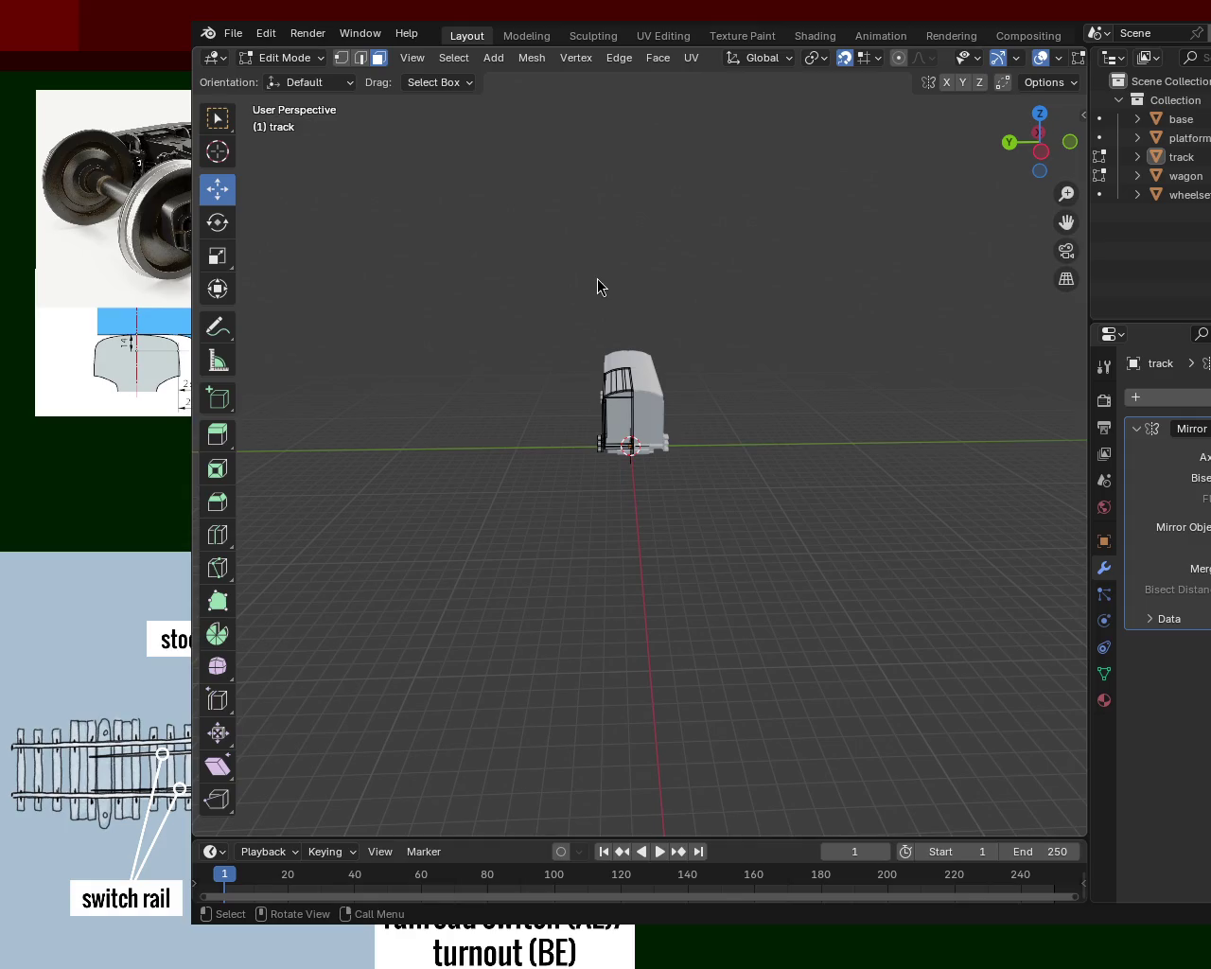
middle_drag(907, 342, 681, 519)
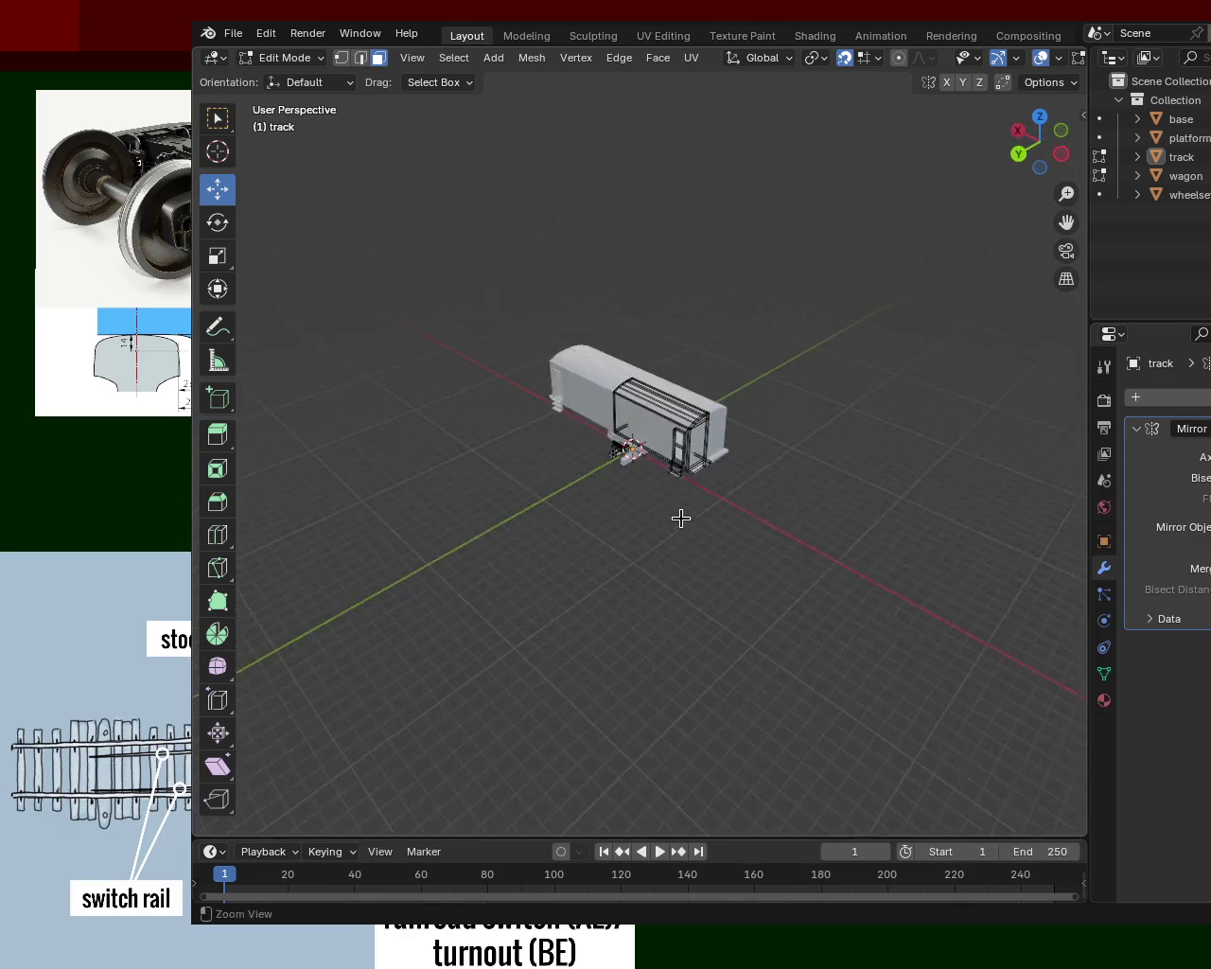
scroll(709, 419, up, 5)
mouse_move(709, 419)
middle_down()
mouse_move(713, 393)
mouse_move(454, 420)
mouse_move(638, 381)
mouse_move(749, 425)
middle_up()
scroll(679, 490, down, 2)
middle_drag(678, 490, 730, 498)
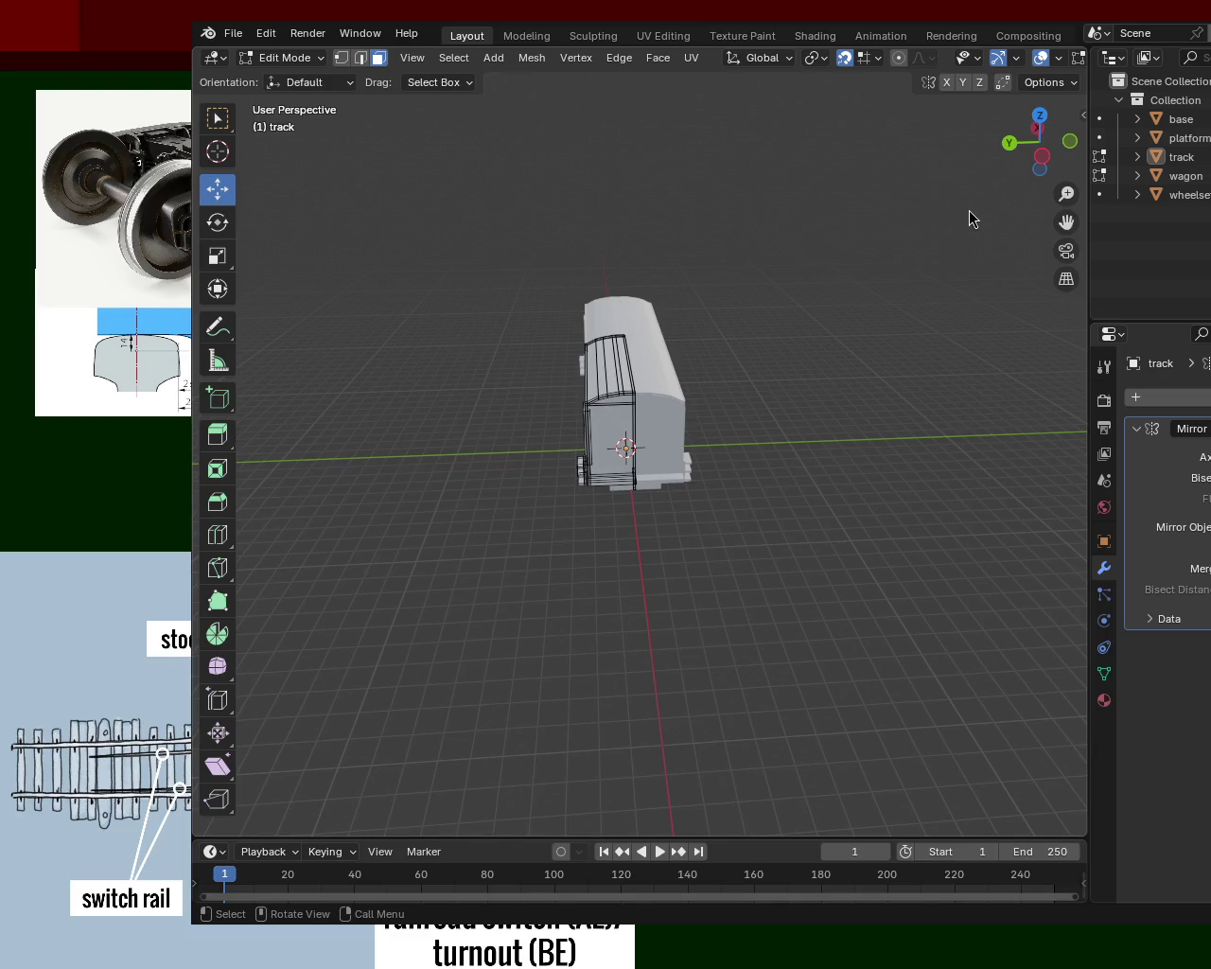
scroll(651, 476, up, 2)
scroll(619, 451, up, 2)
mouse_move(619, 451)
middle_down()
mouse_move(629, 415)
mouse_move(519, 460)
mouse_move(818, 411)
mouse_move(776, 408)
middle_up()
scroll(725, 521, down, 3)
mouse_move(725, 521)
middle_down()
mouse_move(489, 467)
mouse_move(701, 536)
mouse_move(668, 346)
mouse_move(637, 427)
mouse_move(533, 492)
middle_up()
scroll(663, 372, up, 5)
mouse_move(663, 372)
middle_down()
mouse_move(841, 387)
mouse_move(919, 359)
mouse_move(891, 377)
mouse_move(801, 387)
mouse_move(730, 521)
mouse_move(711, 340)
mouse_move(581, 468)
mouse_move(611, 468)
middle_up()
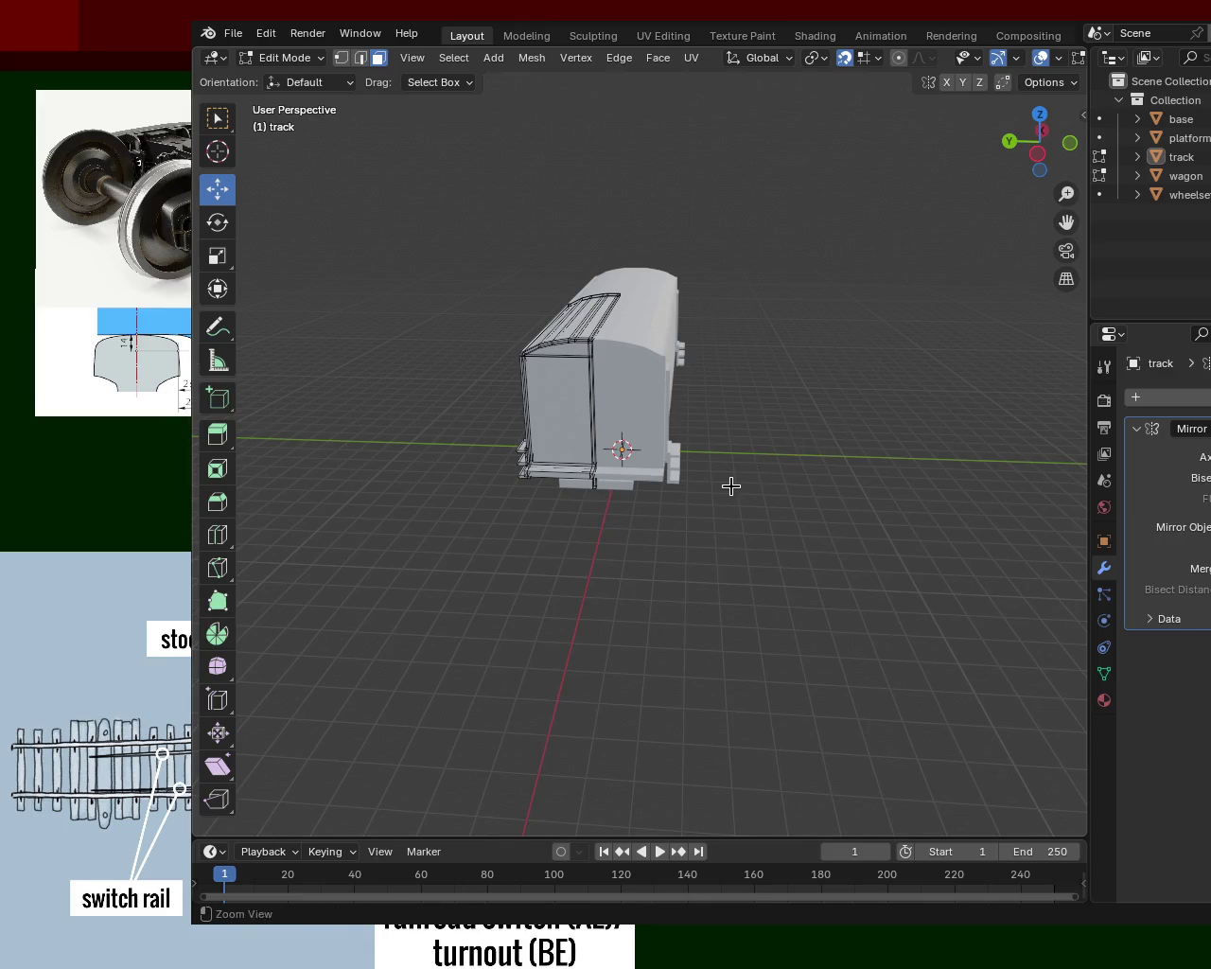
scroll(730, 487, up, 4)
mouse_move(711, 397)
middle_down()
mouse_move(452, 369)
mouse_move(502, 292)
mouse_move(489, 349)
mouse_move(557, 392)
mouse_move(789, 383)
mouse_move(859, 316)
mouse_move(759, 335)
mouse_move(644, 397)
mouse_move(545, 377)
middle_up()
scroll(810, 617, down, 5)
scroll(719, 452, up, 6)
scroll(660, 352, down, 4)
mouse_move(685, 436)
middle_down()
mouse_move(681, 373)
mouse_move(675, 385)
middle_up()
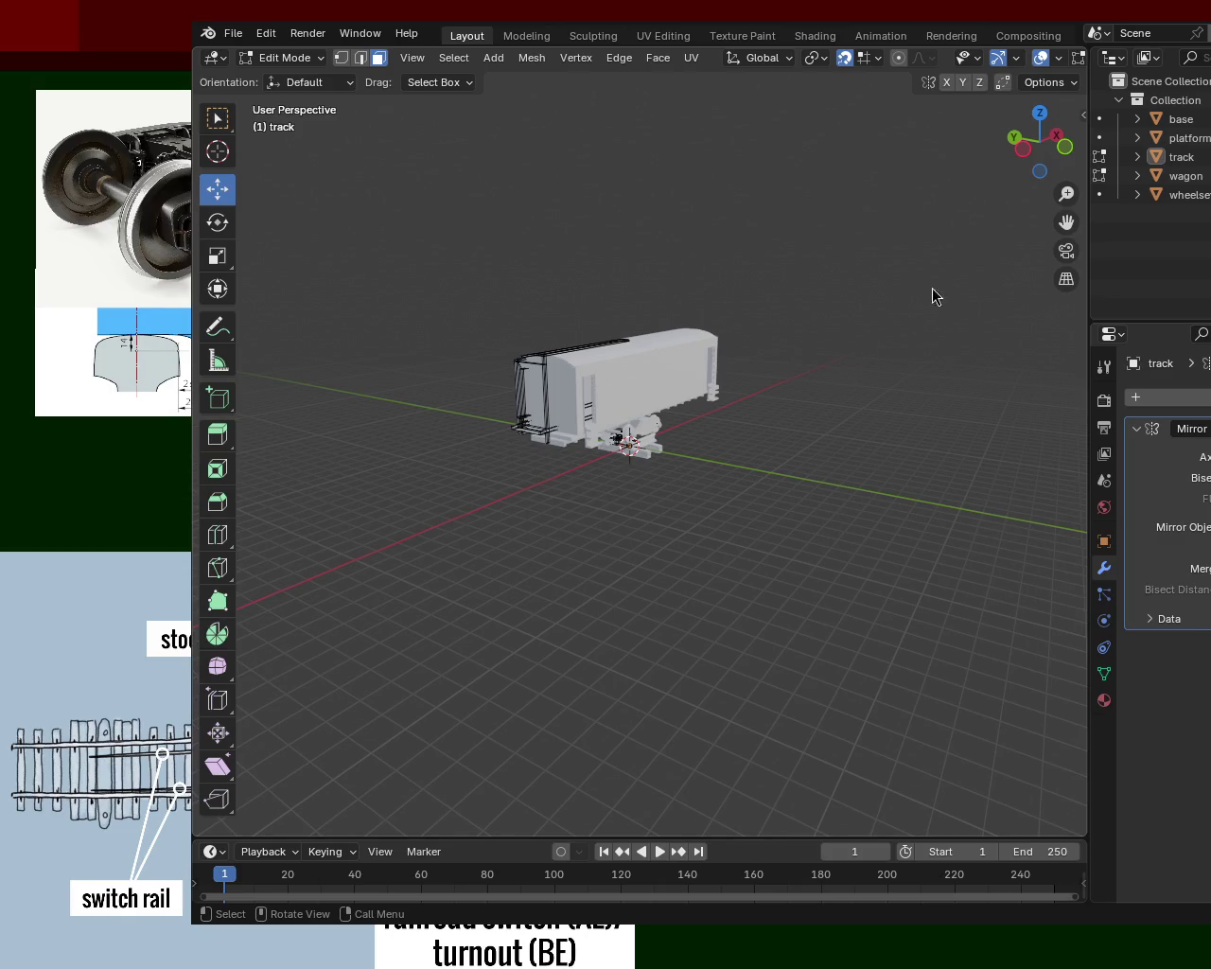
middle_drag(785, 424, 856, 409)
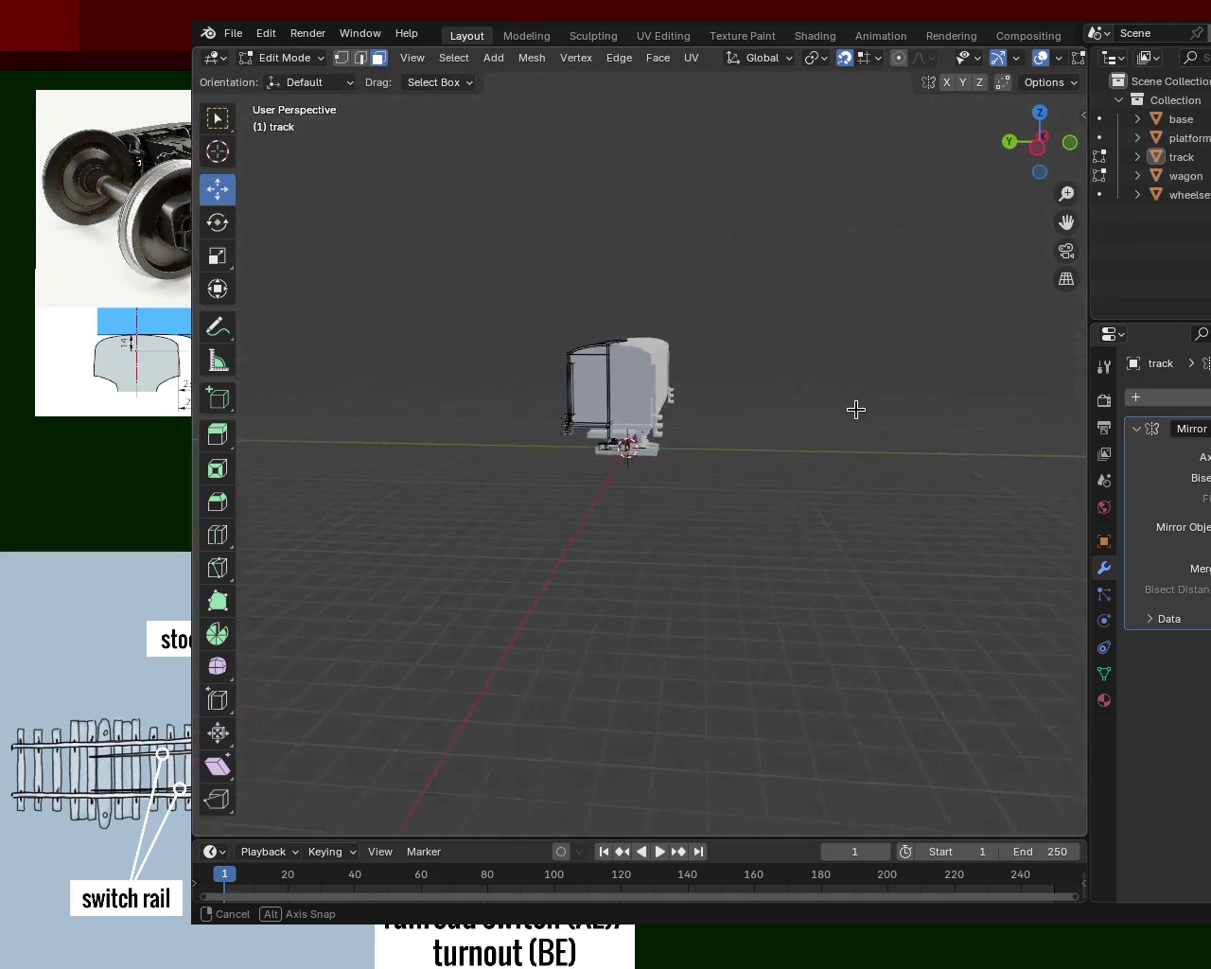
mouse_move(792, 446)
middle_down()
mouse_move(732, 460)
mouse_move(639, 445)
middle_up()
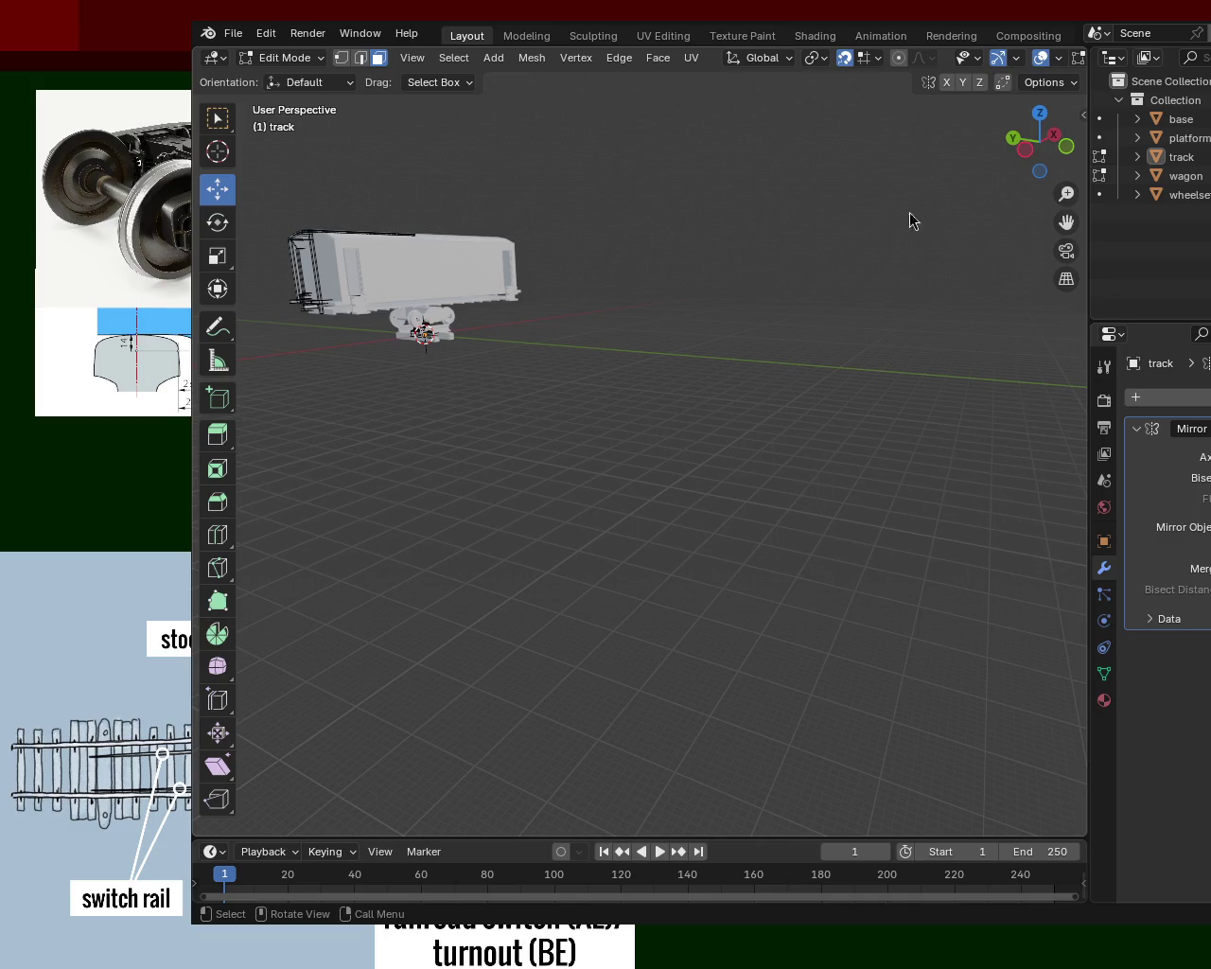
mouse_move(622, 454)
middle_down()
mouse_move(703, 492)
mouse_move(965, 234)
middle_up()
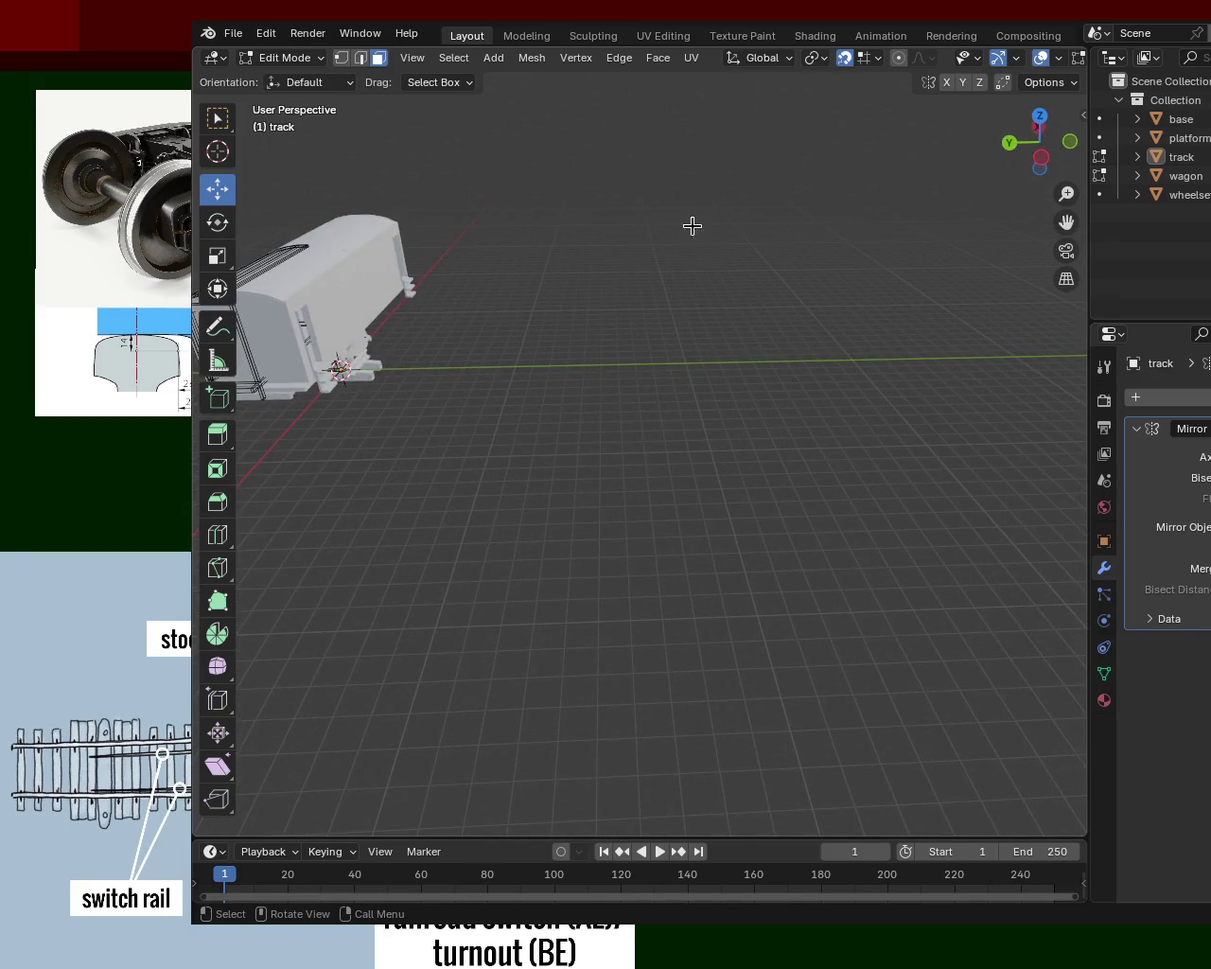
mouse_move(851, 300)
middle_down()
mouse_move(612, 365)
mouse_move(549, 344)
middle_up()
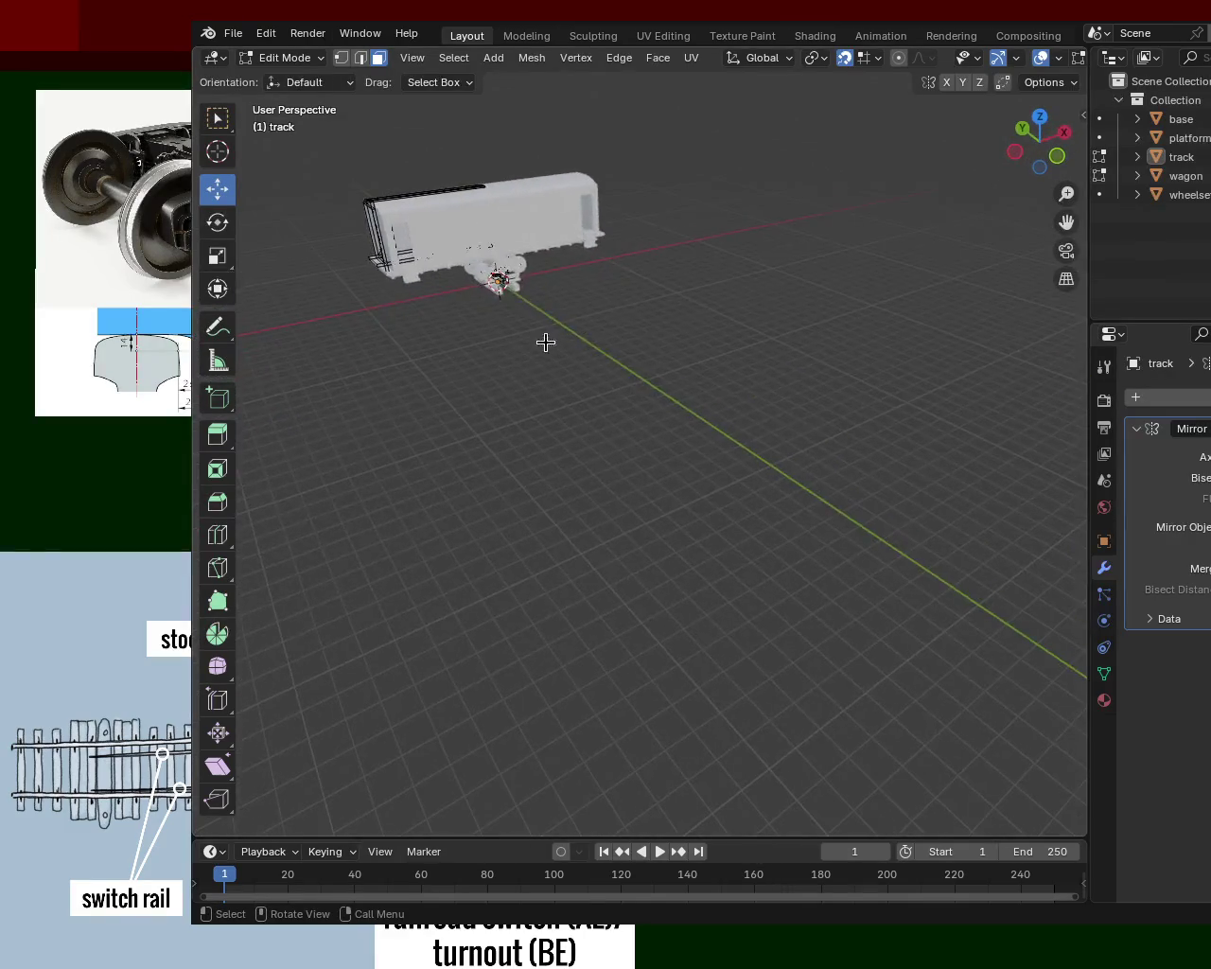
middle_drag(679, 330, 758, 322)
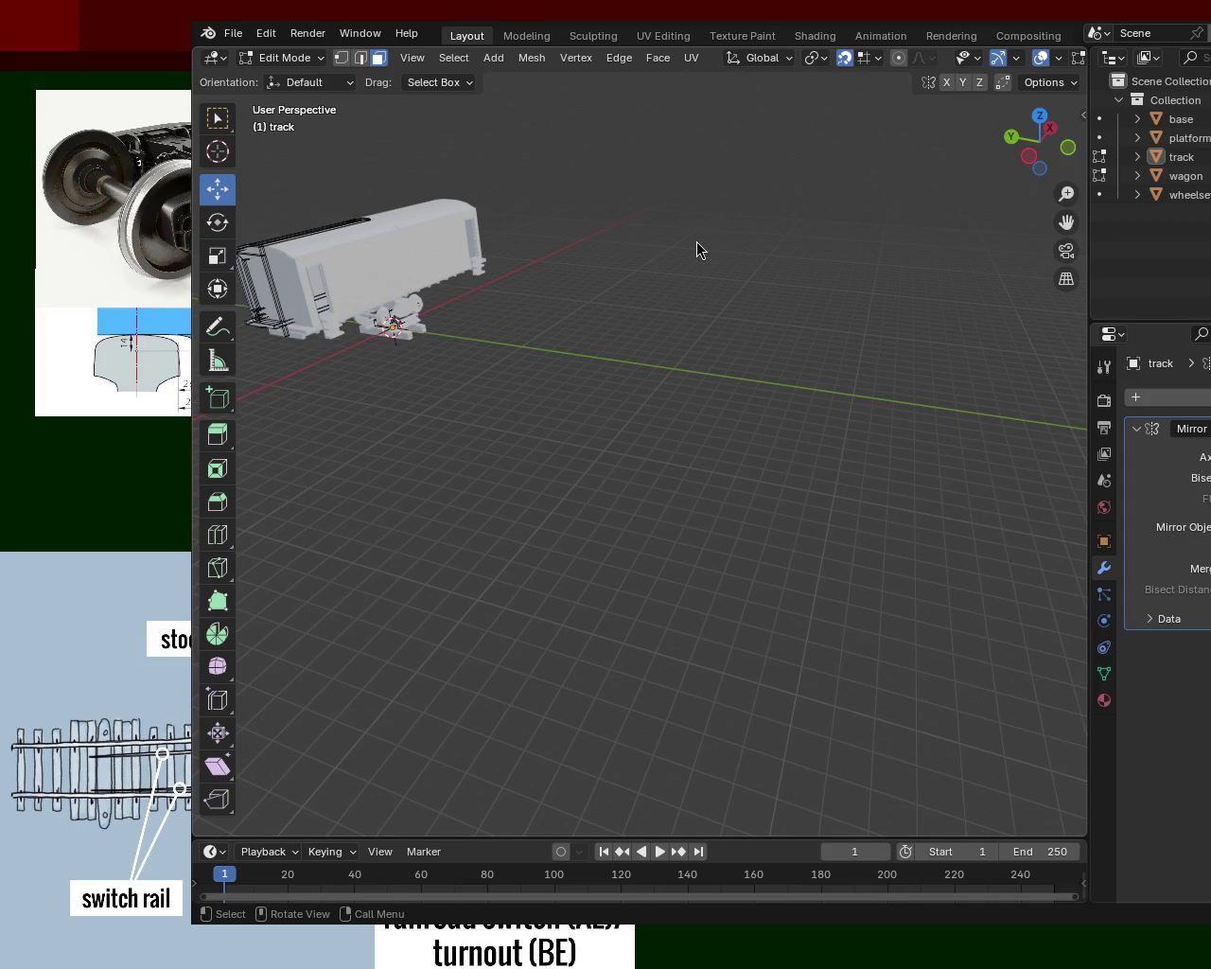
mouse_move(904, 225)
middle_down()
mouse_move(749, 355)
mouse_move(835, 316)
mouse_move(994, 444)
middle_up()
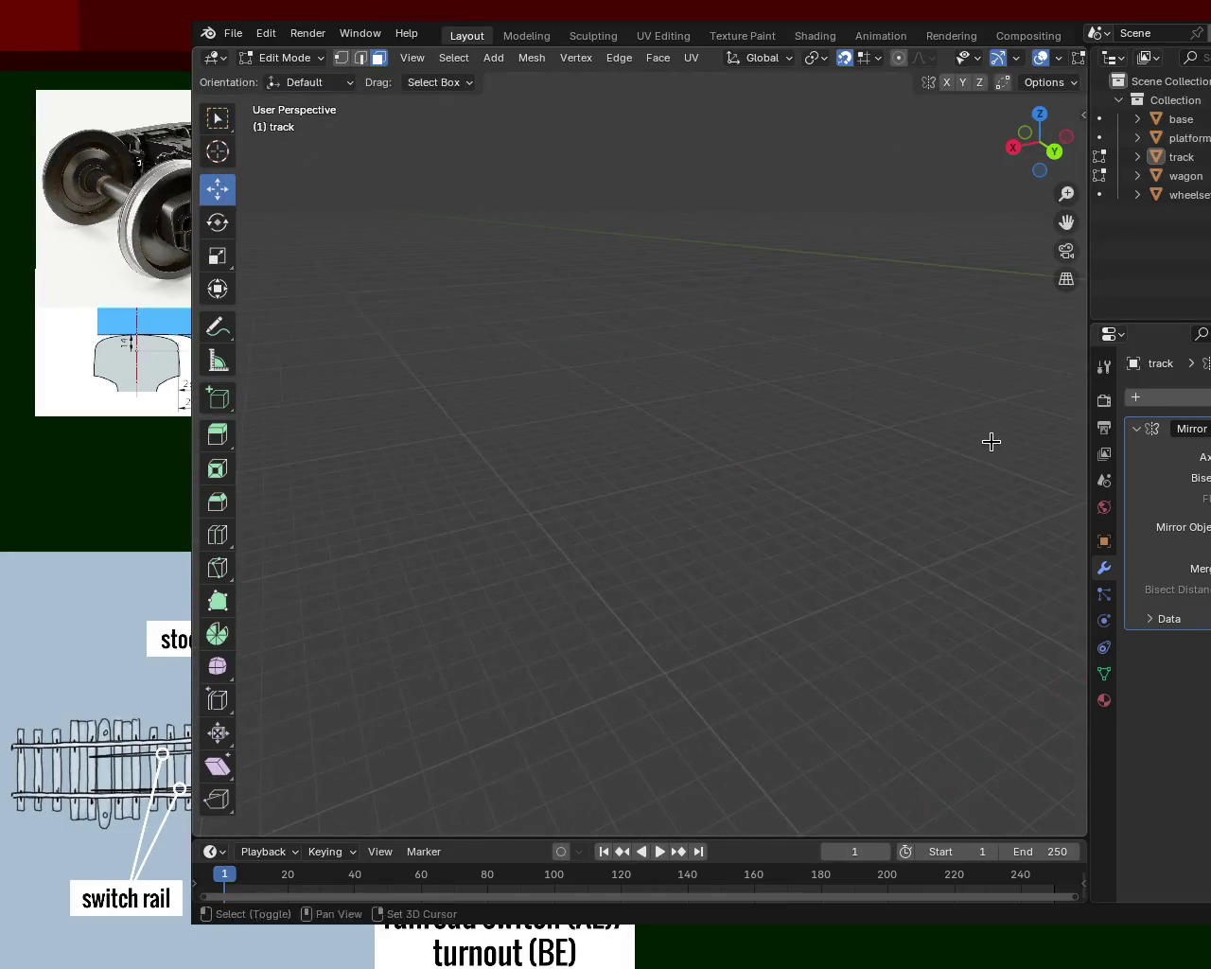
mouse_move(549, 438)
middle_down()
mouse_move(655, 419)
mouse_move(776, 419)
mouse_move(649, 470)
mouse_move(586, 463)
mouse_move(605, 298)
mouse_move(741, 551)
mouse_move(692, 471)
mouse_move(695, 303)
mouse_move(676, 391)
mouse_move(600, 168)
mouse_move(734, 541)
mouse_move(571, 400)
mouse_move(914, 433)
mouse_move(643, 506)
mouse_move(821, 553)
middle_up()
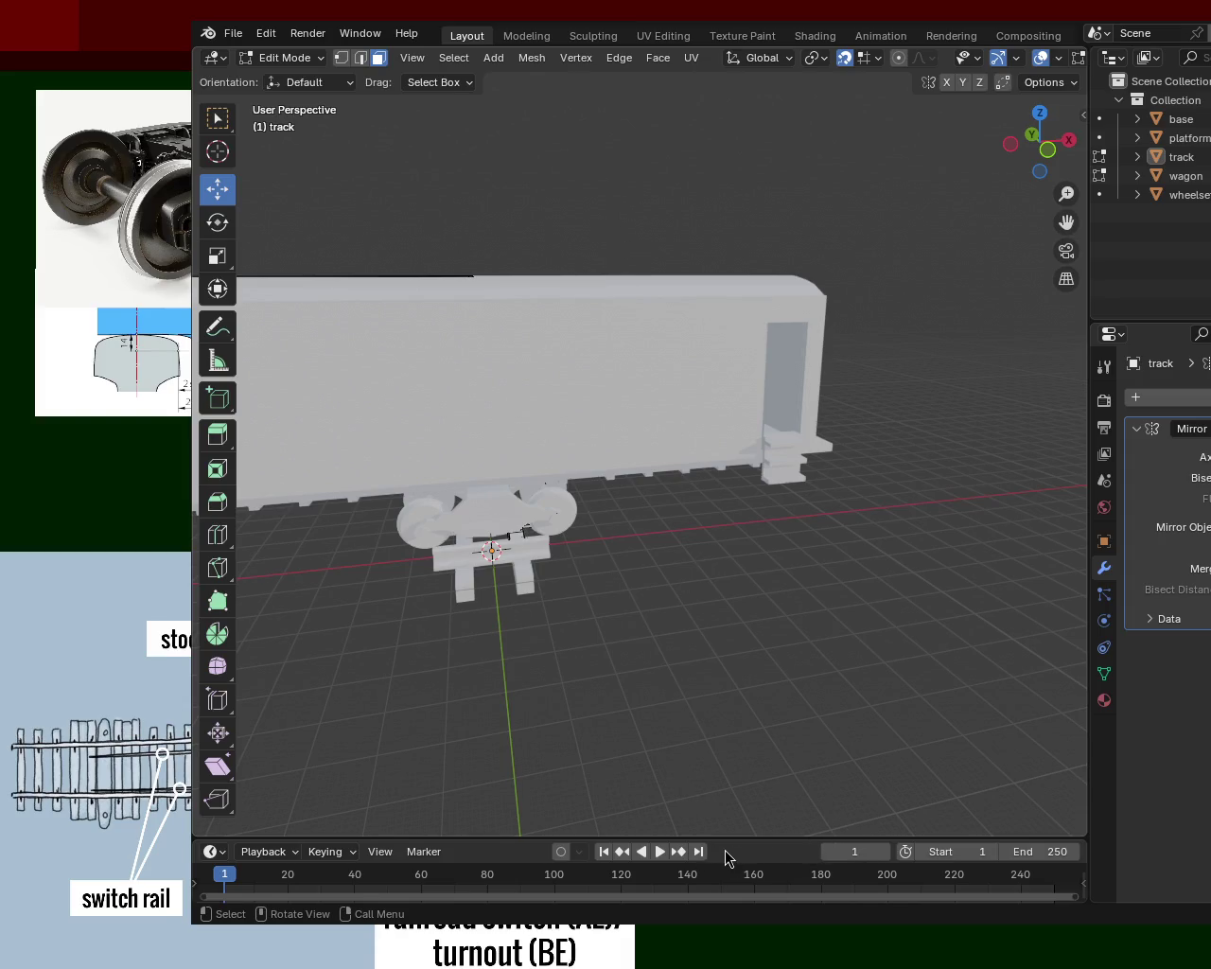
- Orbit below the wagon to view the rail and sleeper under the wheelset
mouse_move(788, 348)
middle_down()
mouse_move(673, 373)
mouse_move(768, 577)
mouse_move(749, 565)
mouse_move(722, 373)
mouse_move(716, 437)
mouse_move(703, 400)
mouse_move(709, 464)
mouse_move(720, 368)
mouse_move(588, 225)
middle_up()
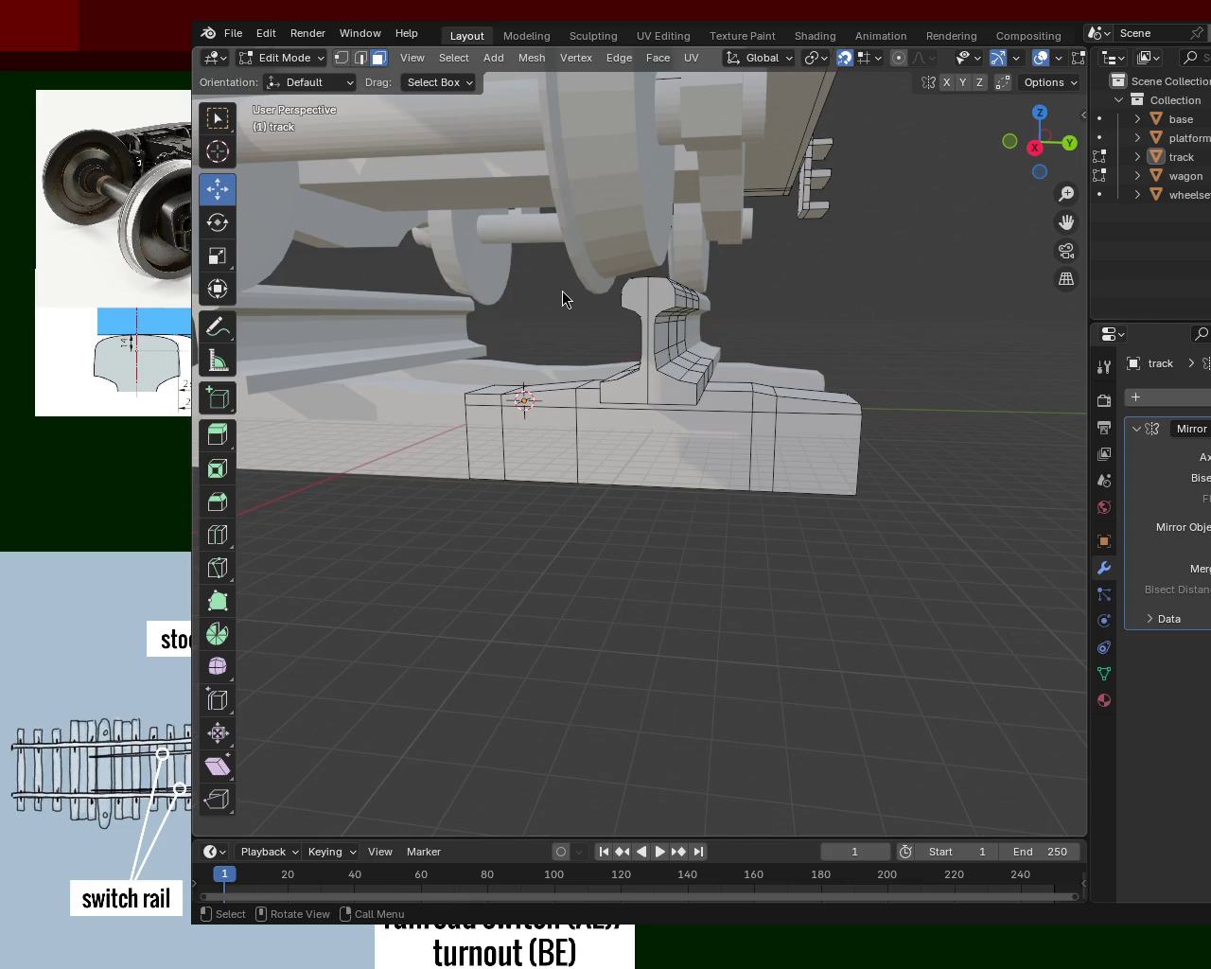
middle_drag(963, 354, 724, 533)
- Zoom in on the wheelset resting on the rail from the wagon's other side, then save train.blend
mouse_move(663, 218)
middle_down()
mouse_move(789, 335)
mouse_move(716, 401)
mouse_move(427, 354)
mouse_move(417, 388)
mouse_move(268, 389)
mouse_move(514, 387)
mouse_move(742, 494)
mouse_move(842, 311)
mouse_move(735, 408)
mouse_move(564, 449)
mouse_move(569, 434)
mouse_move(492, 432)
mouse_move(727, 369)
mouse_move(801, 420)
mouse_move(704, 291)
mouse_move(763, 368)
mouse_move(659, 404)
mouse_move(703, 425)
mouse_move(494, 403)
mouse_move(514, 419)
mouse_move(346, 373)
mouse_move(568, 422)
mouse_move(589, 408)
mouse_move(719, 422)
mouse_move(697, 438)
mouse_move(690, 409)
mouse_move(665, 416)
mouse_move(824, 440)
mouse_move(518, 371)
middle_up()
scroll(727, 369, up, 5)
scroll(517, 371, up, 5)
mouse_move(684, 357)
middle_down()
mouse_move(749, 441)
mouse_move(656, 425)
mouse_move(809, 431)
mouse_move(748, 370)
mouse_move(843, 400)
mouse_move(792, 421)
mouse_move(624, 398)
mouse_move(748, 359)
mouse_move(814, 362)
mouse_move(596, 400)
mouse_move(717, 360)
mouse_move(893, 396)
mouse_move(507, 370)
mouse_move(511, 351)
mouse_move(611, 479)
mouse_move(833, 476)
mouse_move(794, 525)
mouse_move(657, 533)
mouse_move(616, 500)
mouse_move(763, 473)
mouse_move(766, 428)
mouse_move(695, 489)
mouse_move(578, 492)
mouse_move(514, 549)
mouse_move(501, 602)
mouse_move(359, 543)
mouse_move(376, 464)
mouse_move(536, 481)
mouse_move(738, 470)
mouse_move(662, 445)
mouse_move(590, 479)
mouse_move(662, 445)
mouse_move(731, 455)
mouse_move(682, 445)
mouse_move(653, 454)
mouse_move(633, 400)
mouse_move(760, 430)
mouse_move(865, 394)
mouse_move(898, 411)
mouse_move(643, 445)
mouse_move(670, 417)
mouse_move(852, 387)
mouse_move(700, 460)
mouse_move(833, 465)
mouse_move(570, 460)
mouse_move(616, 517)
mouse_move(697, 419)
mouse_move(704, 434)
middle_up()
key(ctrl+s)
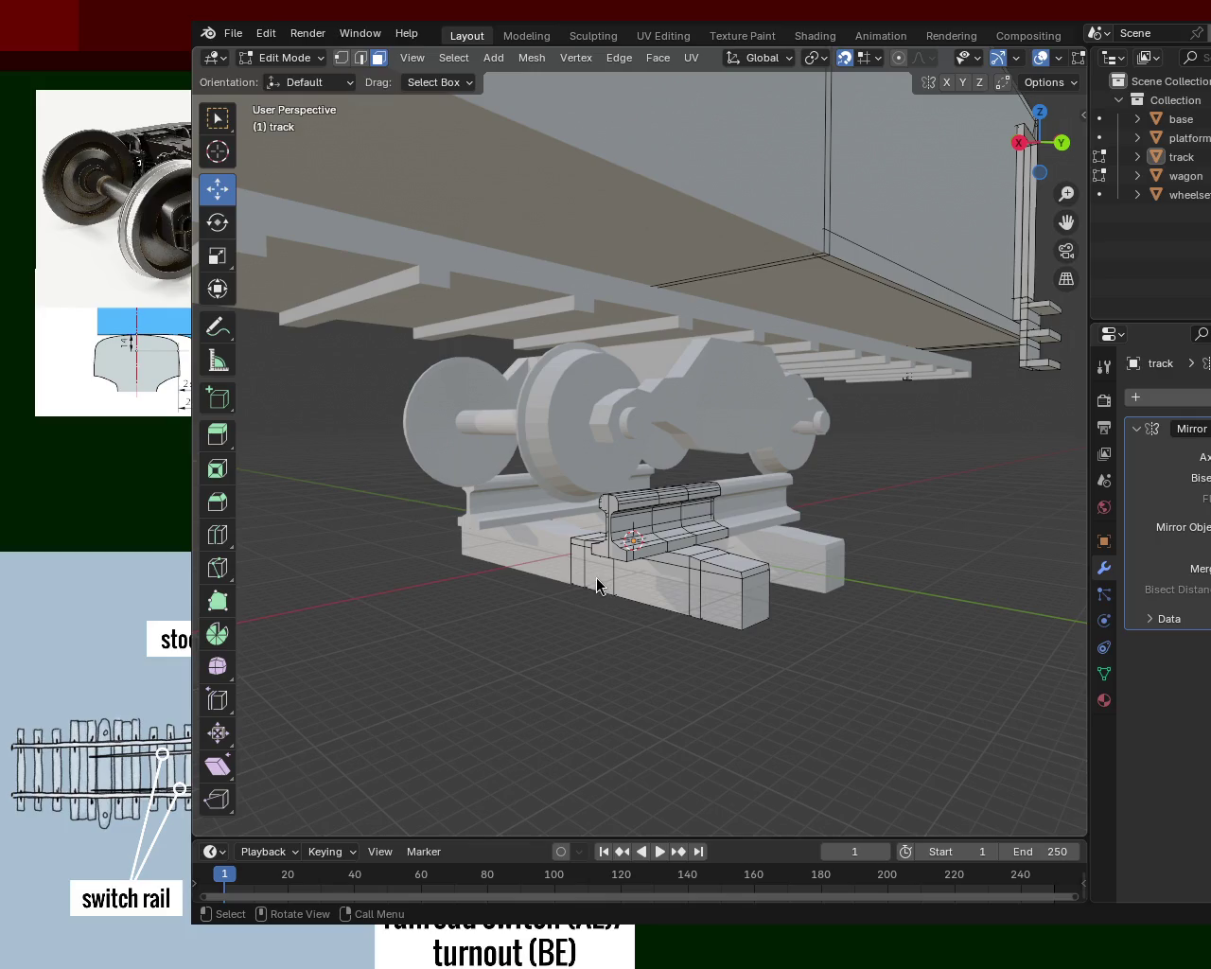
key(s)
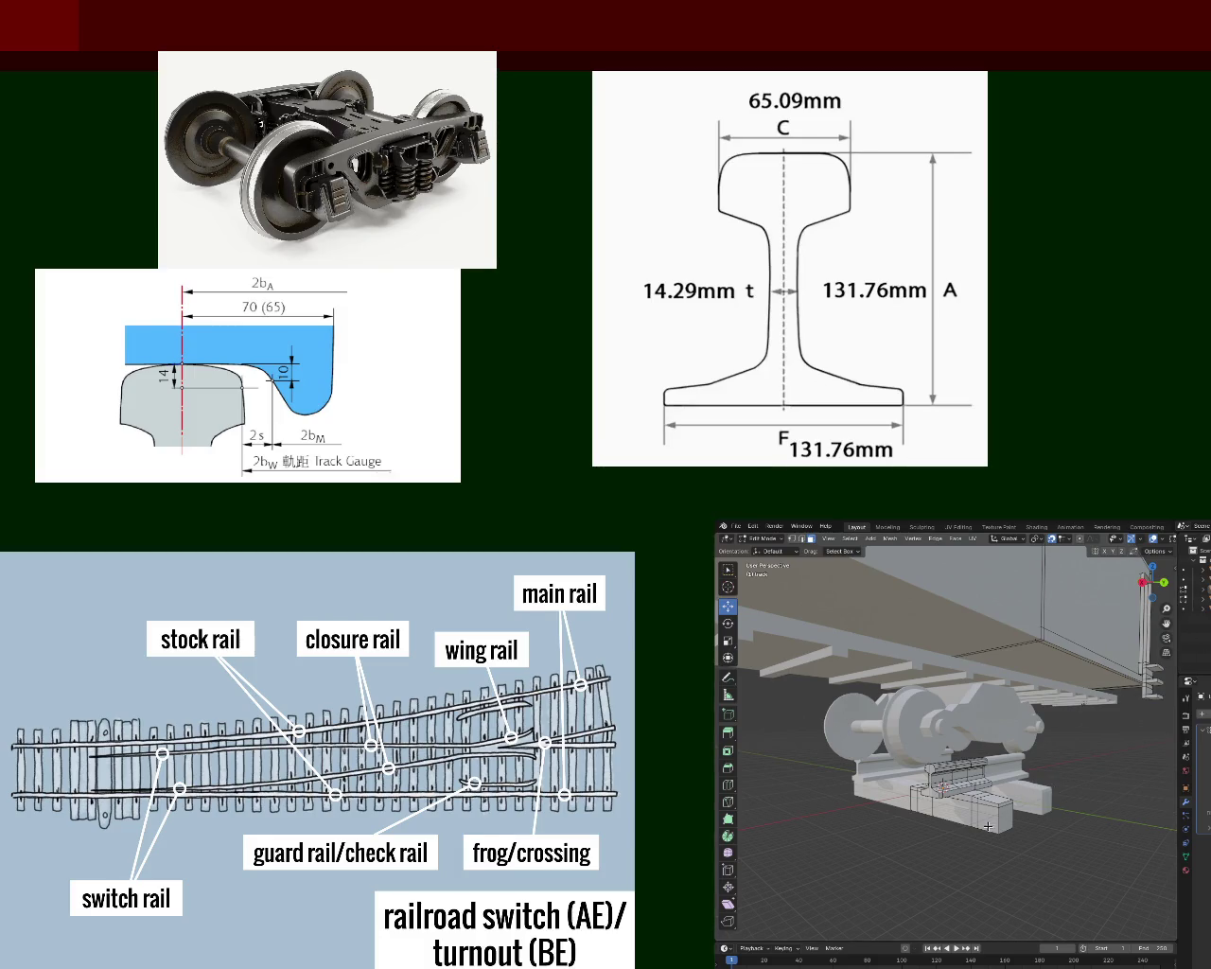
- Widen the 3D view, make the model see-through, and look along the rail under the wheel
scroll(998, 762, up, 5)
middle_drag(998, 761, 1119, 603)
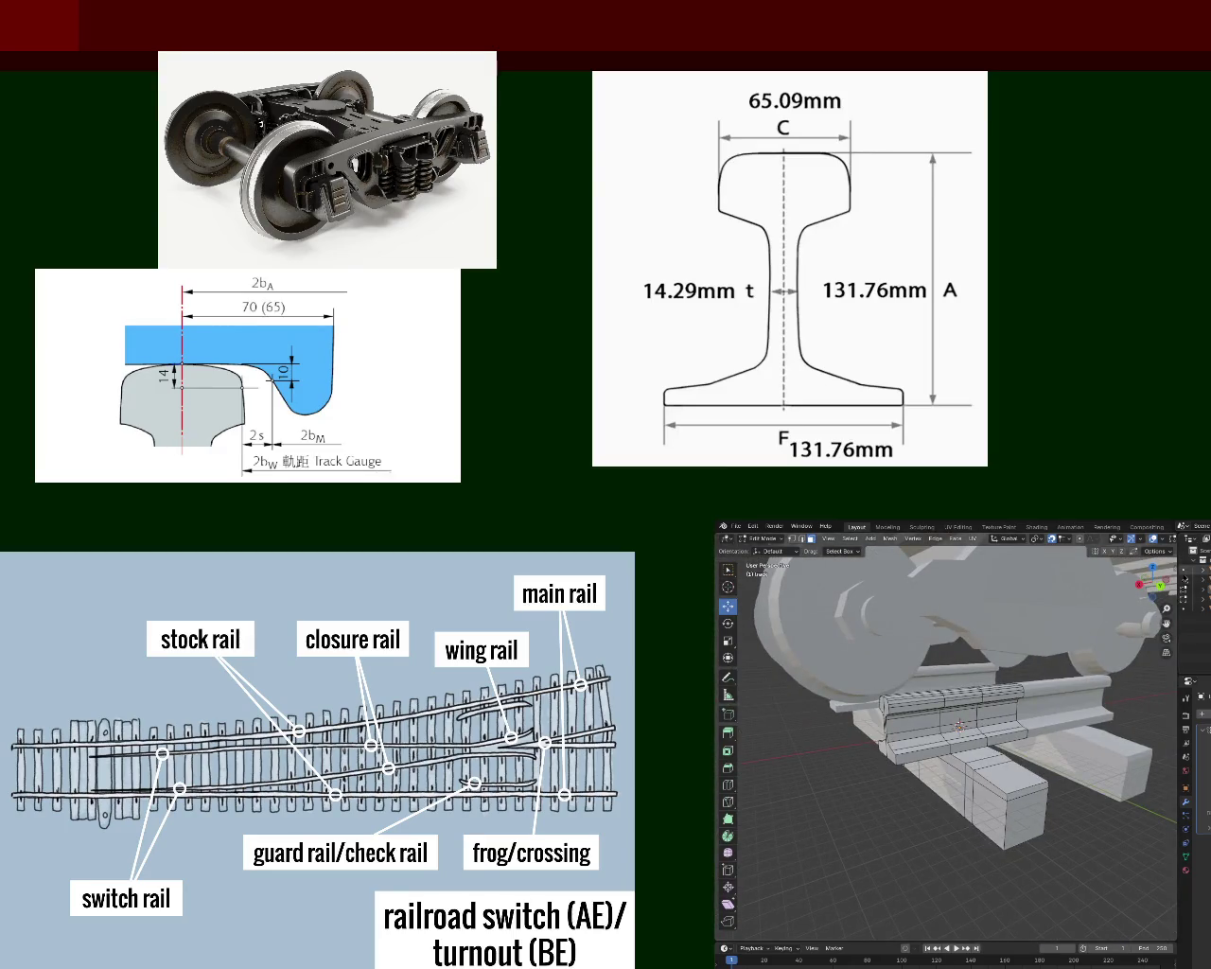
drag(1177, 583, 1210, 587)
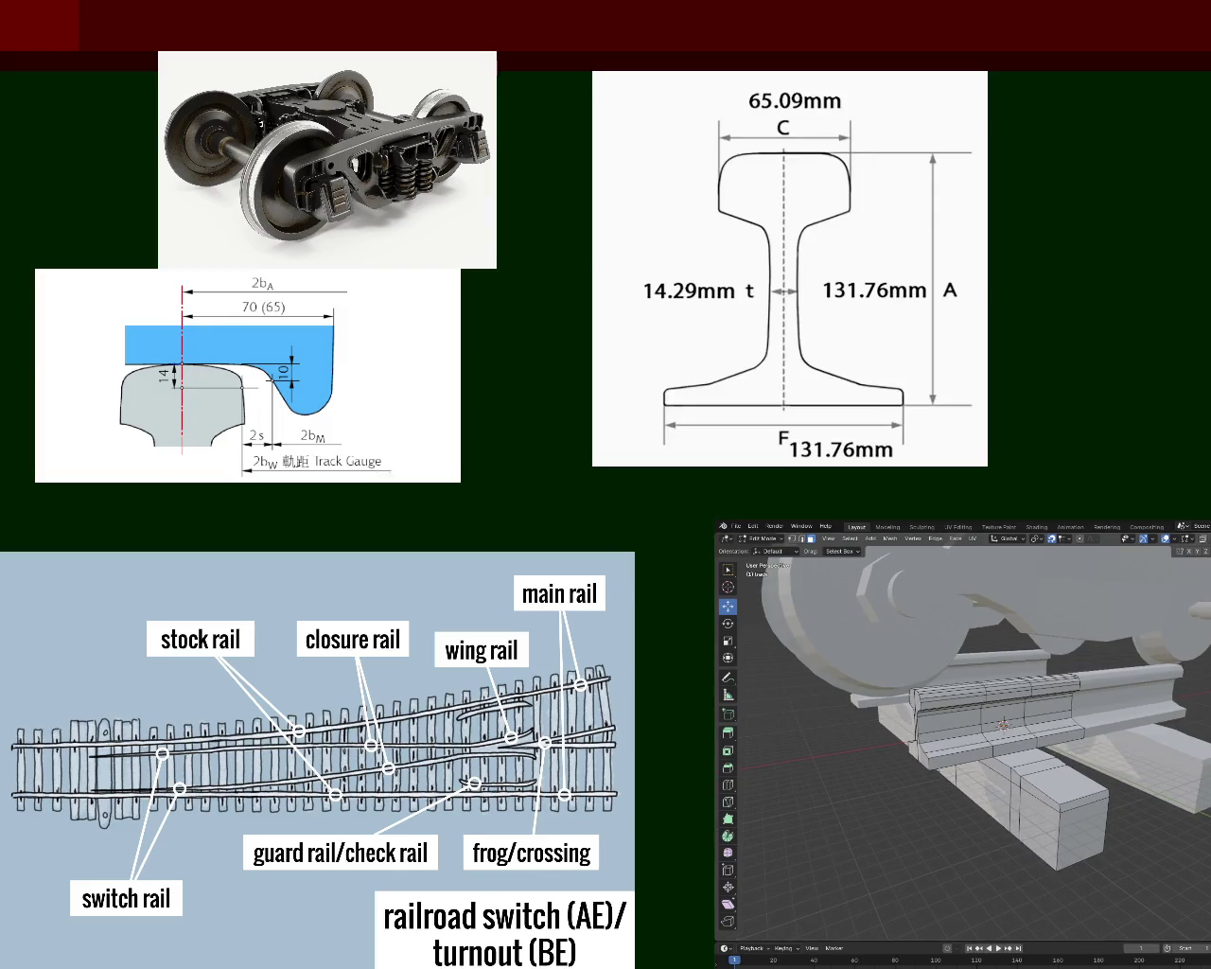
key(shift+z)
key(shift+z)
mouse_move(1059, 705)
middle_down()
mouse_move(1128, 702)
mouse_move(1041, 660)
mouse_move(1031, 757)
middle_up()
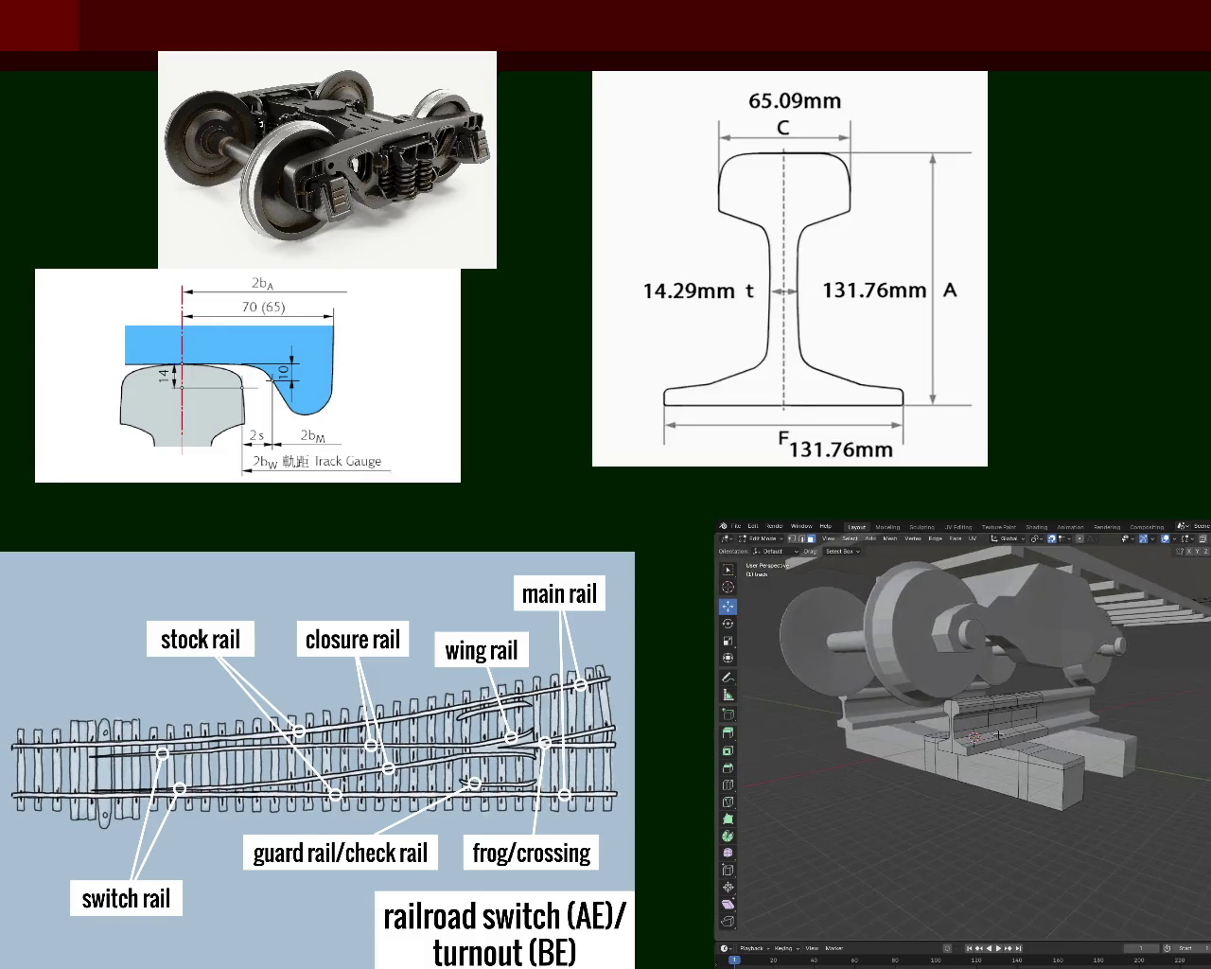